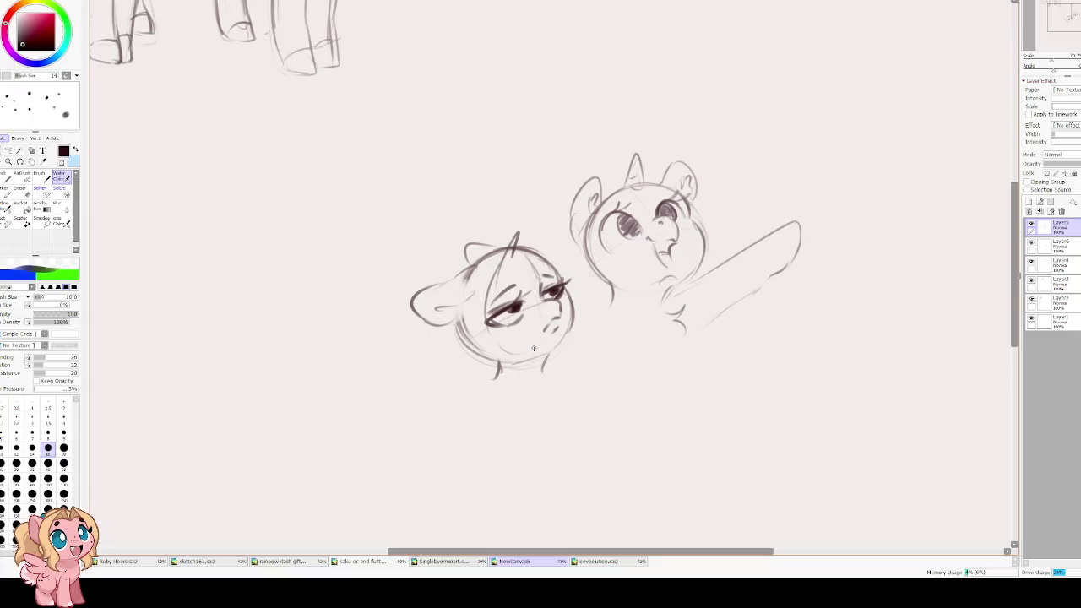
- Sketch the left pony's face lines, cheeks, chin and first hair strands
left_click_drag(502, 368, 549, 341)
key("ctrl+z")
key("ctrl+z")
mouse_move(515, 238)
left_mouse_down()
mouse_move(493, 282)
mouse_move(520, 347)
left_mouse_up()
mouse_move(490, 236)
left_mouse_down()
mouse_move(446, 337)
mouse_move(481, 378)
left_mouse_up()
left_click_drag(493, 331, 539, 338)
mouse_move(520, 259)
left_mouse_down()
mouse_move(540, 236)
mouse_move(554, 245)
left_mouse_up()
mouse_move(565, 272)
left_mouse_down()
mouse_move(603, 318)
mouse_move(578, 338)
left_mouse_up()
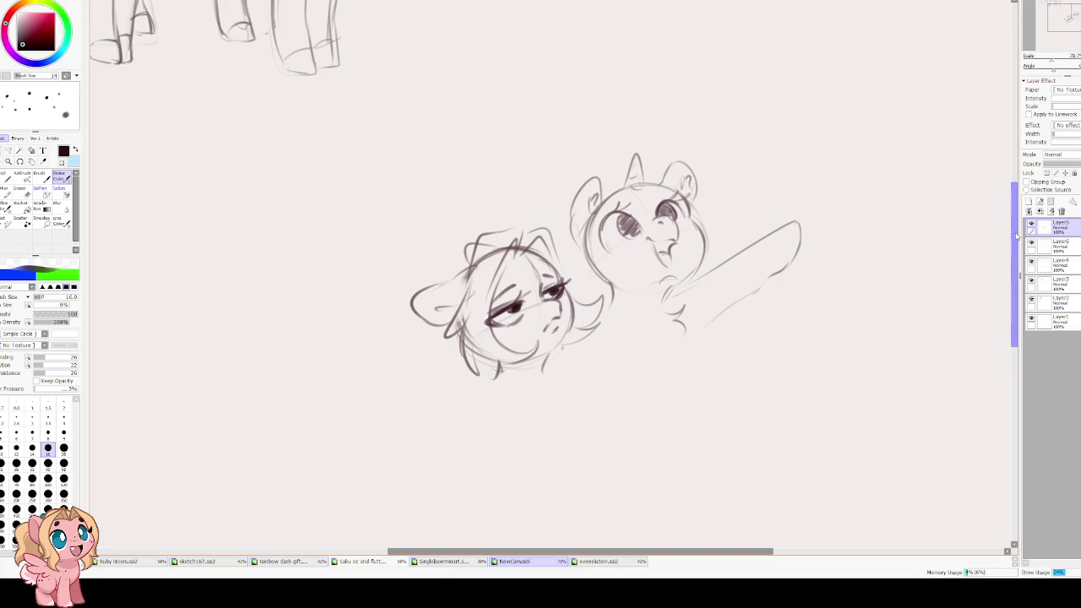
- Erase with a size-40 eraser, then add strokes down the head's left side and a right hair tuft
key("e")
key("bracketleft")
key("bracketleft")
key("bracketleft")
key("bracketleft")
key("bracketleft")
key("bracketleft")
key("bracketleft")
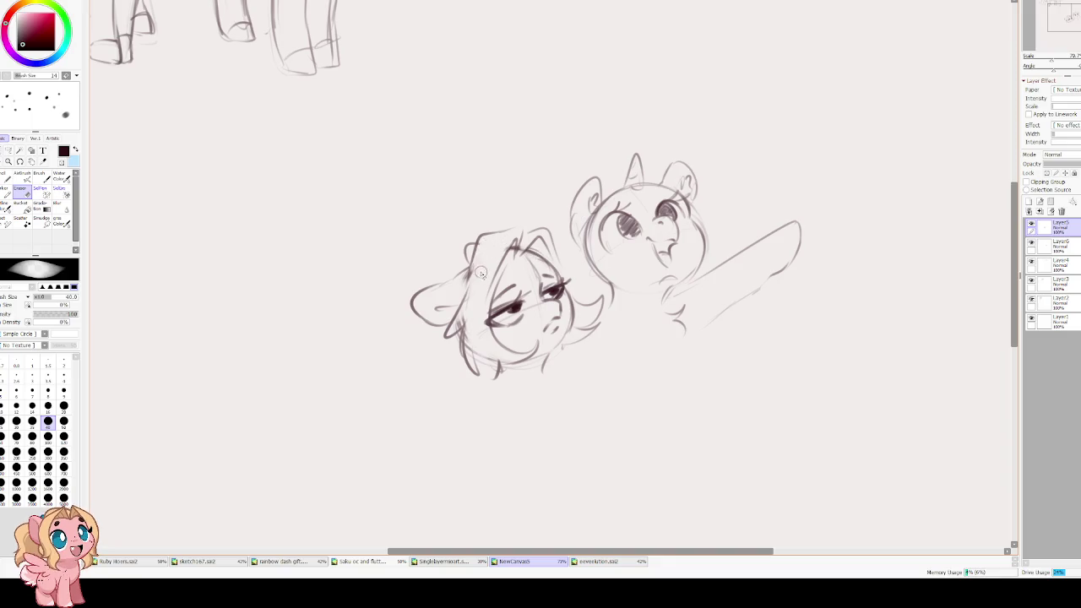
key("v")
mouse_move(473, 266)
left_mouse_down()
mouse_move(446, 346)
mouse_move(486, 378)
mouse_move(515, 358)
left_mouse_up()
mouse_move(588, 319)
left_mouse_down()
mouse_move(605, 336)
mouse_move(546, 355)
mouse_move(541, 384)
left_mouse_up()
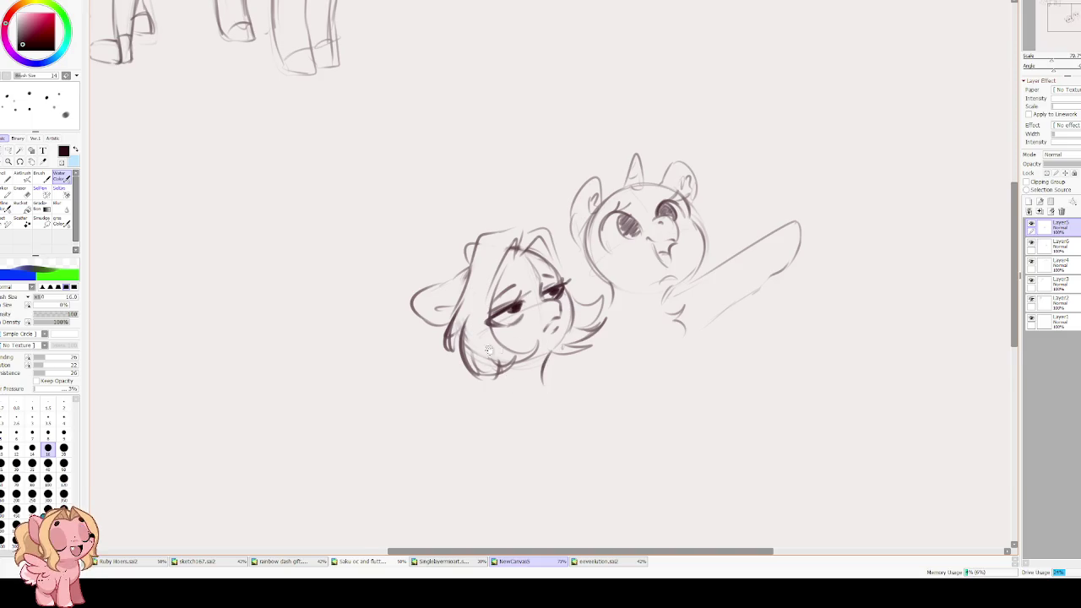
scroll(494, 348, "down", 1)
- Sketch messy upper-left mane strokes and long hair curling down below the head
left_click_drag(463, 213, 434, 246)
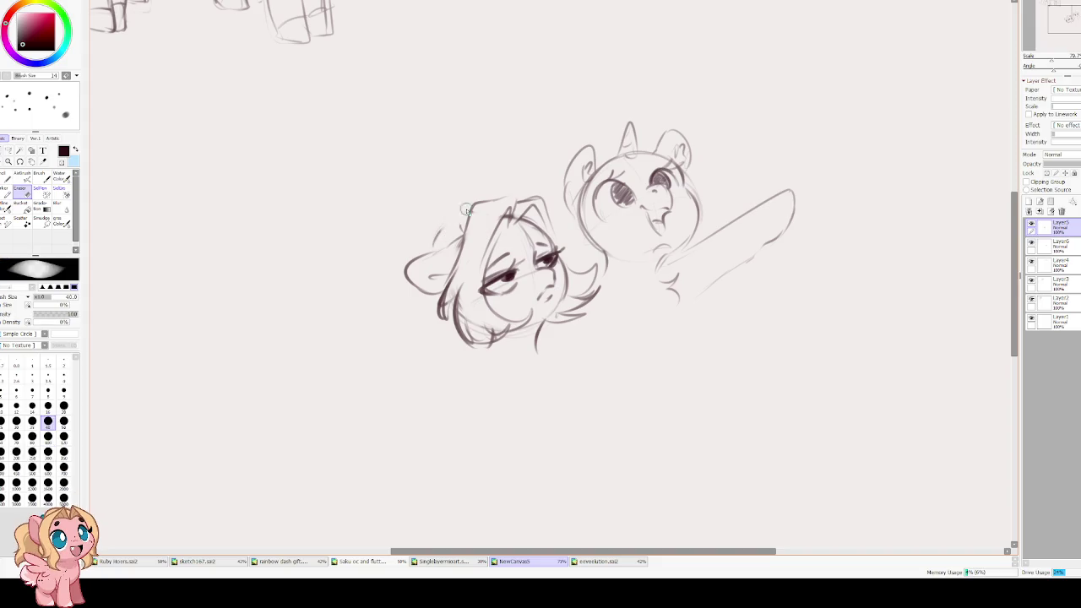
mouse_move(473, 206)
left_mouse_down()
mouse_move(431, 247)
mouse_move(429, 335)
left_mouse_up()
left_click_drag(427, 291, 448, 340)
mouse_move(466, 226)
left_mouse_down()
mouse_move(419, 264)
mouse_move(430, 258)
mouse_move(432, 232)
mouse_move(363, 318)
mouse_move(377, 395)
left_mouse_up()
mouse_move(397, 385)
left_mouse_down()
mouse_move(423, 358)
mouse_move(448, 359)
left_mouse_up()
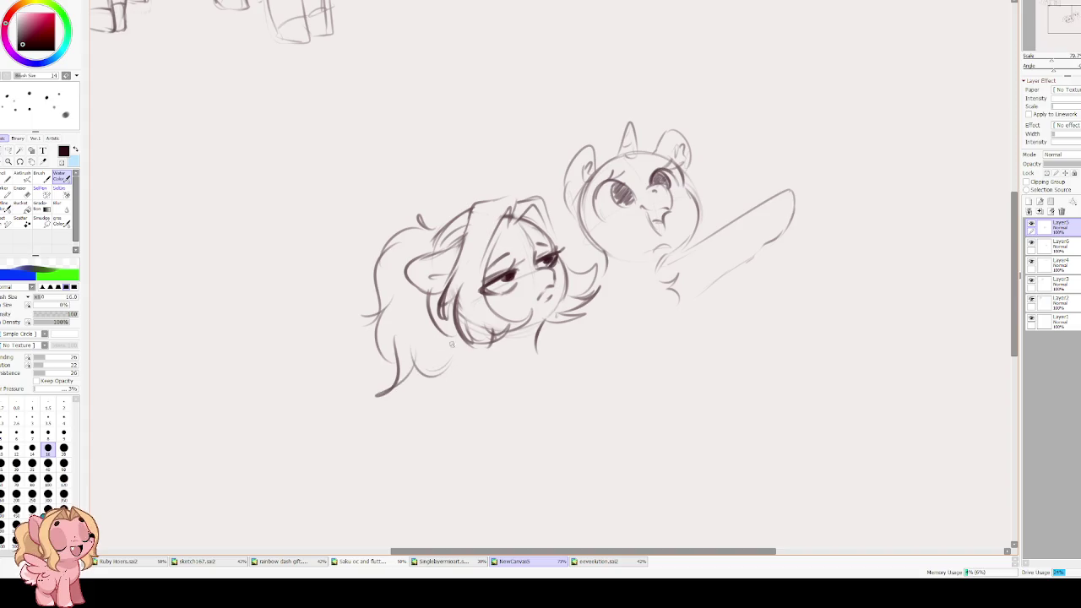
- Draw and then erase rough strokes under the left pony's chin
left_click_drag(535, 335, 572, 383)
left_click_drag(473, 357, 442, 374)
key("ctrl+z")
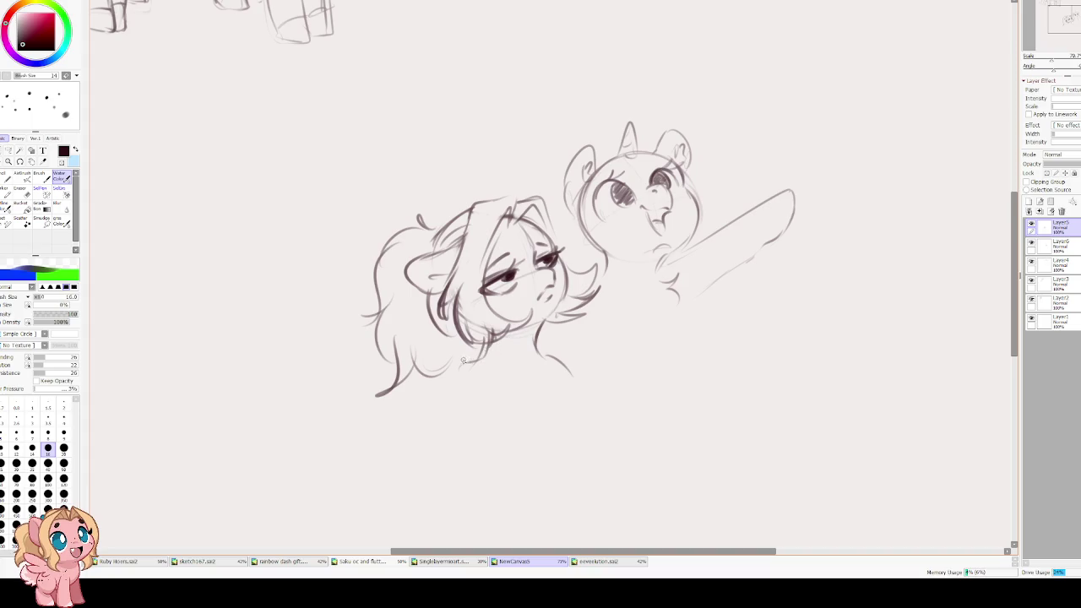
key("e")
mouse_move(491, 355)
left_mouse_down()
mouse_move(473, 336)
mouse_move(511, 336)
mouse_move(492, 372)
mouse_move(438, 392)
left_mouse_up()
key("c")
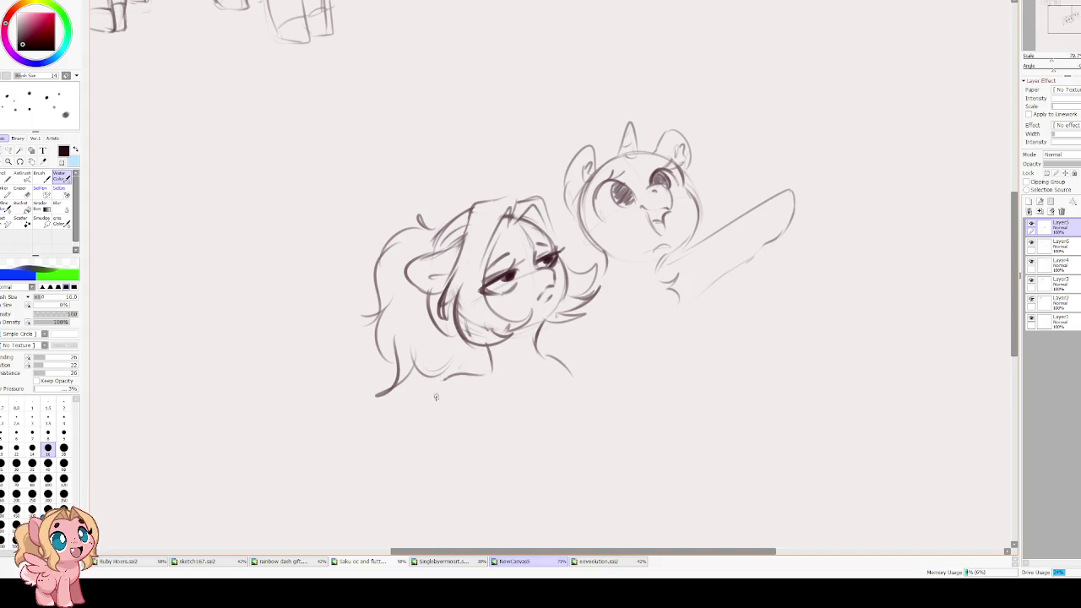
- Redraw the neck line and a curved stroke below the chin
key("ctrl+z")
key("ctrl+z")
mouse_move(493, 346)
left_mouse_down()
mouse_move(492, 374)
mouse_move(469, 375)
left_mouse_up()
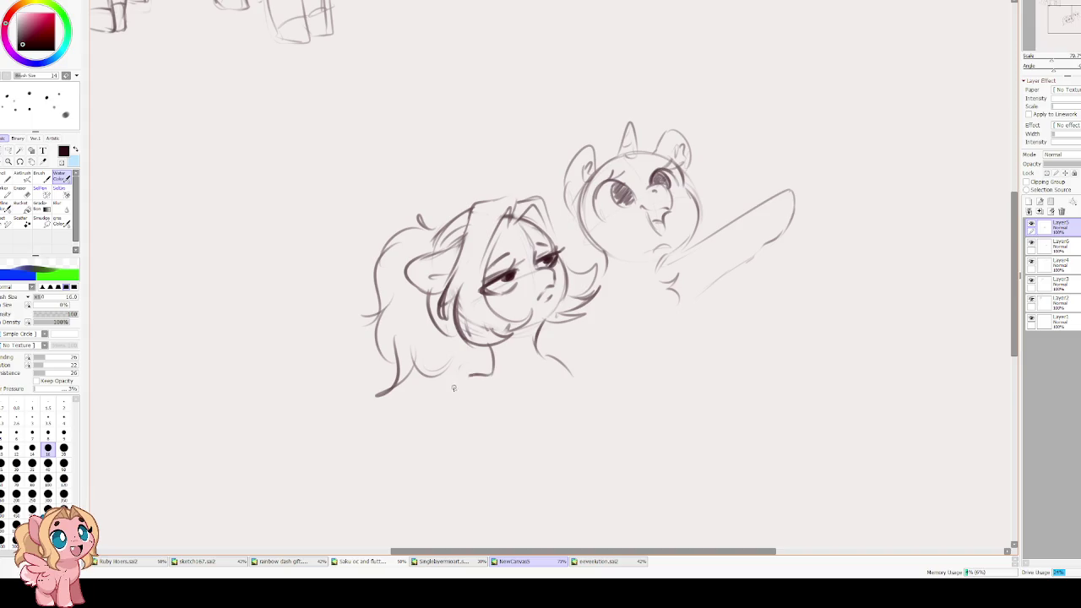
left_click_drag(558, 354, 539, 333)
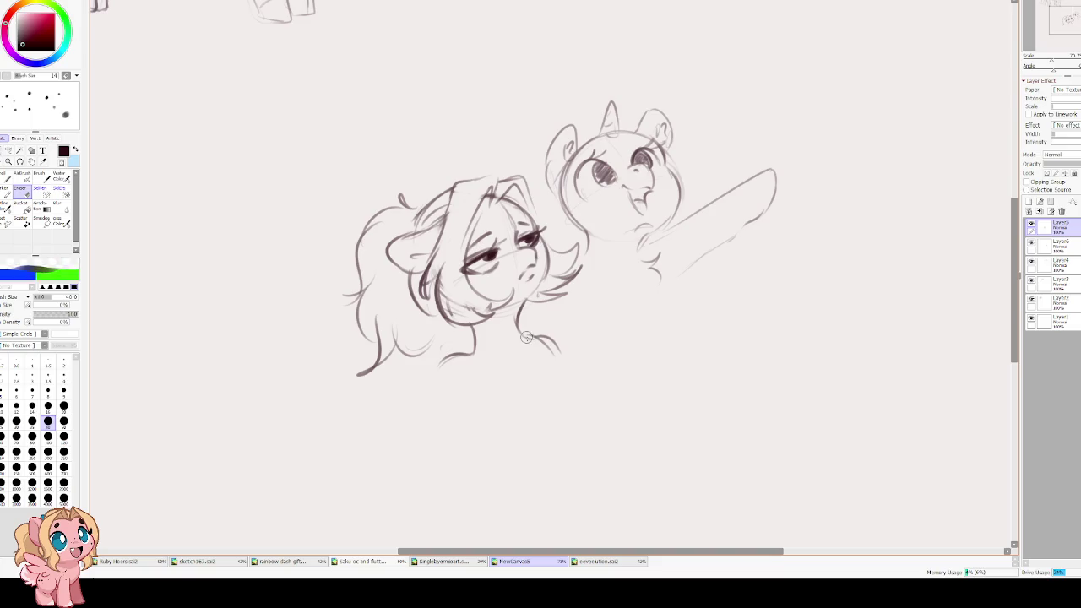
key("ctrl+z")
mouse_move(518, 311)
left_mouse_down()
mouse_move(537, 342)
mouse_move(586, 329)
mouse_move(546, 335)
mouse_move(579, 363)
left_mouse_up()
scroll(541, 321, "down", 1)
- Rotate the left pony's head sketch a few degrees and nudge it up and left
key("ctrl+t")
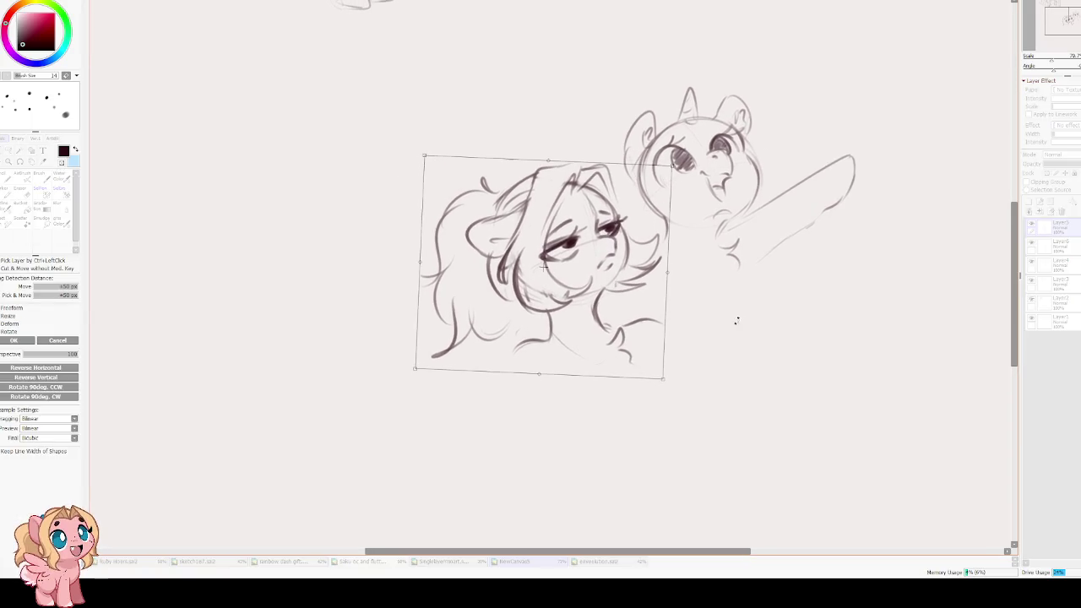
left_click_drag(750, 351, 732, 361)
left_click_drag(597, 268, 581, 254)
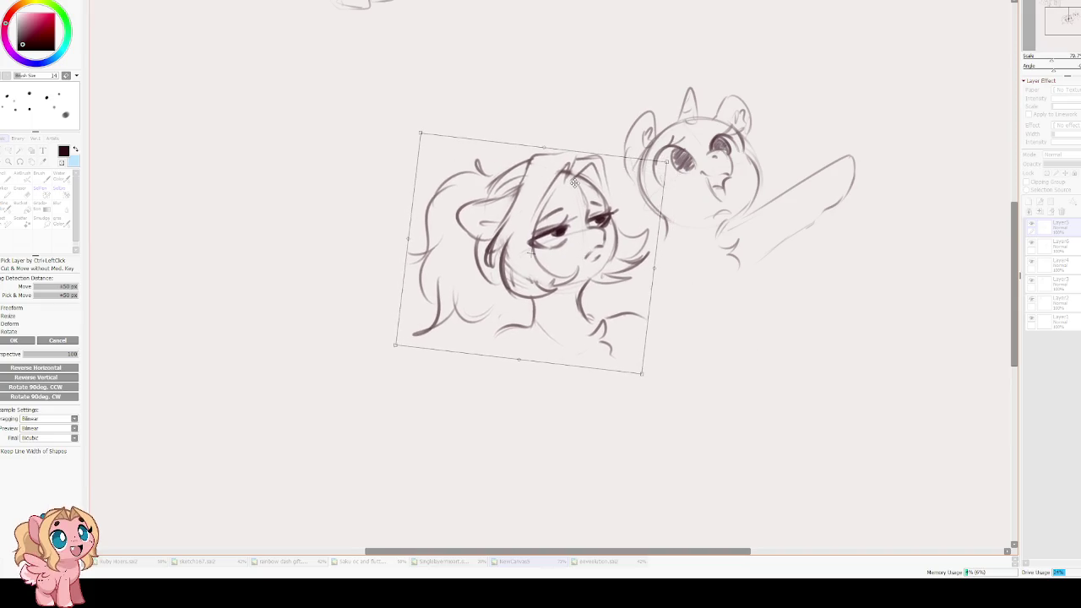
key("Return")
- Sketch the left pony's body sides and a shoulder stroke after several undone attempts
mouse_move(511, 374)
left_mouse_down()
mouse_move(532, 418)
mouse_move(540, 513)
mouse_move(667, 431)
mouse_move(662, 463)
left_mouse_up()
key("ctrl+z")
key("ctrl+z")
key("ctrl+z")
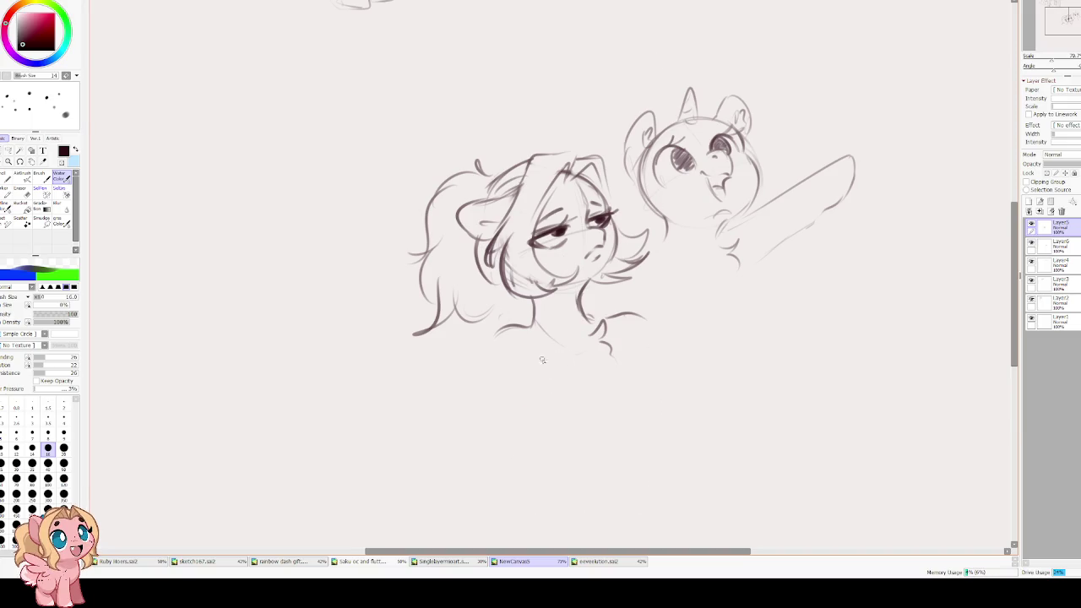
mouse_move(512, 365)
left_mouse_down()
mouse_move(519, 393)
mouse_move(505, 463)
left_mouse_up()
key("ctrl+z")
key("ctrl+z")
mouse_move(517, 384)
left_mouse_down()
mouse_move(526, 431)
mouse_move(508, 460)
left_mouse_up()
key("ctrl+z")
key("ctrl+z")
key("ctrl+z")
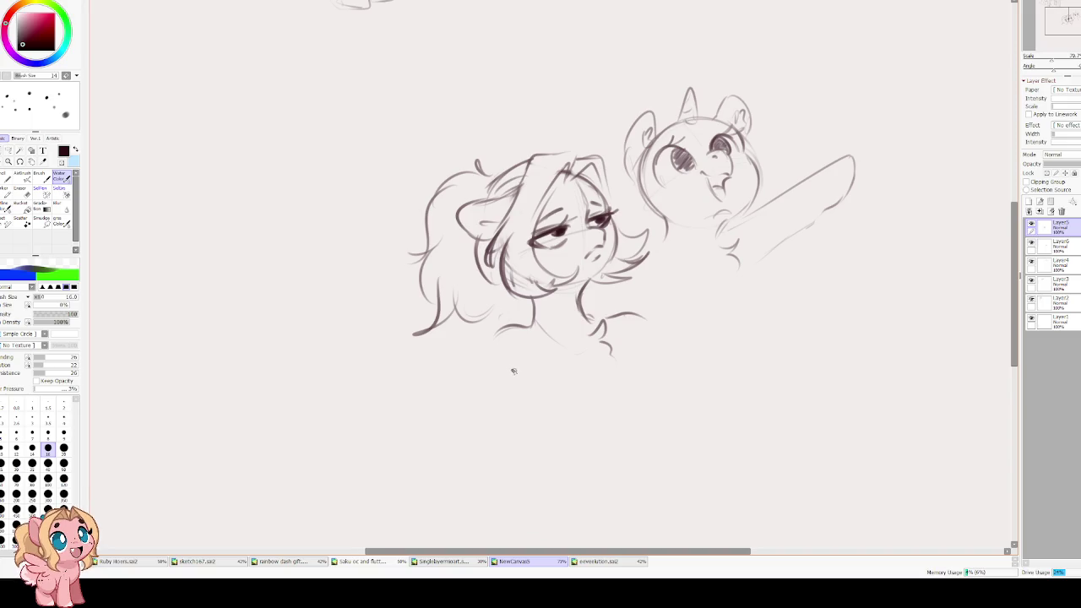
mouse_move(511, 367)
left_mouse_down()
mouse_move(534, 416)
mouse_move(545, 498)
left_mouse_up()
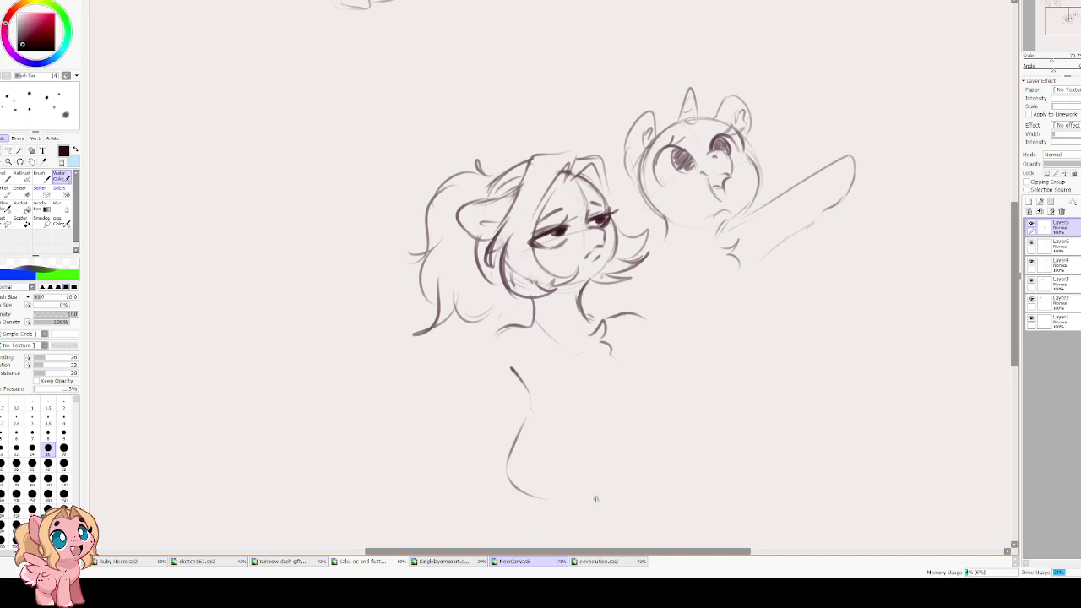
mouse_move(618, 495)
left_mouse_down()
mouse_move(643, 461)
mouse_move(628, 366)
left_mouse_up()
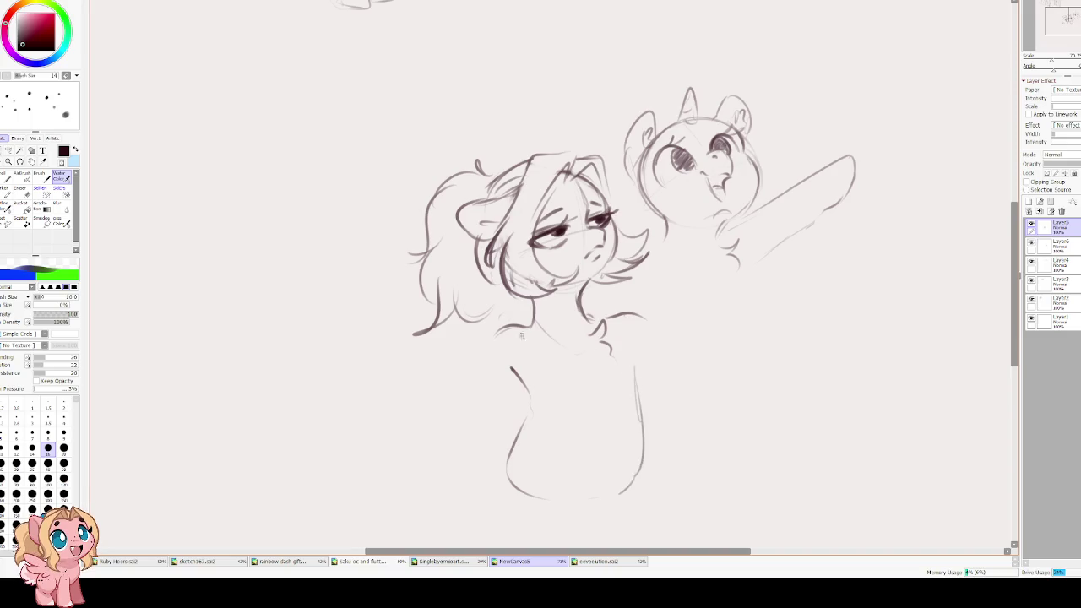
left_click_drag(493, 360, 495, 341)
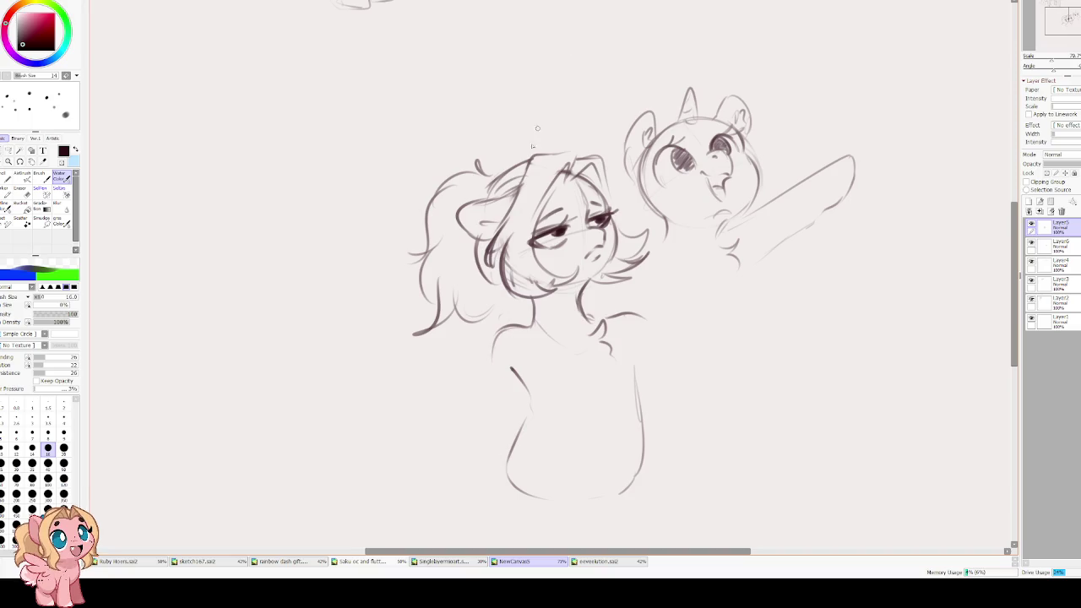
- Erase the faint shoulder stroke, rework the neck fluff and redraw the right body contour
key("e")
mouse_move(520, 316)
left_mouse_down()
mouse_move(497, 332)
mouse_move(495, 377)
mouse_move(519, 483)
left_mouse_up()
key("e")
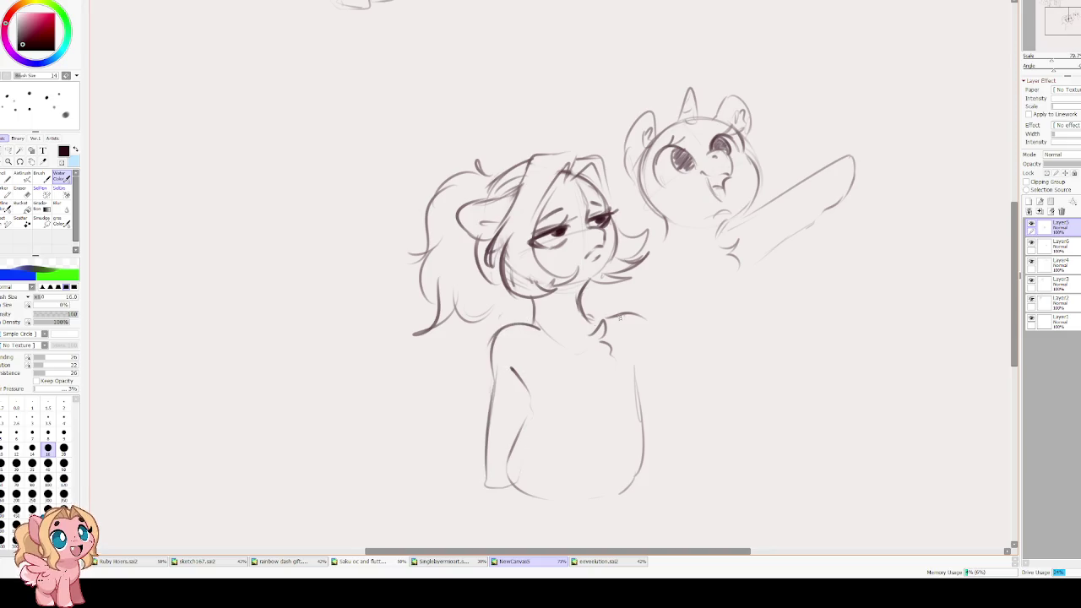
key("e")
mouse_move(608, 325)
left_mouse_down()
mouse_move(635, 319)
mouse_move(595, 318)
mouse_move(639, 344)
mouse_move(646, 424)
left_mouse_up()
key("e")
left_click_drag(640, 351, 667, 473)
key("ctrl+z")
left_click_drag(640, 342, 670, 464)
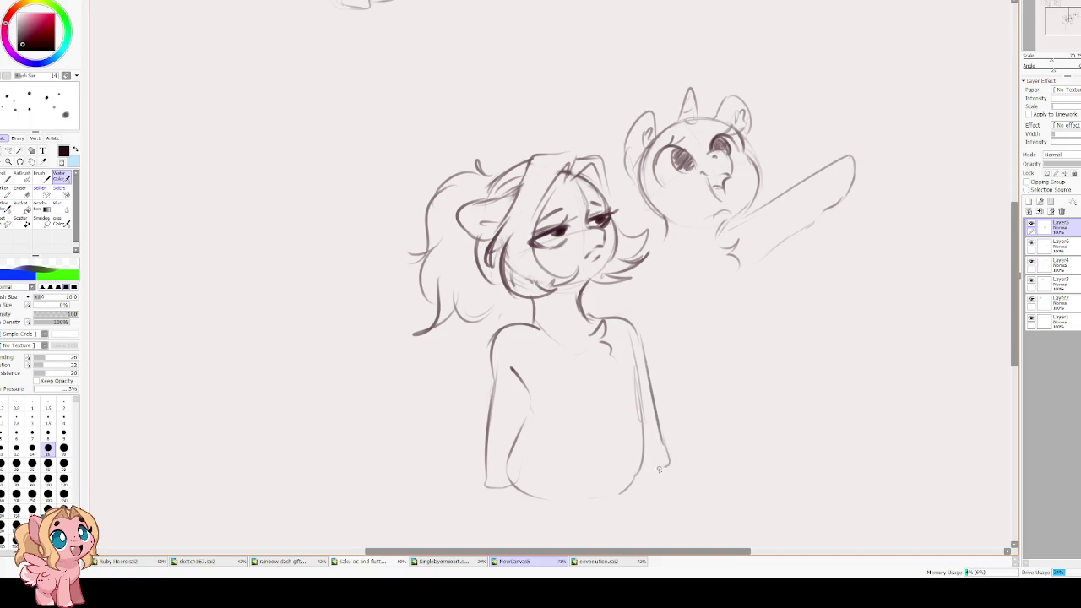
- Resketch both sides of the body from the shoulders down
key("e")
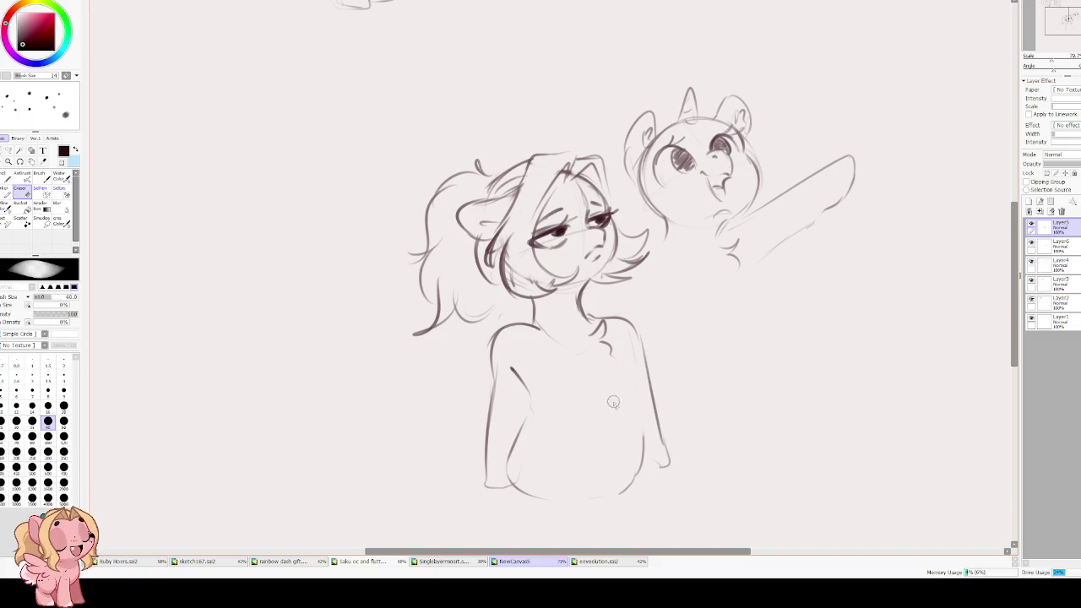
key("e")
left_click_drag(617, 363, 635, 450)
mouse_move(488, 341)
left_mouse_down()
mouse_move(459, 359)
mouse_move(464, 420)
left_mouse_up()
left_click_drag(469, 370, 478, 461)
key("ctrl+z")
mouse_move(492, 331)
left_mouse_down()
mouse_move(458, 348)
mouse_move(456, 422)
left_mouse_up()
left_click_drag(465, 382, 478, 443)
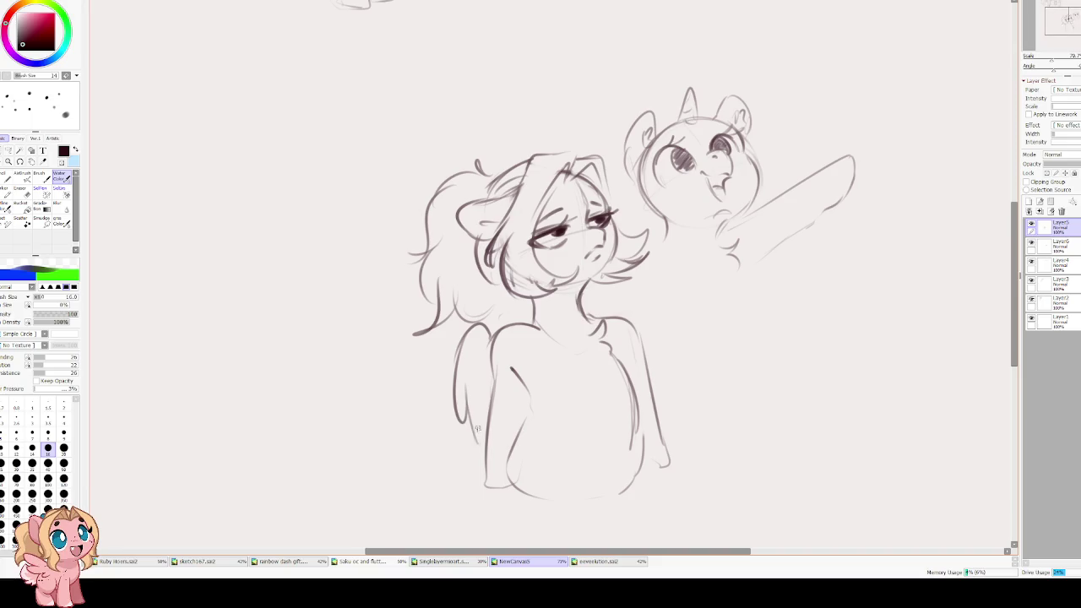
- Draw the feathered wing, right shoulder, chest and bottom of the body
left_click_drag(463, 397, 491, 388)
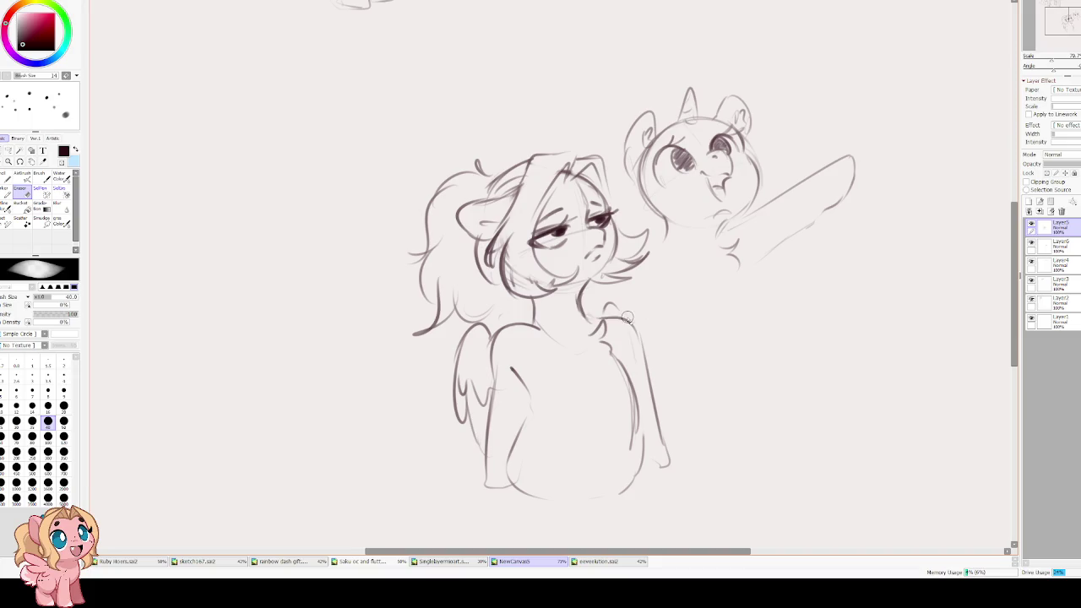
mouse_move(601, 321)
left_mouse_down()
mouse_move(637, 331)
mouse_move(602, 359)
left_mouse_up()
scroll(536, 370, "down", 1)
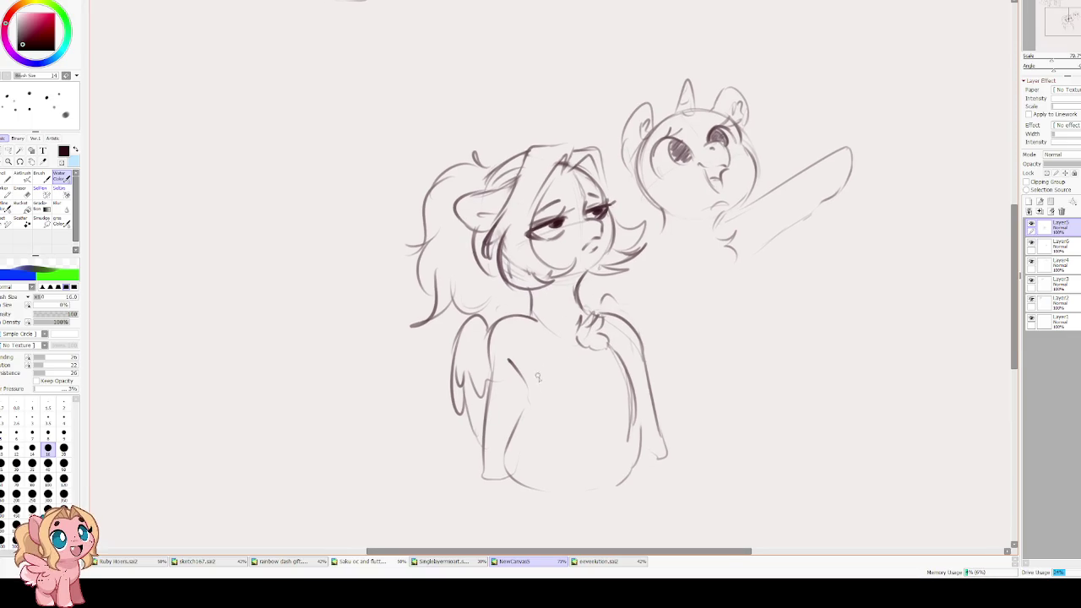
mouse_move(529, 400)
left_mouse_down()
mouse_move(509, 442)
mouse_move(571, 497)
mouse_move(630, 371)
left_mouse_up()
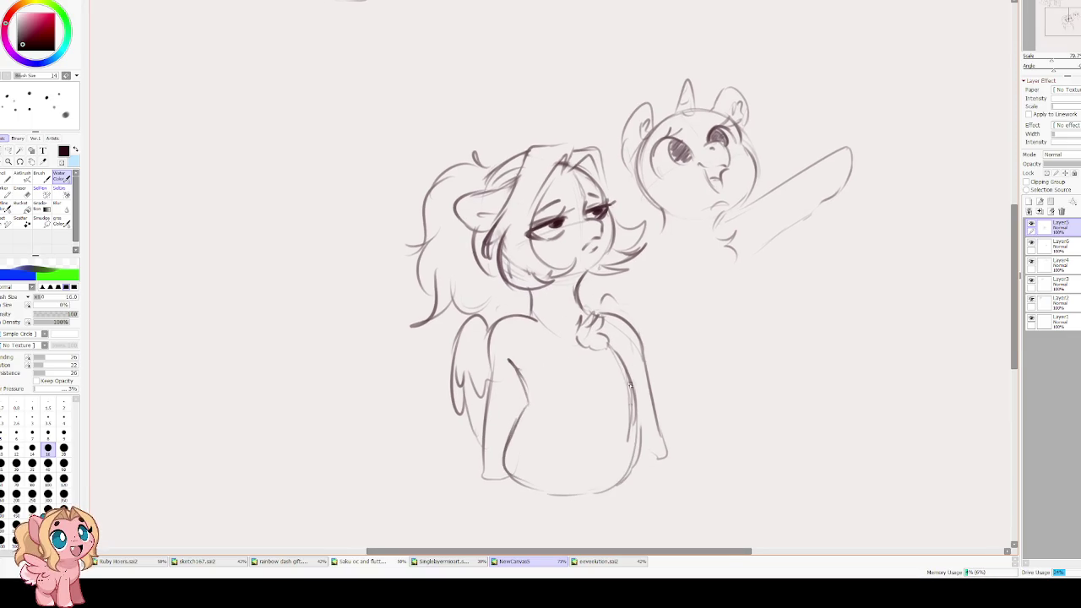
scroll(566, 331, "up", 3)
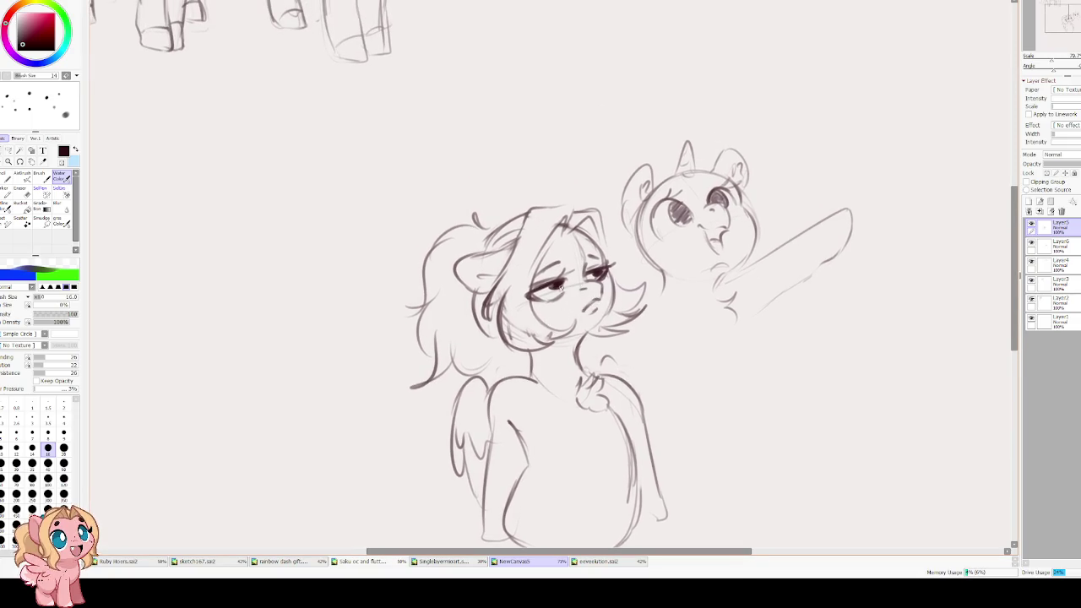
left_click_drag(508, 327, 471, 301)
scroll(614, 246, "down", 3)
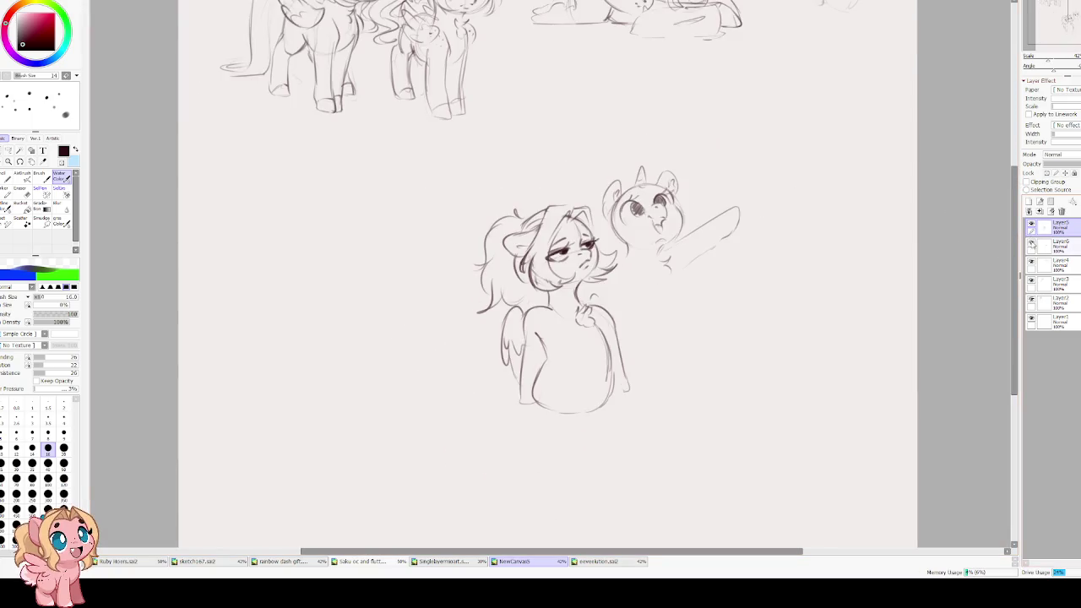
- Check the sketch layers' visibility and select the unicorn's sketch layer
scroll(670, 200, "up", 1)
scroll(670, 200, "up", 2)
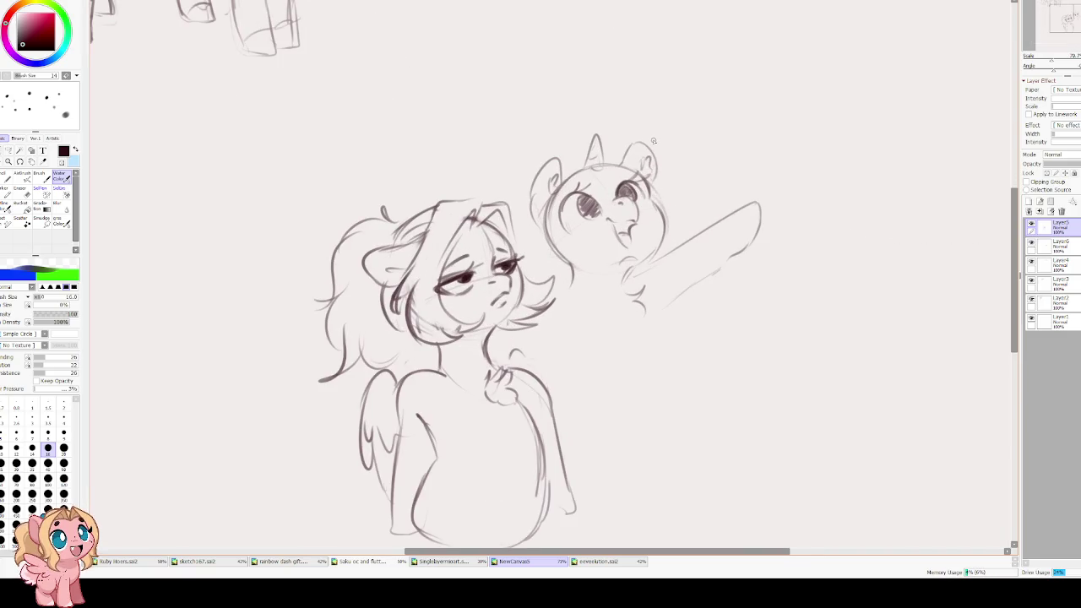
left_click_drag(624, 310, 618, 259)
left_click(1032, 243)
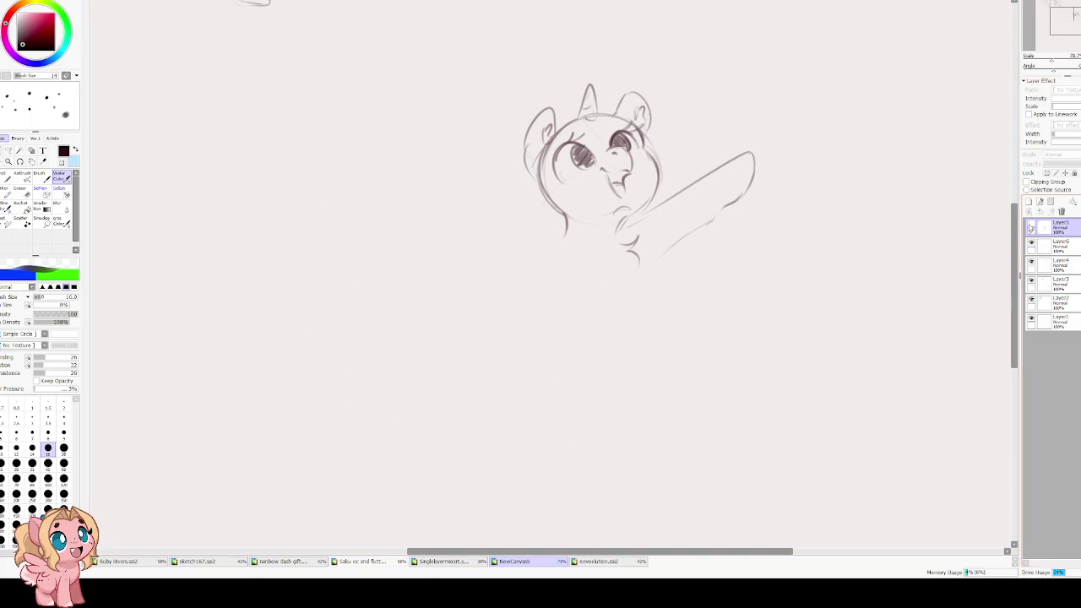
left_click(1031, 227)
left_click(1031, 227)
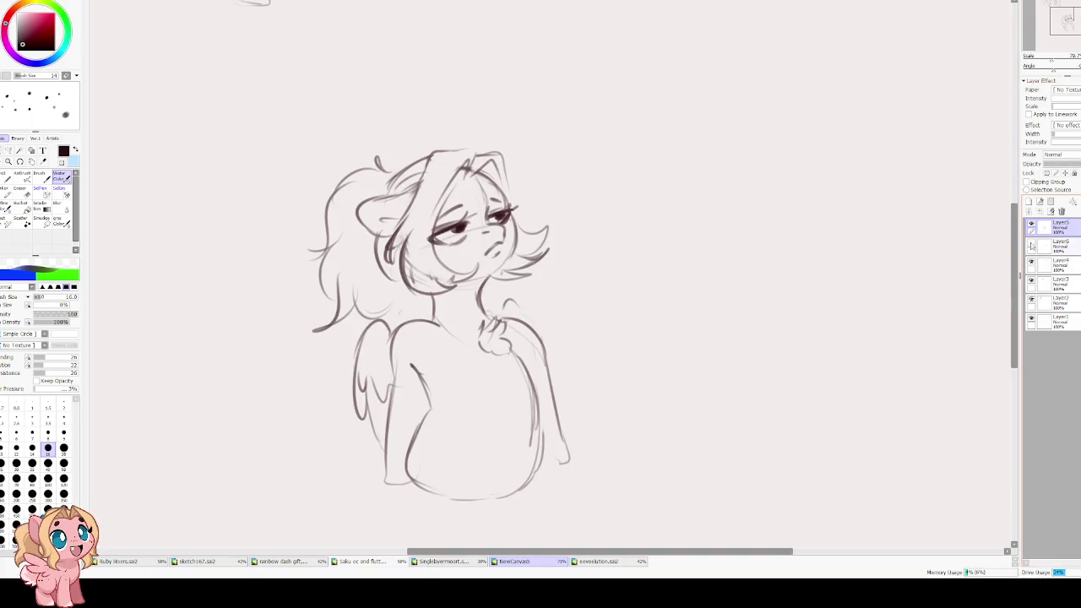
left_click(1032, 243)
left_click(1057, 245)
- Enlarge the unicorn sketch and reposition her lower on the sheet
key("ctrl+t")
left_click_drag(635, 179, 644, 203)
scroll(763, 88, "up", 3)
left_click_drag(731, 162, 758, 137)
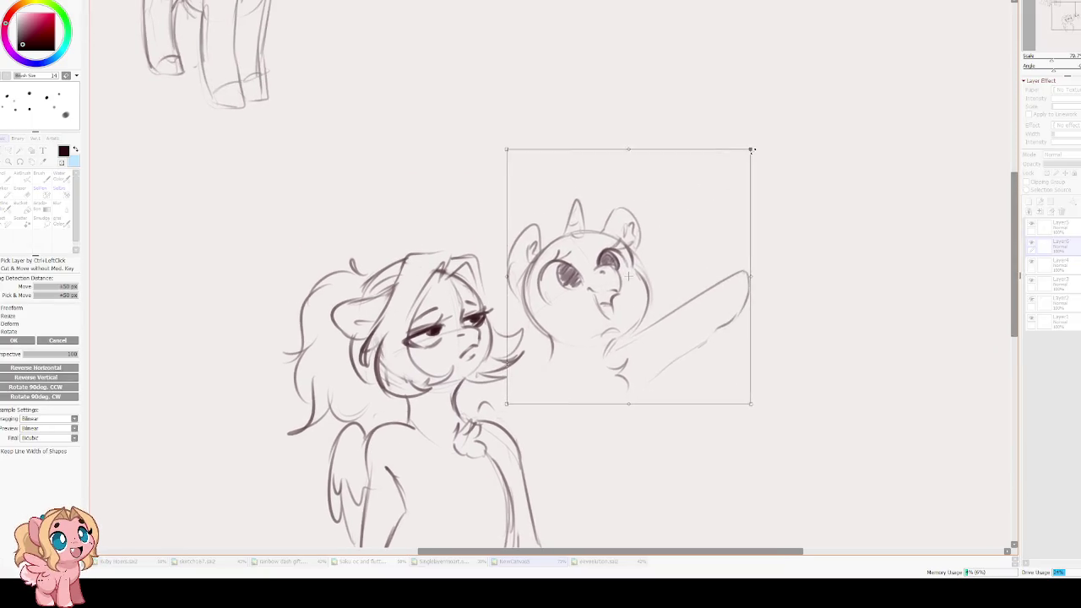
mouse_move(677, 236)
left_mouse_down()
mouse_move(675, 325)
mouse_move(676, 279)
left_mouse_up()
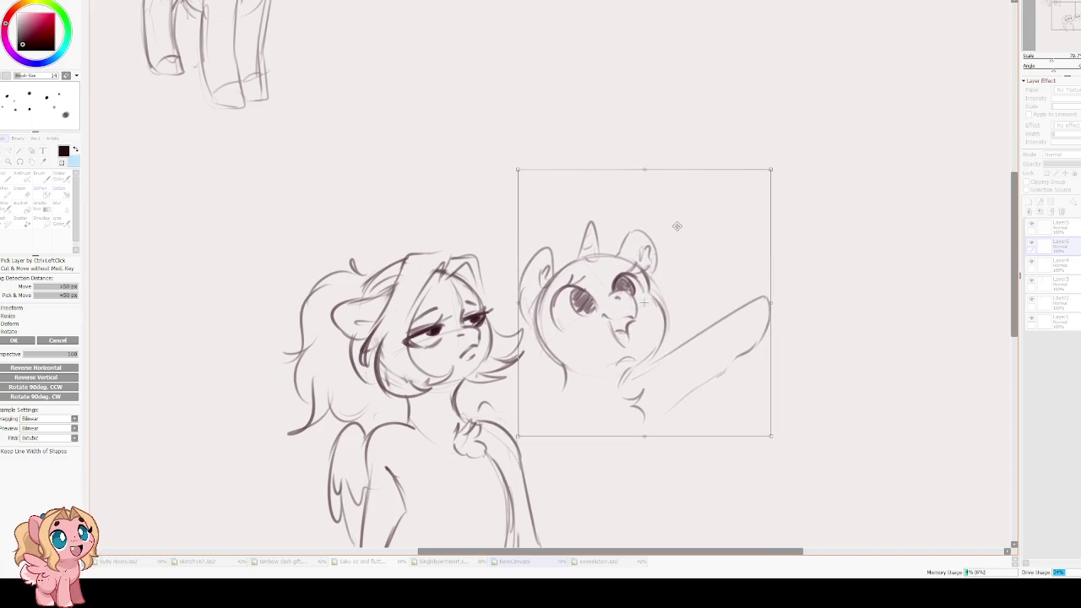
key("Return")
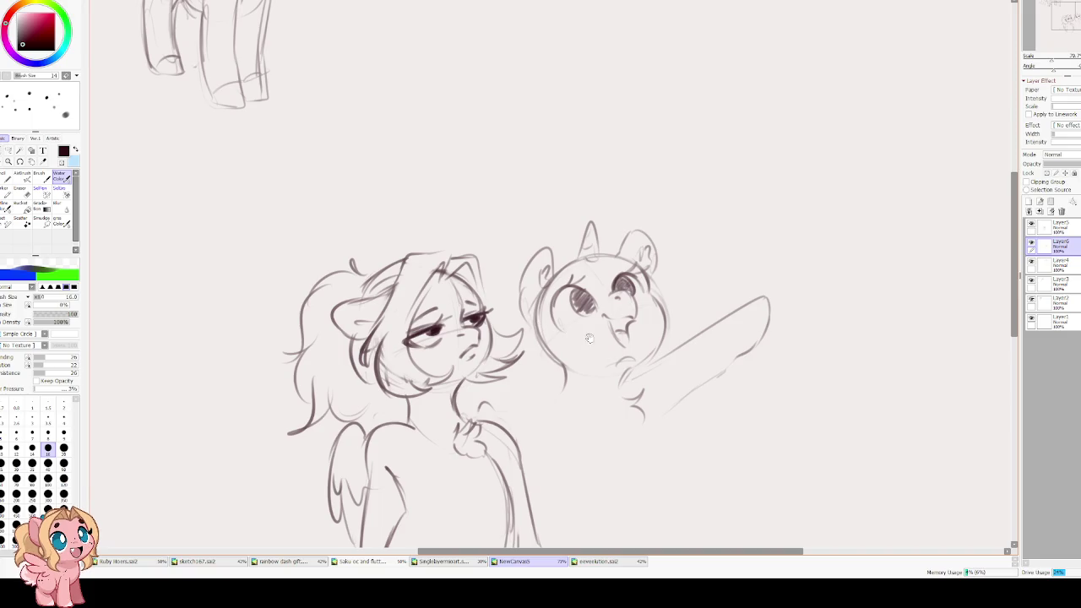
key("ctrl+t")
left_click_drag(590, 337, 583, 324)
key("Return")
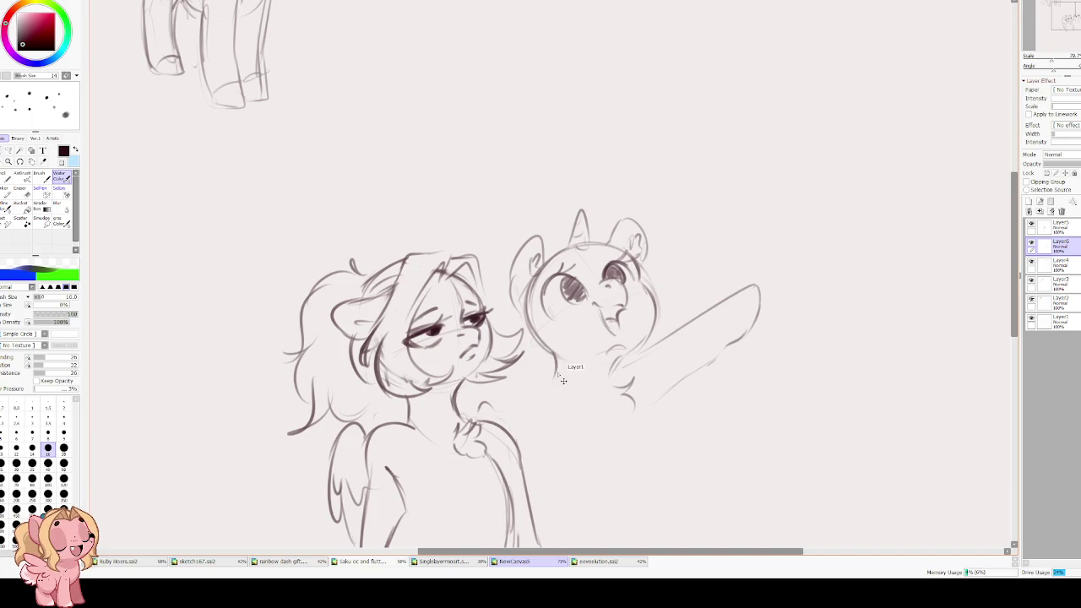
- Sketch the unicorn's chest line and curve below her head
left_click_drag(543, 397, 500, 399)
mouse_move(382, 405)
left_mouse_down()
mouse_move(412, 466)
mouse_move(417, 448)
left_mouse_up()
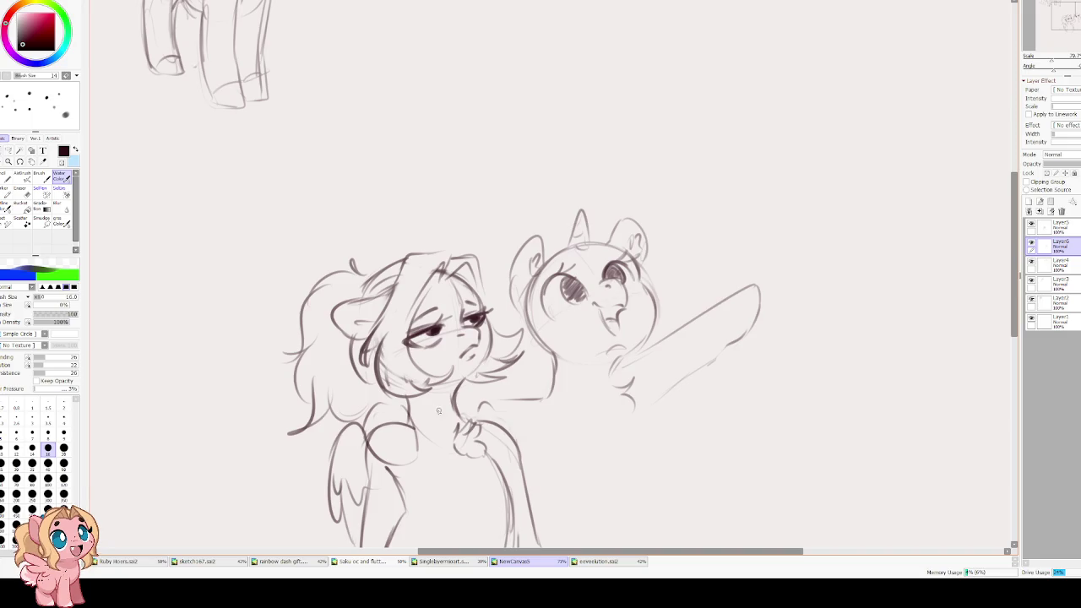
key("ctrl+z")
mouse_move(404, 399)
left_mouse_down()
mouse_move(429, 439)
mouse_move(395, 461)
mouse_move(372, 446)
mouse_move(395, 462)
left_mouse_up()
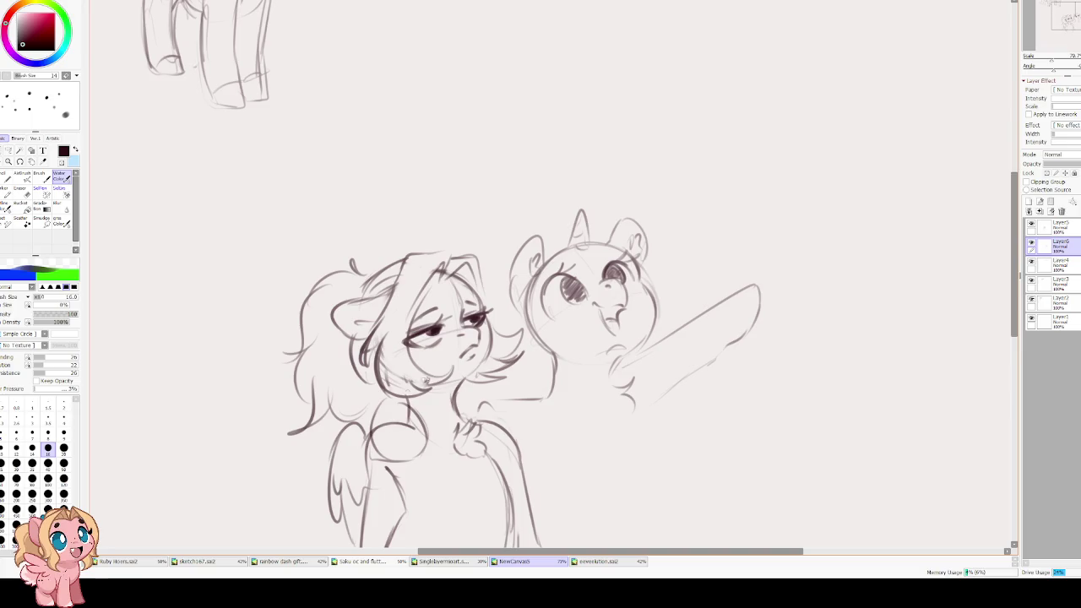
- Lasso the unicorn and move her left, closer to the winged pony
left_click(7, 150)
mouse_move(683, 180)
left_mouse_down()
mouse_move(615, 106)
mouse_move(414, 300)
mouse_move(777, 150)
mouse_move(612, 105)
left_mouse_up()
key("ctrl+t")
left_click_drag(558, 301, 532, 296)
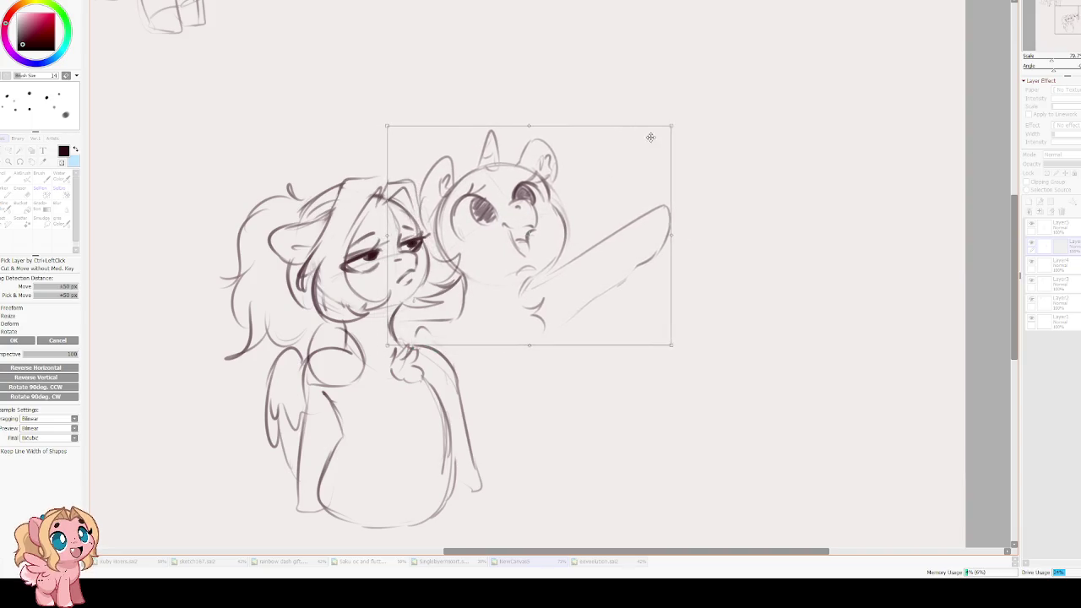
left_click_drag(572, 177, 582, 165)
key("Return")
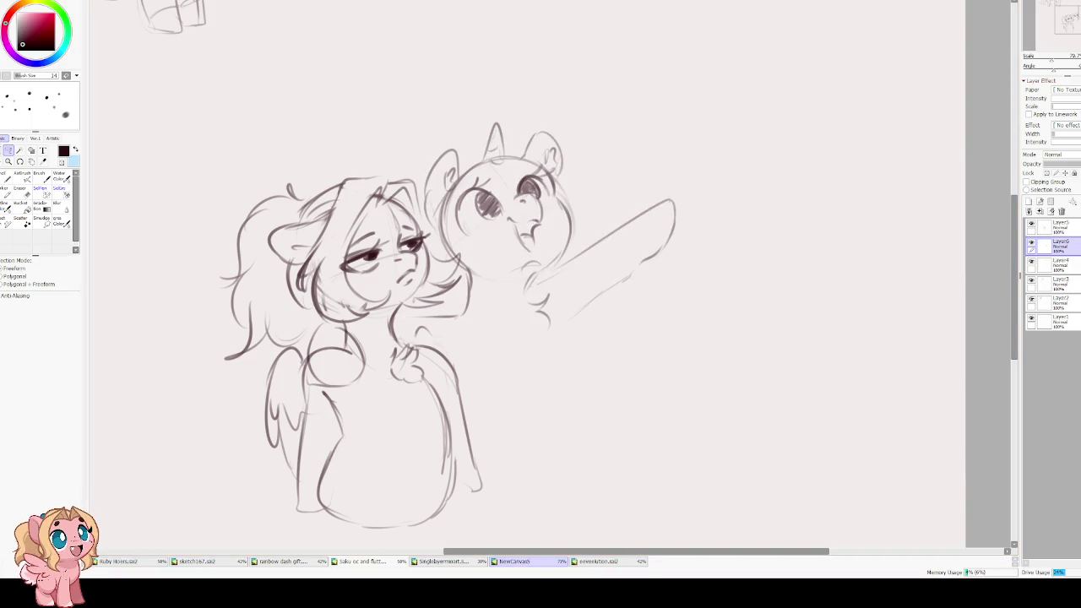
key("c")
scroll(523, 279, "down", 3)
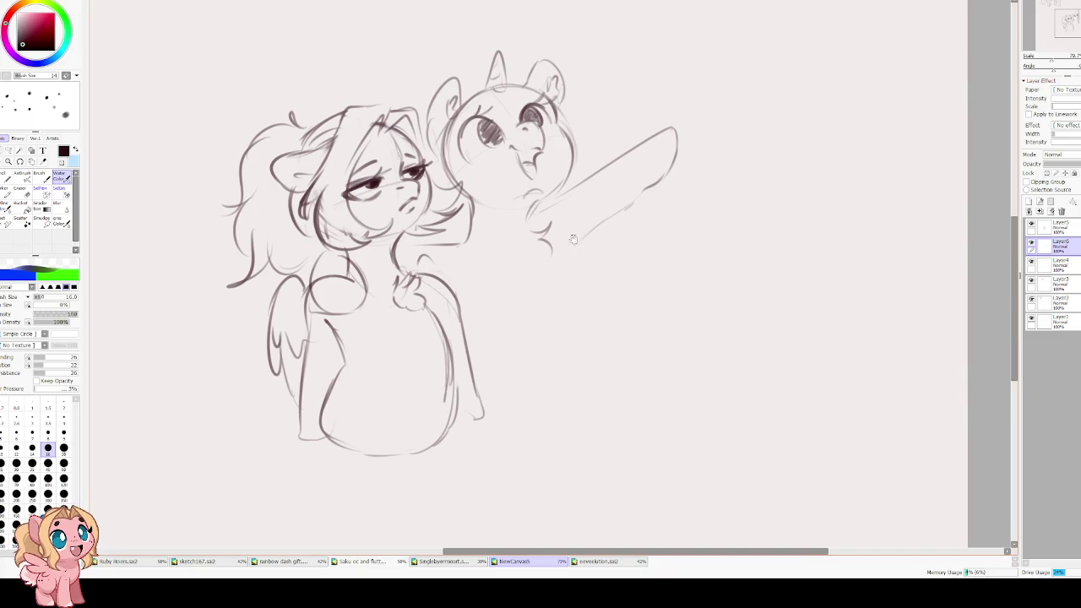
- Draw the unicorn's chest and back leg outline, undoing a stray vertical line
left_click_drag(574, 241, 569, 256)
left_click_drag(551, 293, 547, 365)
key("ctrl+z")
key("ctrl+z")
mouse_move(549, 287)
left_mouse_down()
mouse_move(530, 380)
mouse_move(564, 452)
left_mouse_up()
left_click_drag(475, 462, 564, 456)
- Add the ground line and front leg, darken the chest, and retrace the horn's edge
left_click_drag(554, 362, 574, 448)
left_click_drag(443, 402, 453, 439)
left_click_drag(496, 453, 451, 453)
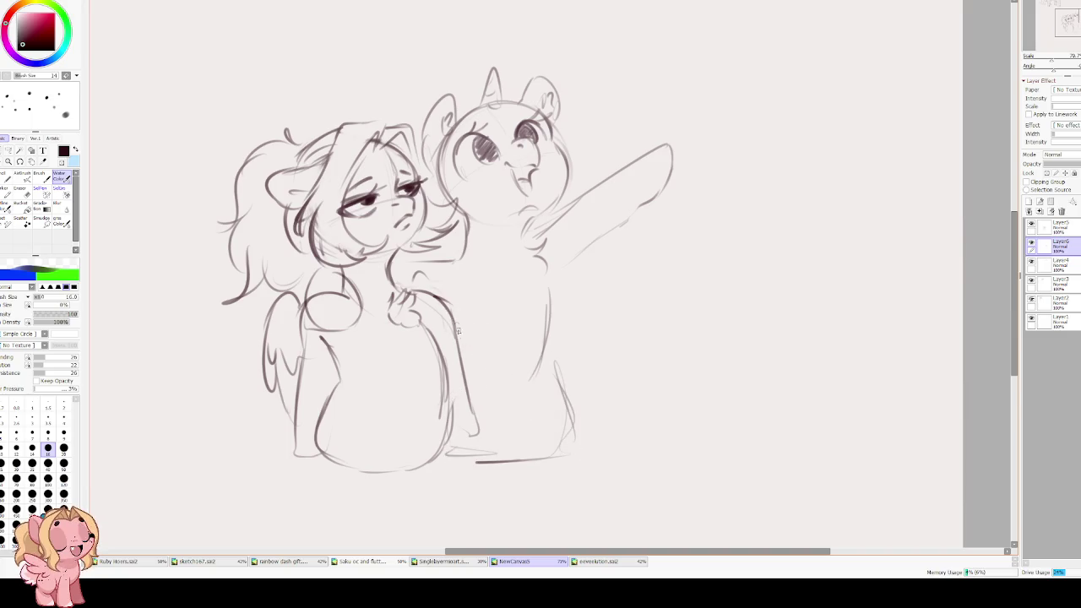
left_click_drag(553, 324, 537, 385)
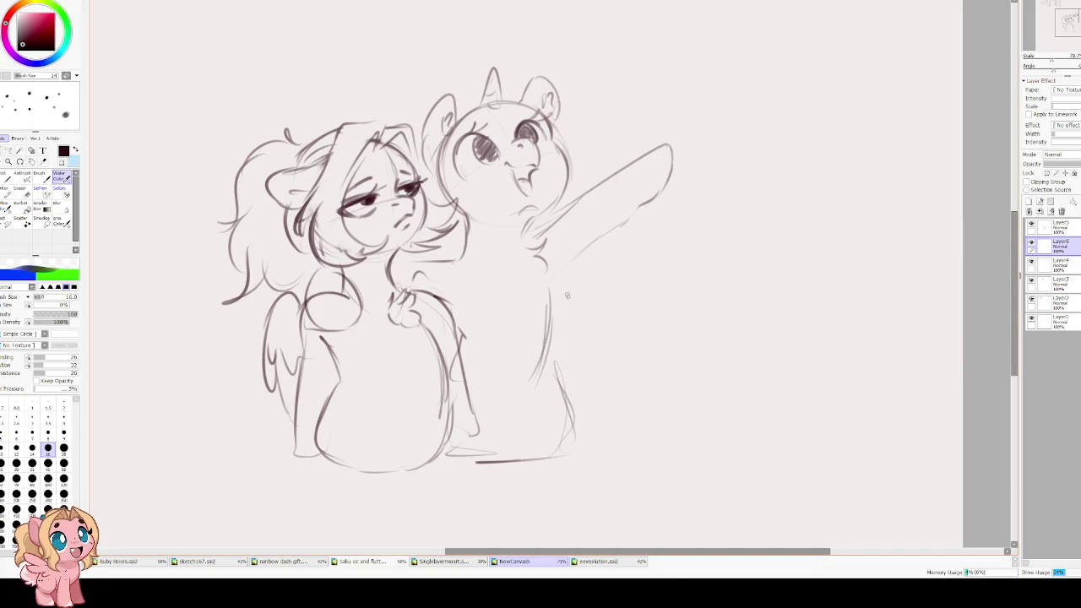
mouse_move(551, 280)
left_mouse_down()
mouse_move(648, 199)
mouse_move(587, 251)
mouse_move(557, 352)
left_mouse_up()
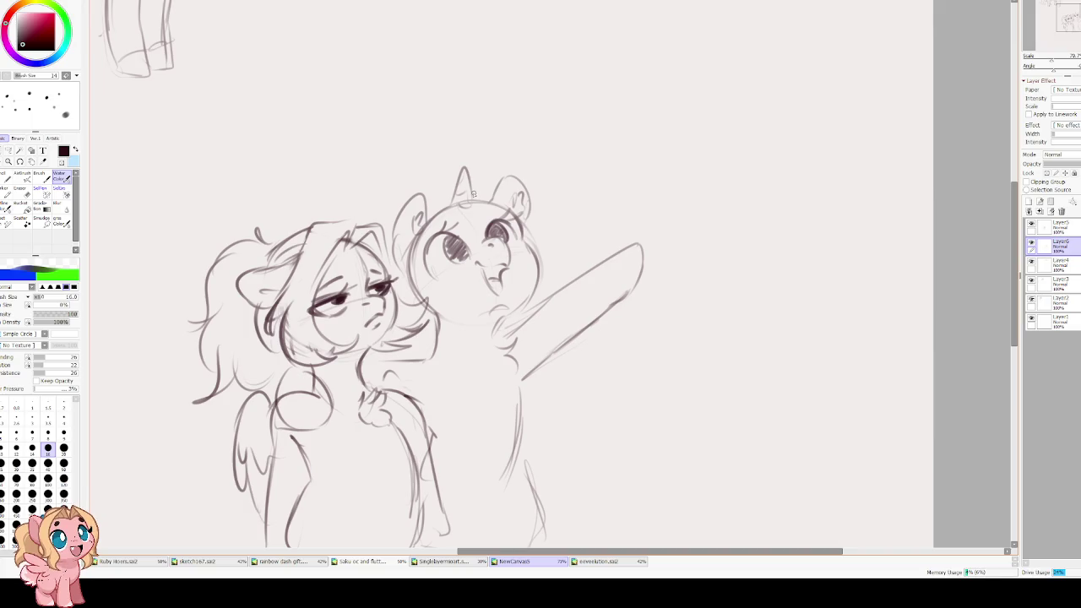
left_click_drag(480, 173, 446, 228)
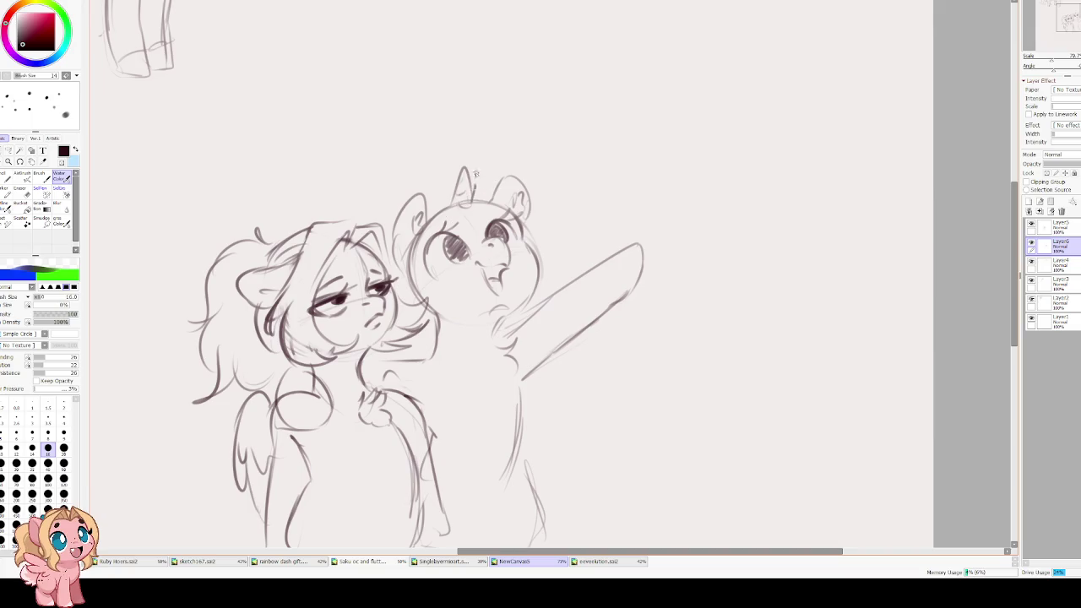
mouse_move(441, 210)
left_mouse_down()
mouse_move(477, 181)
mouse_move(426, 264)
mouse_move(456, 346)
mouse_move(418, 359)
left_mouse_up()
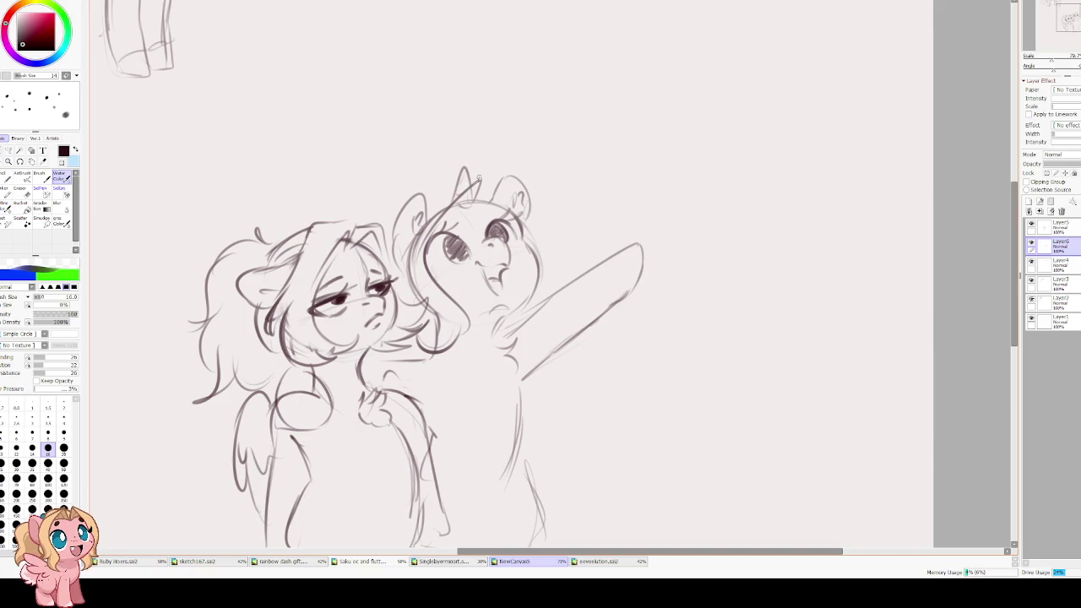
- Sketch curly mane strokes, the upper-left head outline and curly neck fluff
mouse_move(460, 169)
left_mouse_down()
mouse_move(418, 203)
mouse_move(399, 306)
left_mouse_up()
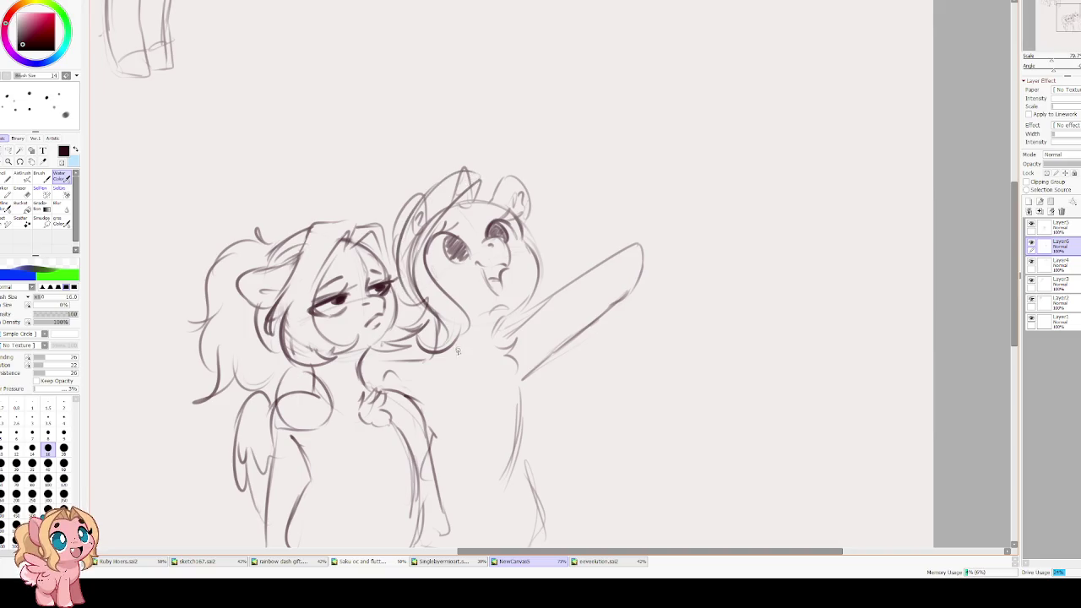
mouse_move(450, 391)
left_mouse_down()
mouse_move(470, 368)
mouse_move(435, 329)
mouse_move(484, 279)
mouse_move(473, 334)
left_mouse_up()
left_click_drag(444, 179, 397, 238)
left_click_drag(432, 176, 396, 238)
key("ctrl+z")
mouse_move(456, 173)
left_mouse_down()
mouse_move(392, 228)
mouse_move(387, 279)
left_mouse_up()
left_click_drag(412, 343, 390, 380)
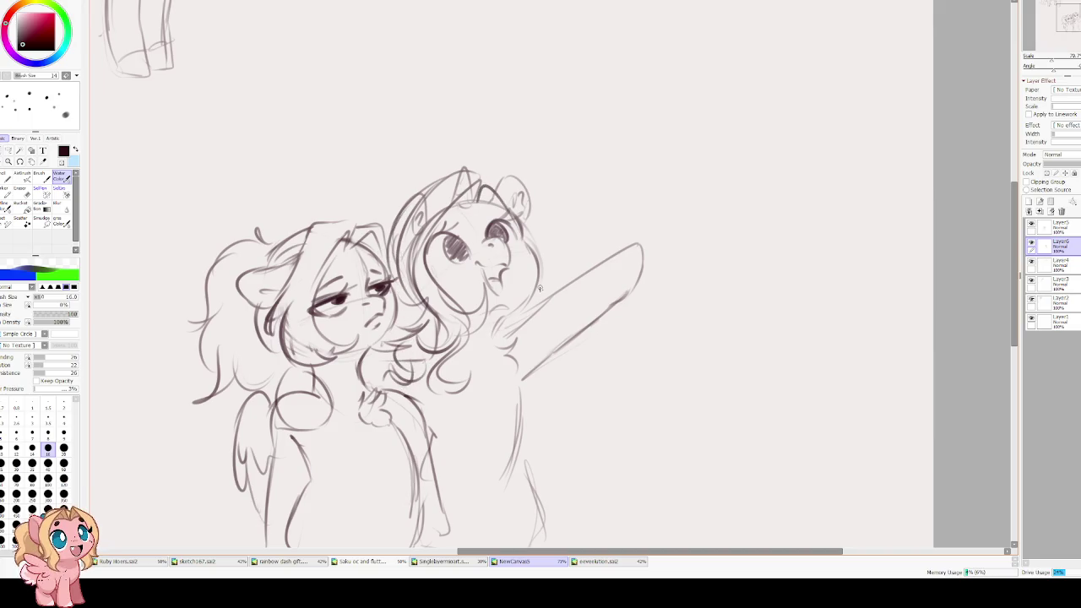
- Add a forehead line, right-side mane curls and strokes between horn and ear
left_click_drag(478, 199, 506, 208)
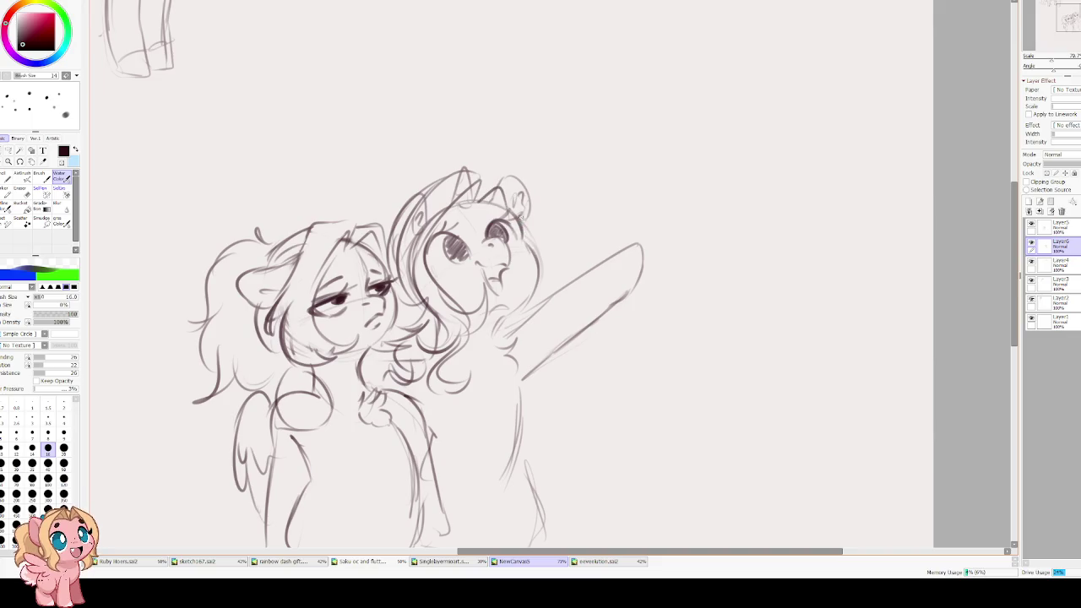
mouse_move(537, 241)
left_mouse_down()
mouse_move(568, 272)
mouse_move(525, 306)
left_mouse_up()
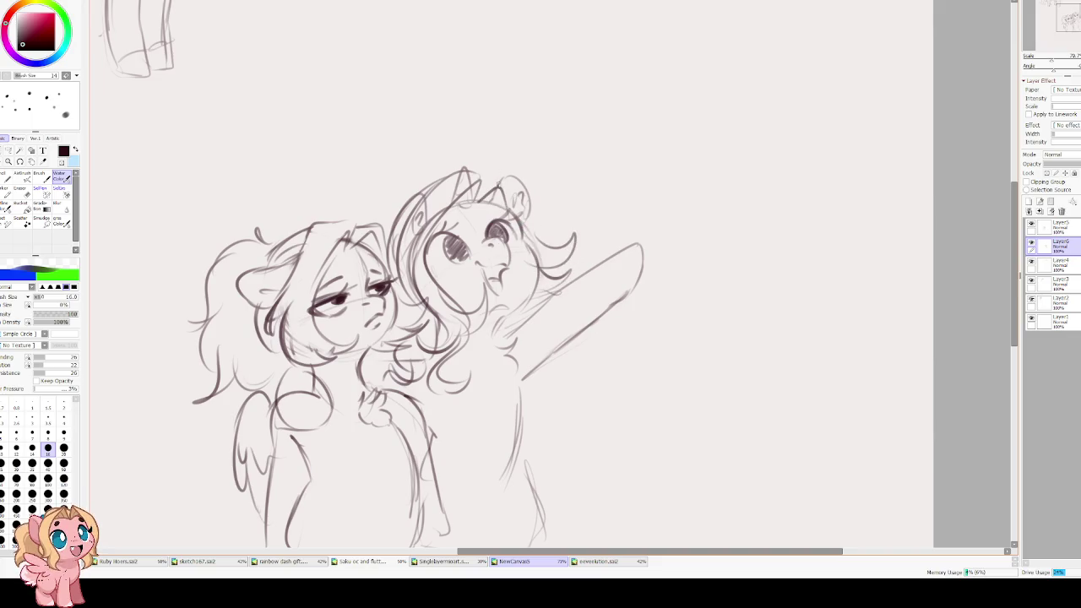
mouse_move(460, 209)
left_mouse_down()
mouse_move(480, 188)
mouse_move(465, 167)
mouse_move(483, 170)
left_mouse_up()
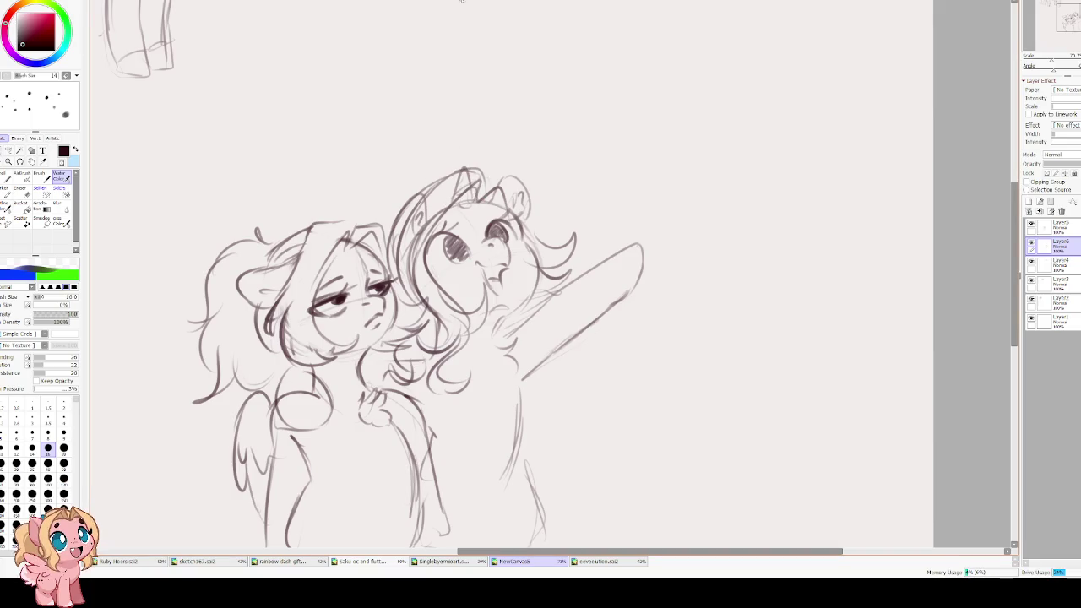
left_click_drag(463, 29, 453, 54)
left_click(1031, 243)
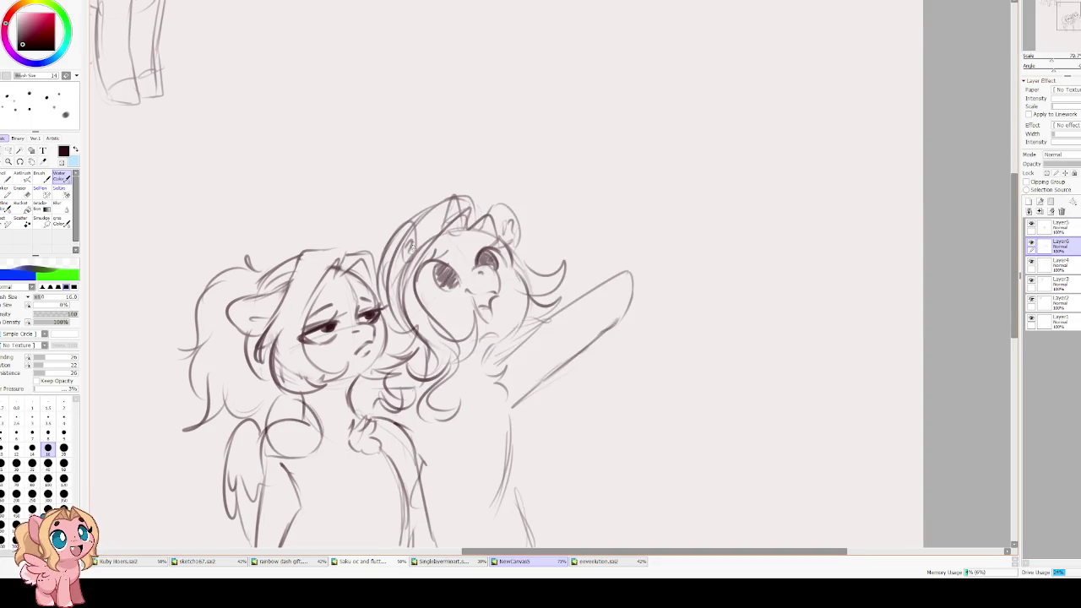
mouse_move(416, 207)
left_mouse_down()
mouse_move(385, 250)
mouse_move(385, 276)
left_mouse_up()
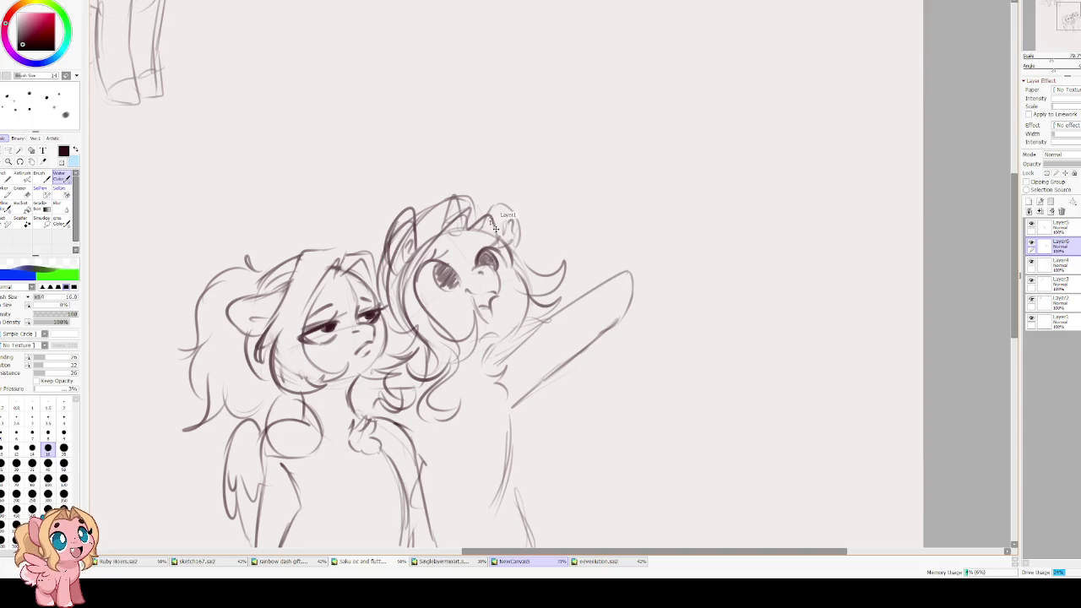
- Redraw the unicorn's right ear with inner-ear lines, erasing the earlier attempts
mouse_move(484, 222)
left_mouse_down()
mouse_move(498, 196)
mouse_move(522, 244)
left_mouse_up()
left_click_drag(510, 206, 517, 259)
key("ctrl+z")
key("ctrl+z")
key("ctrl+z")
key("e")
left_click_drag(508, 209, 525, 244)
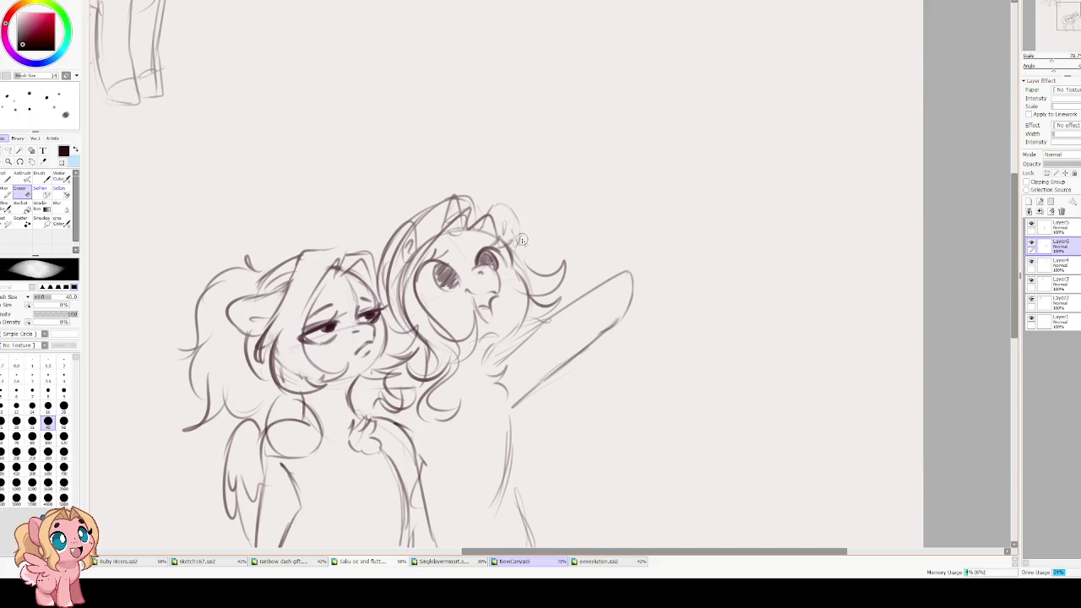
key("e")
left_click_drag(491, 211, 537, 210)
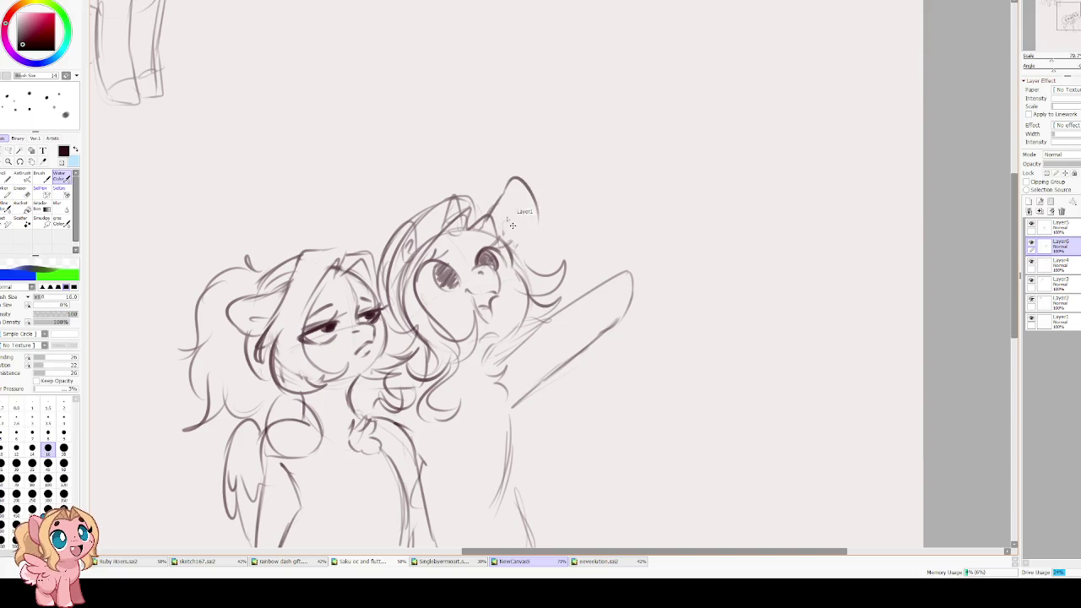
key("ctrl+z")
mouse_move(488, 224)
left_mouse_down()
mouse_move(498, 196)
mouse_move(531, 225)
mouse_move(519, 254)
mouse_move(512, 217)
mouse_move(521, 245)
left_mouse_up()
left_click_drag(507, 179, 496, 241)
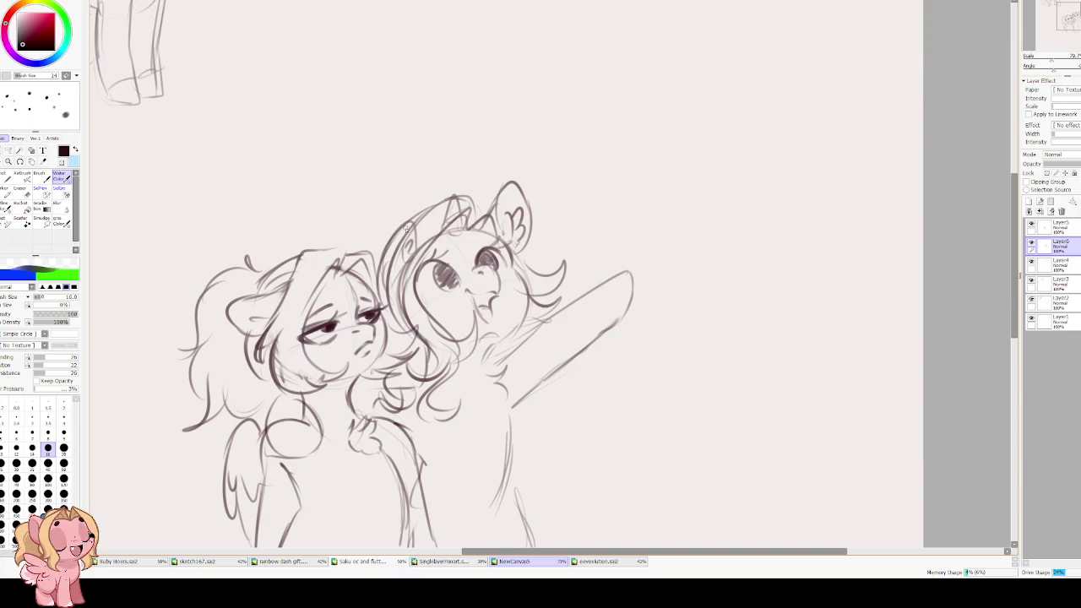
- Erase excess hair beside the face and redraw finer hair strokes along the mane
key("e")
mouse_move(396, 243)
left_mouse_down()
mouse_move(415, 288)
mouse_move(404, 264)
left_mouse_up()
key("c")
left_click_drag(421, 210, 398, 262)
left_click_drag(408, 203, 381, 260)
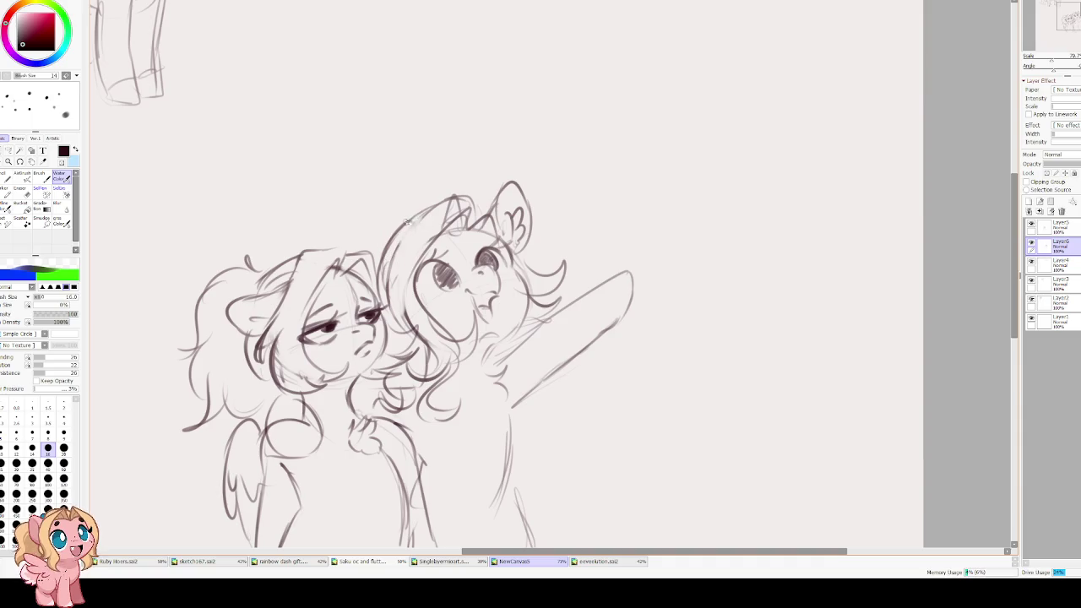
left_click_drag(390, 221, 377, 267)
left_click_drag(403, 194, 417, 224)
mouse_move(490, 302)
left_mouse_down()
mouse_move(447, 238)
mouse_move(474, 233)
mouse_move(456, 239)
left_mouse_up()
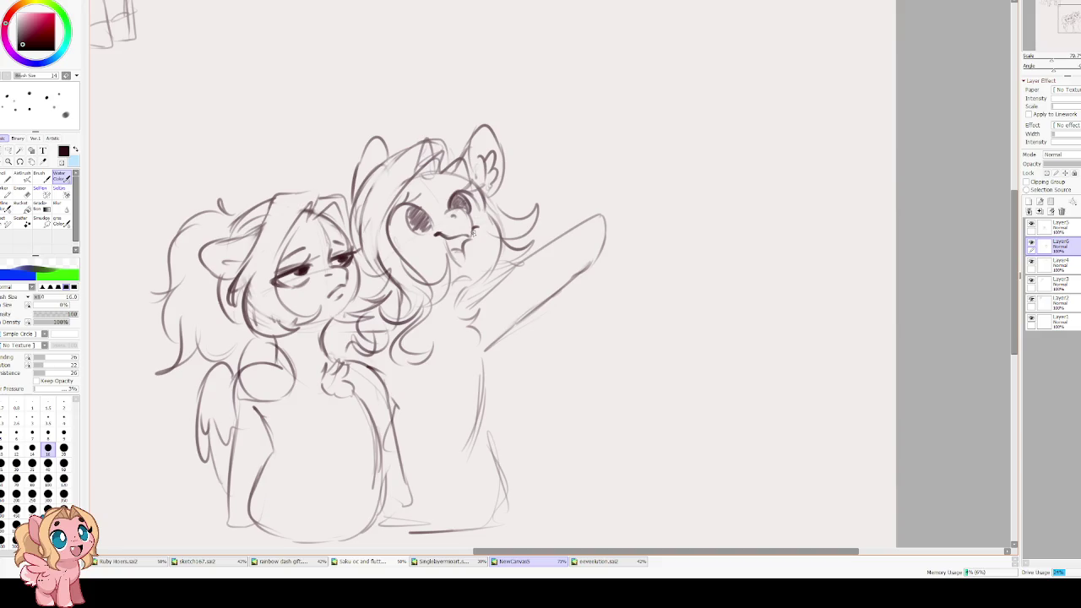
- Darken the unicorn's mouth, cheek and eye, then erase and redraw her chest line darker
left_click_drag(460, 243, 456, 263)
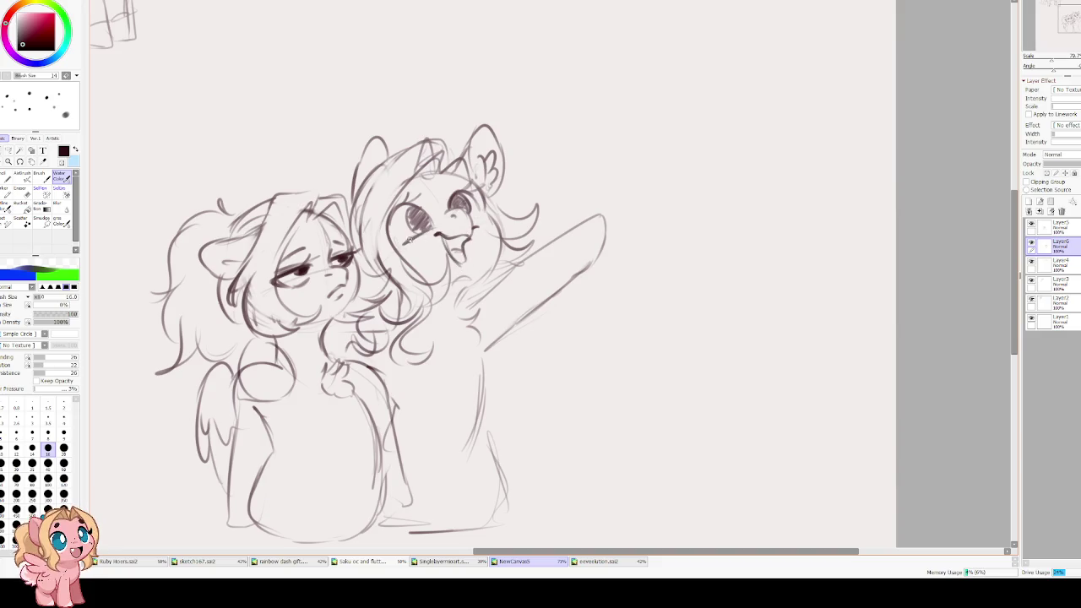
mouse_move(398, 244)
left_mouse_down()
mouse_move(427, 208)
mouse_move(423, 233)
left_mouse_up()
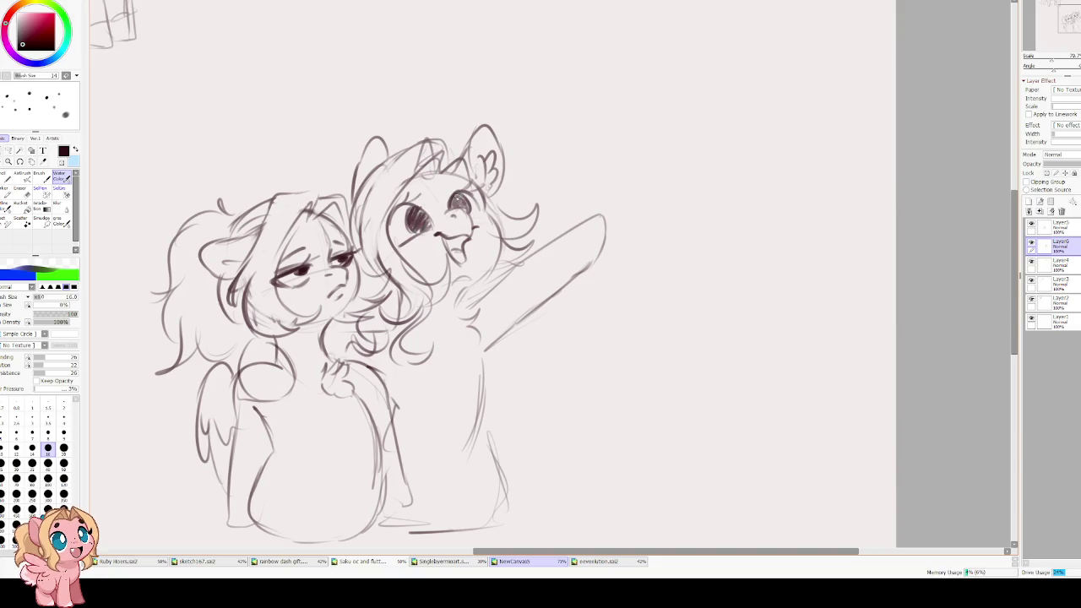
left_click_drag(454, 193, 463, 208)
mouse_move(476, 311)
left_mouse_down()
mouse_move(486, 236)
mouse_move(473, 374)
left_mouse_up()
key("e")
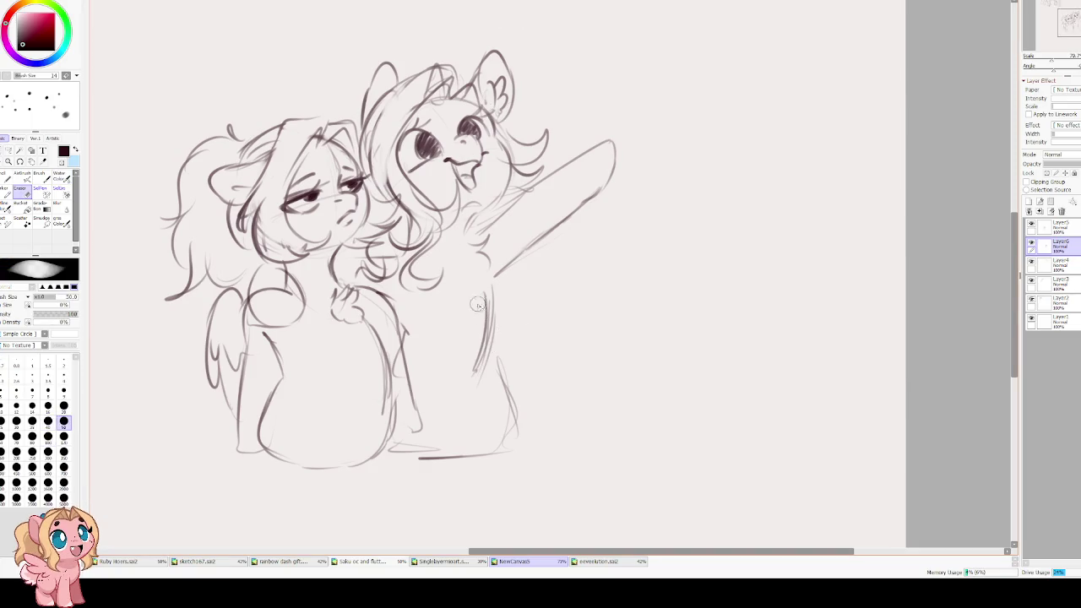
left_click_drag(492, 292, 476, 382)
key("b")
mouse_move(490, 268)
left_mouse_down()
mouse_move(501, 343)
mouse_move(461, 420)
left_mouse_up()
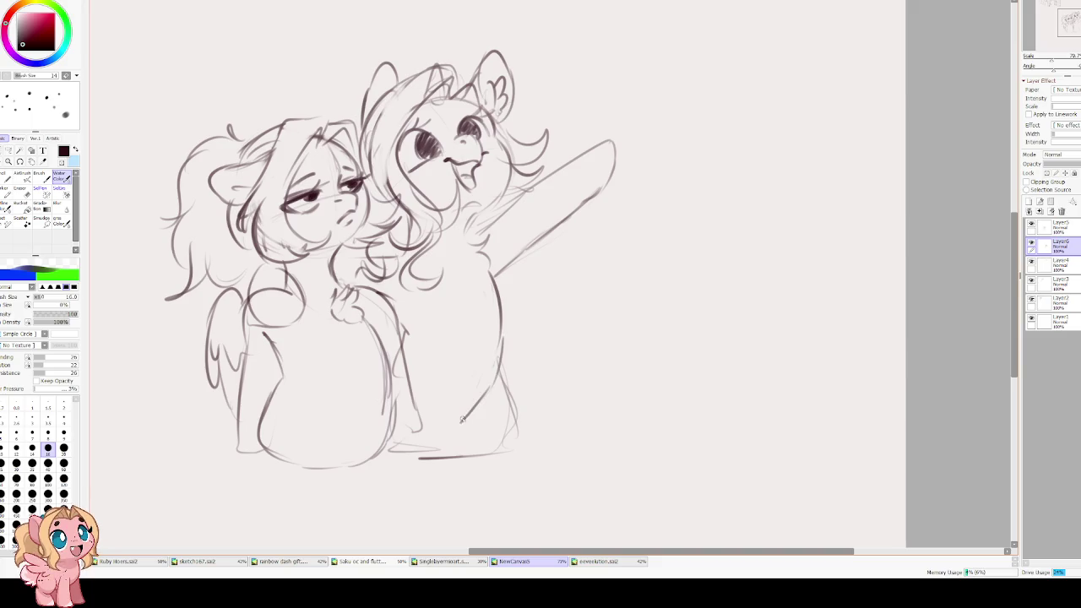
- Sketch the unicorn's vertical leg lines and a base line beneath her
scroll(411, 451, "down", 2)
left_click_drag(391, 404, 466, 429)
key("ctrl+z")
left_click_drag(463, 346, 461, 399)
left_click_drag(442, 327, 454, 404)
mouse_move(461, 411)
left_mouse_down()
mouse_move(390, 415)
mouse_move(402, 385)
left_mouse_up()
scroll(402, 385, "up", 1)
left_click_drag(511, 350, 529, 421)
left_click_drag(522, 423, 481, 422)
scroll(532, 127, "up", 2)
scroll(554, 241, "up", 2)
- Redraw the hoof at the tip of the unicorn's raised arm more darkly
left_click_drag(589, 221, 581, 265)
mouse_move(601, 213)
left_mouse_down()
mouse_move(591, 255)
mouse_move(600, 245)
mouse_move(586, 252)
left_mouse_up()
key("ctrl+z")
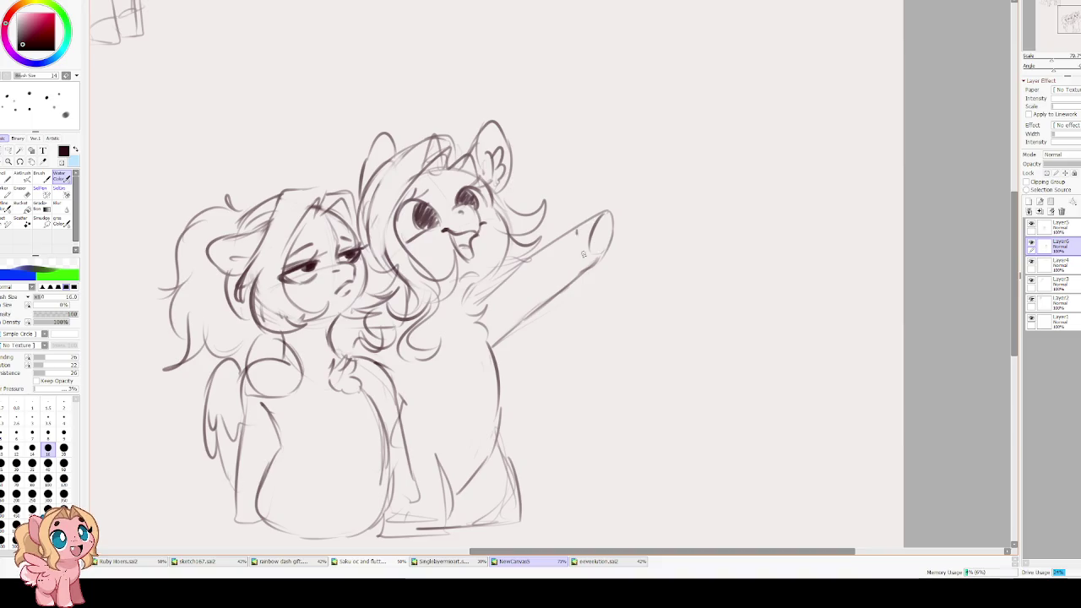
key("e")
left_click_drag(588, 230, 596, 241)
key("e")
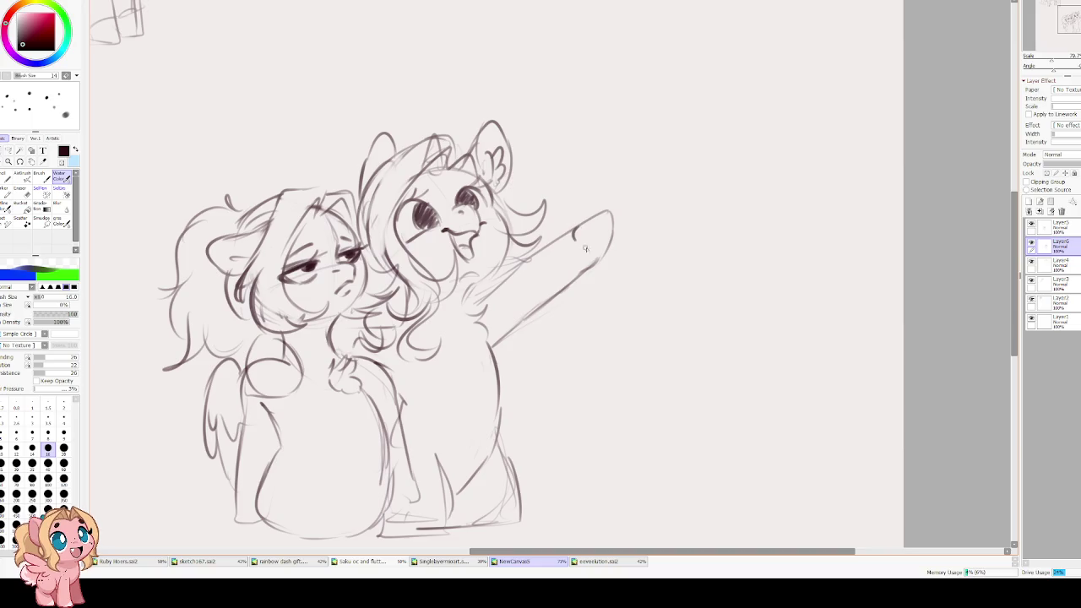
mouse_move(606, 214)
left_mouse_down()
mouse_move(585, 257)
mouse_move(590, 272)
mouse_move(521, 329)
left_mouse_up()
- Darken the pointing arm's upper and lower edges and add fur strokes under the muzzle
left_click_drag(549, 294, 490, 355)
left_click_drag(569, 231, 521, 267)
key("ctrl+z")
left_click_drag(564, 231, 479, 304)
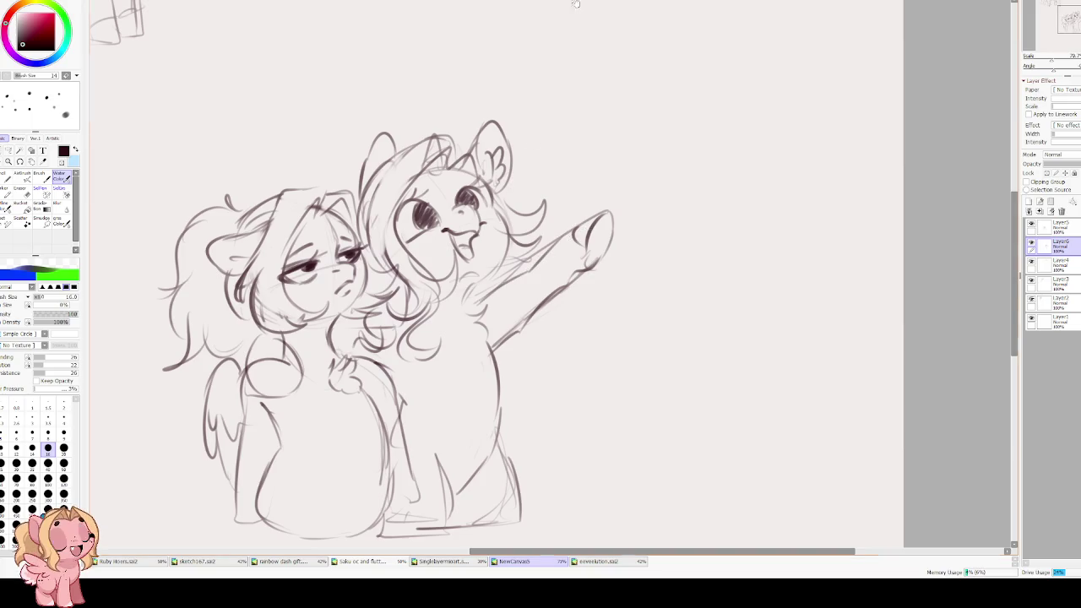
left_click_drag(533, 258, 524, 305)
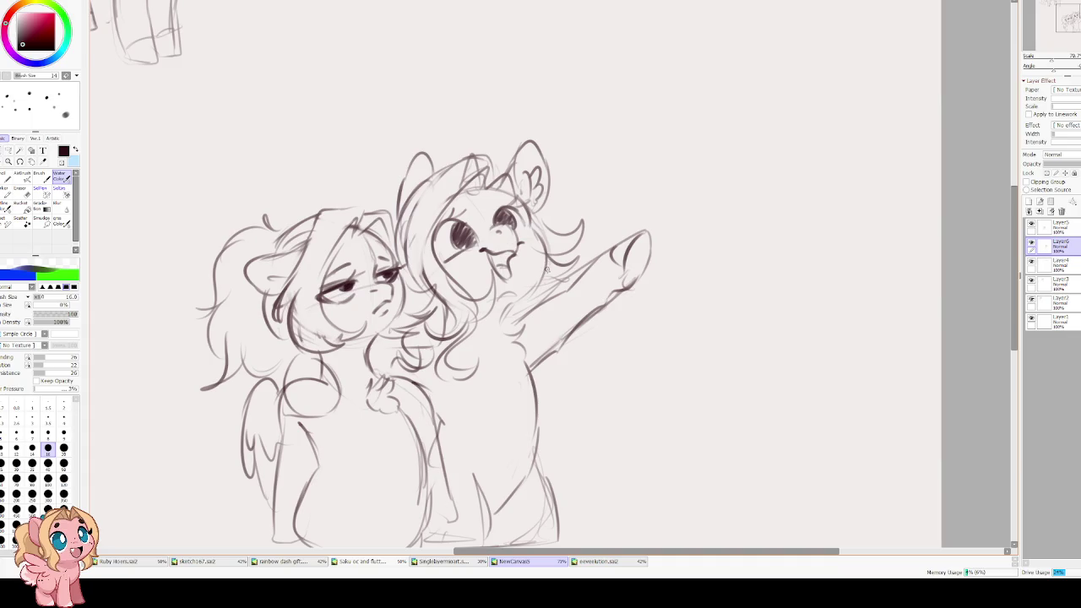
left_click_drag(562, 275, 515, 300)
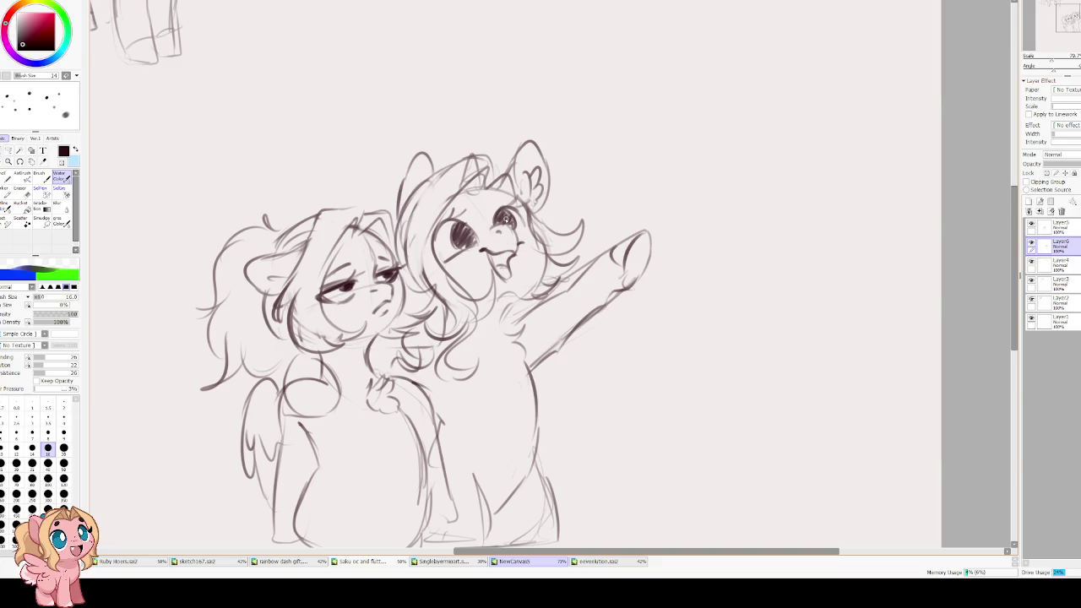
- Shade the unicorn's left eye darker and sketch a horn with a forehead tiara
mouse_move(451, 228)
left_mouse_down()
mouse_move(467, 235)
mouse_move(456, 247)
mouse_move(510, 228)
mouse_move(513, 240)
left_mouse_up()
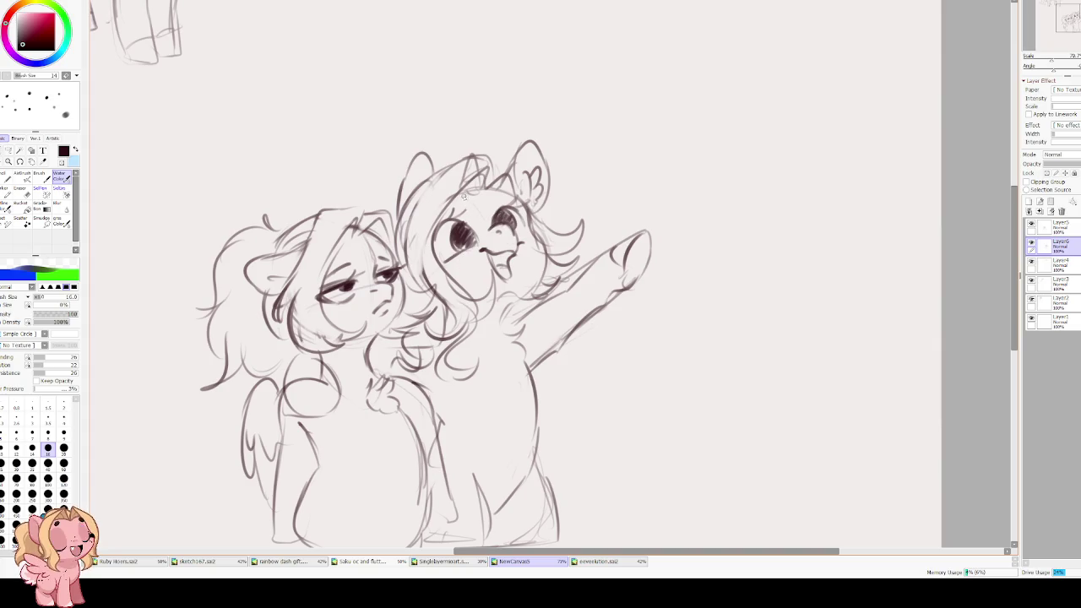
mouse_move(473, 133)
left_mouse_down()
mouse_move(469, 188)
mouse_move(485, 188)
mouse_move(471, 140)
left_mouse_up()
mouse_move(461, 199)
left_mouse_down()
mouse_move(488, 205)
mouse_move(492, 192)
left_mouse_up()
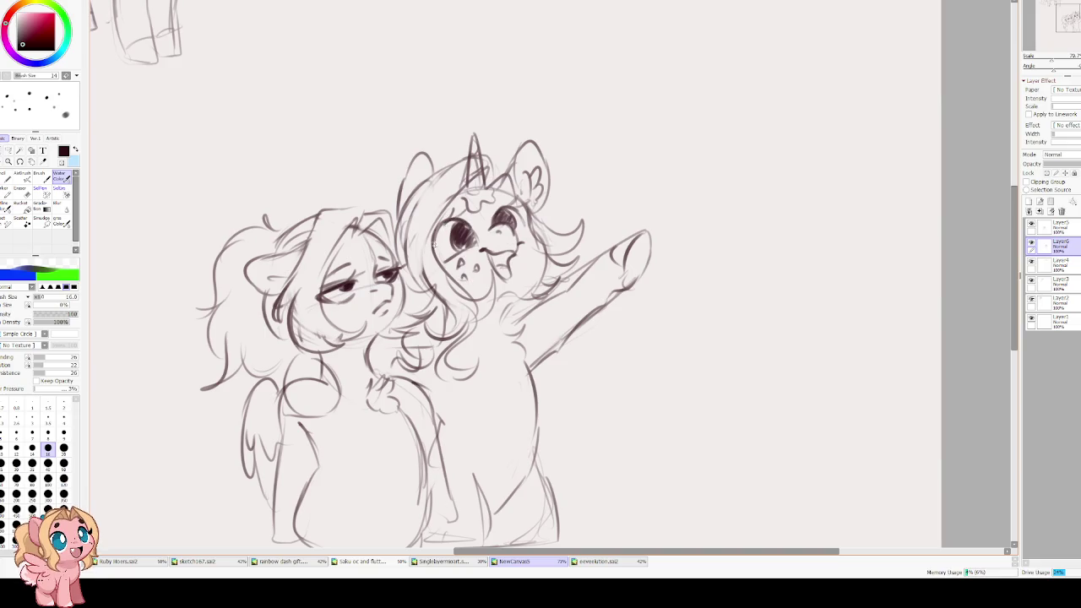
left_click_drag(475, 82, 480, 68)
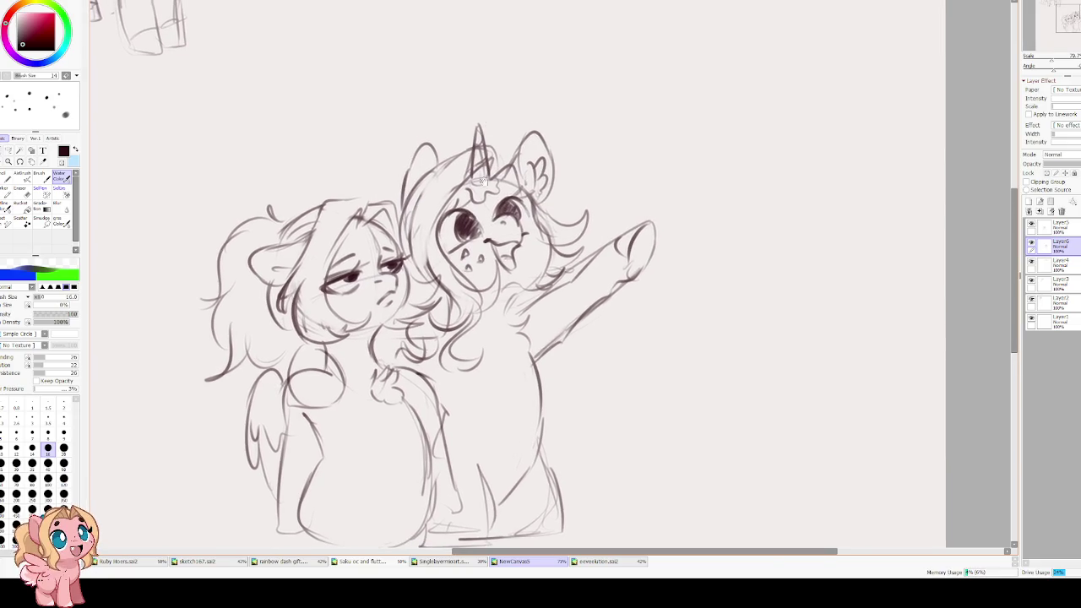
left_click(10, 151)
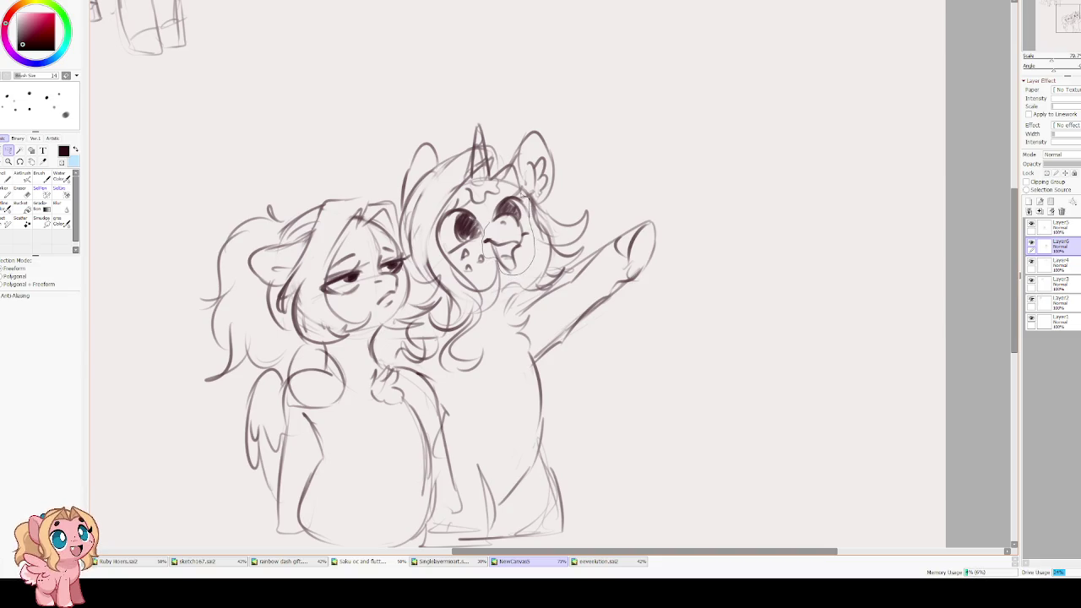
- Lasso the unicorn's snout, free-transform it into a better position, then deselect
left_click_drag(500, 196, 526, 227)
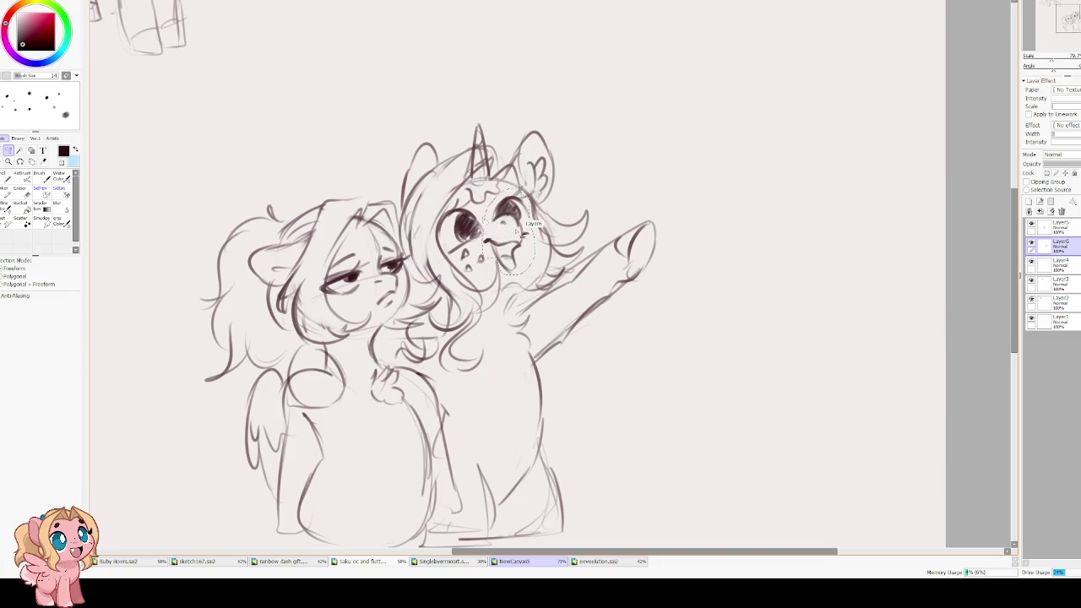
key("ctrl+t")
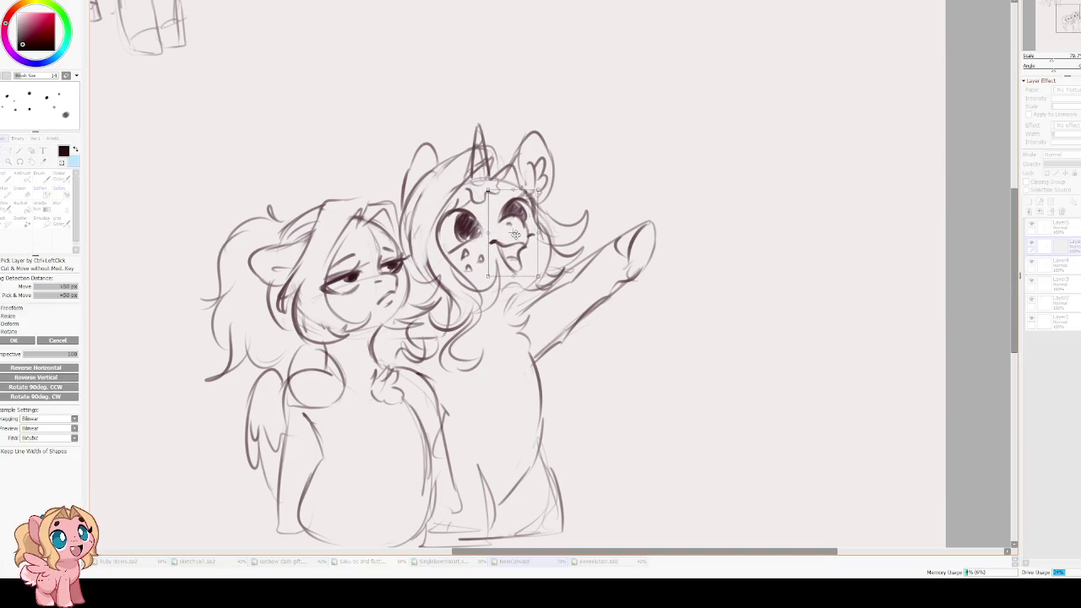
scroll(440, 229, "down", 3)
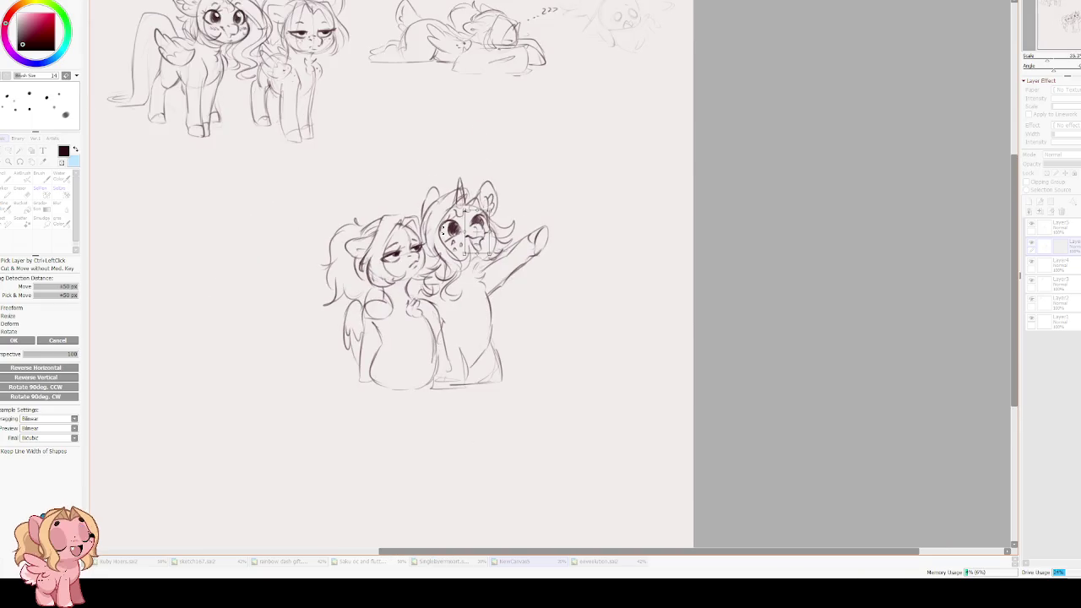
scroll(440, 229, "up", 2)
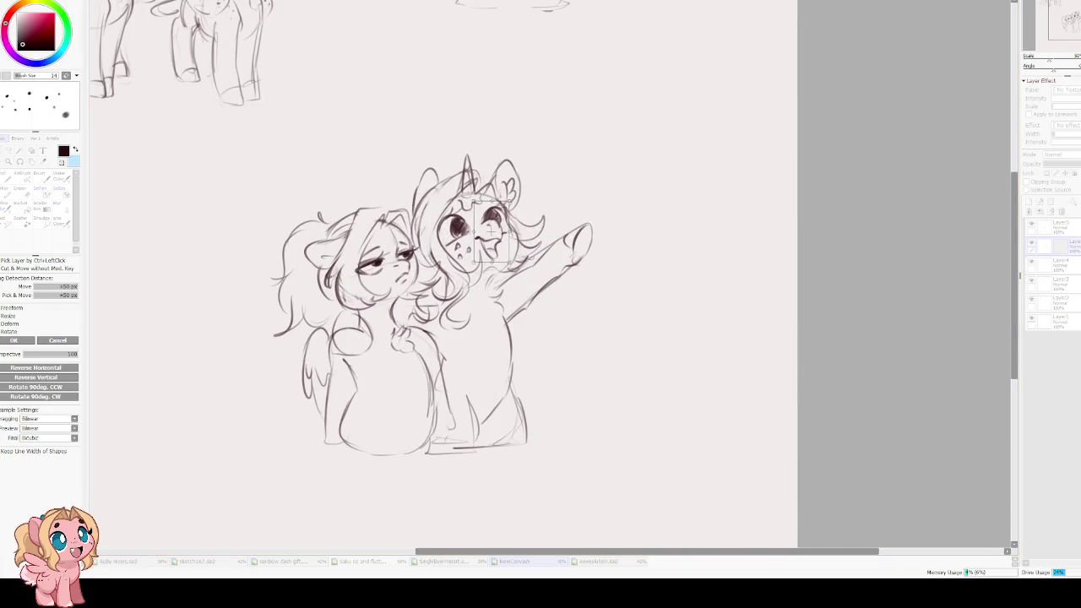
left_click(14, 340)
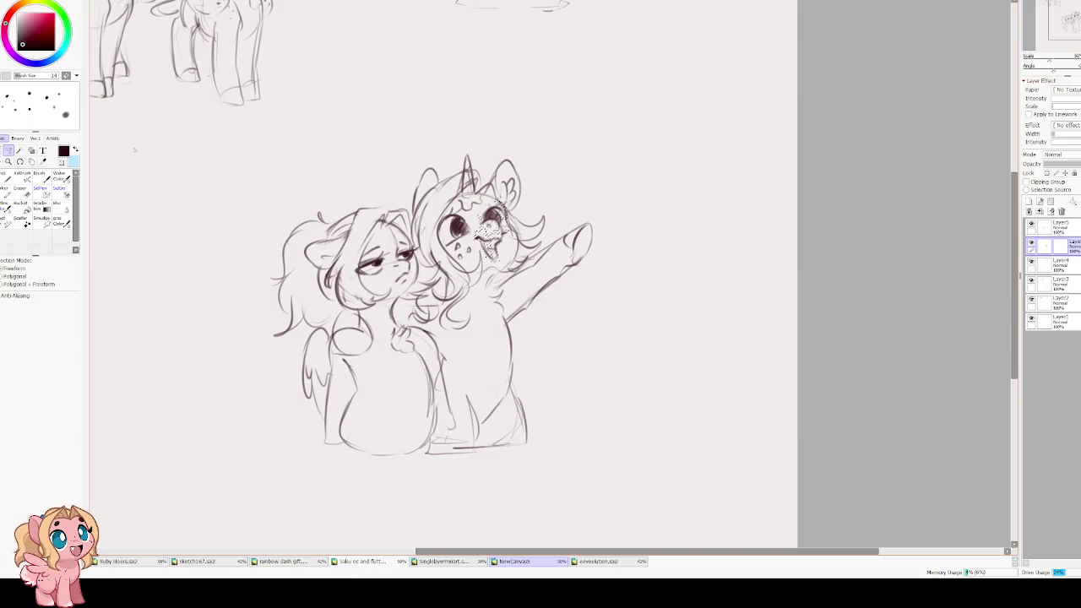
key("ctrl+d")
key("b")
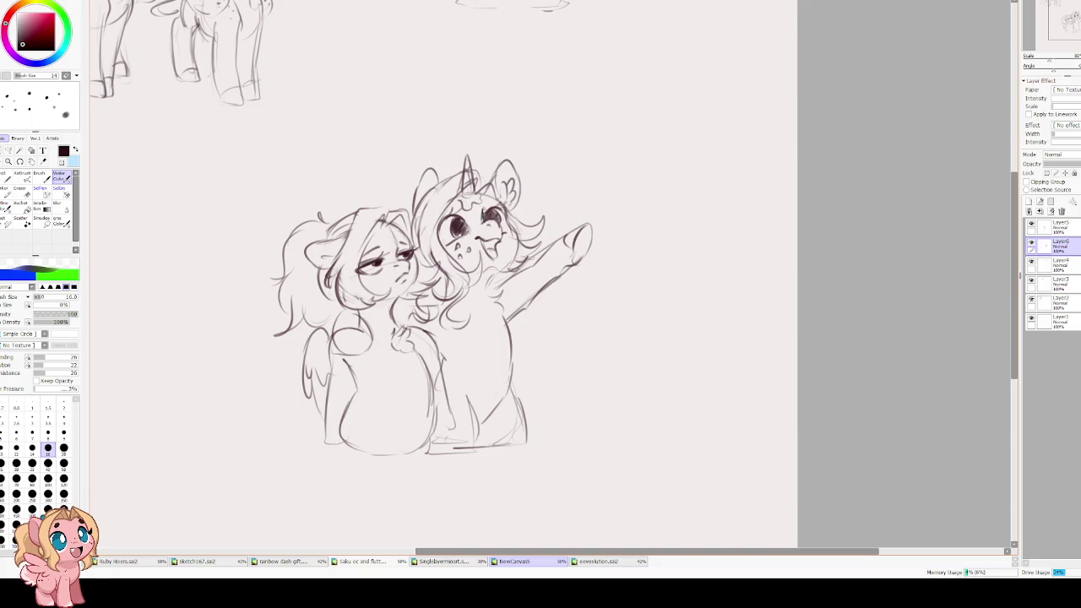
- Add forehead strokes and sketch a wing beside the unicorn's raised hoof
left_click_drag(446, 216, 464, 207)
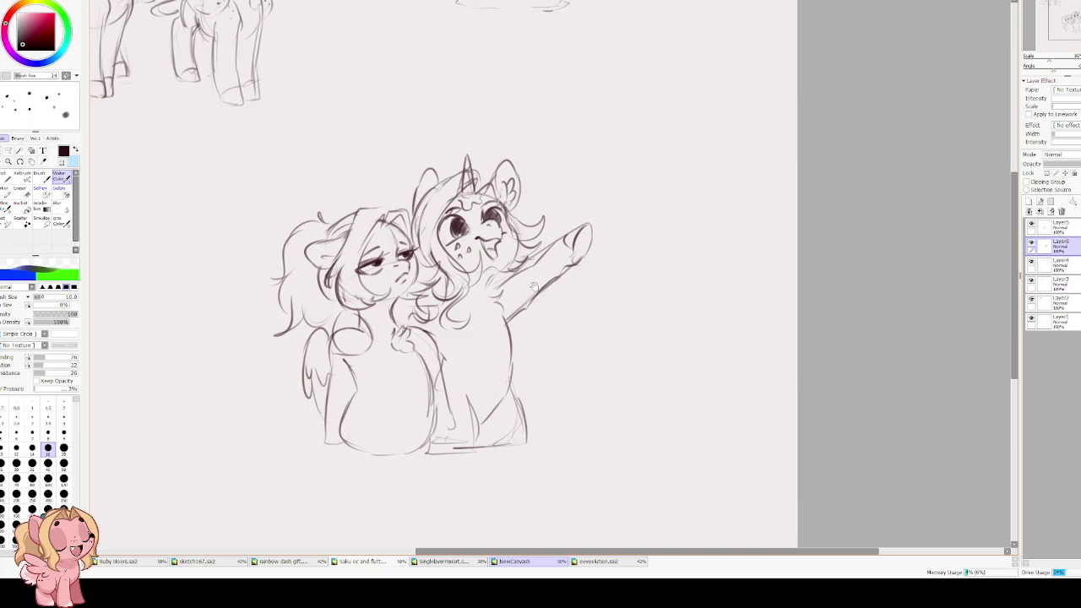
left_click_drag(534, 287, 605, 263)
mouse_move(659, 212)
left_mouse_down()
mouse_move(647, 264)
mouse_move(587, 296)
left_mouse_up()
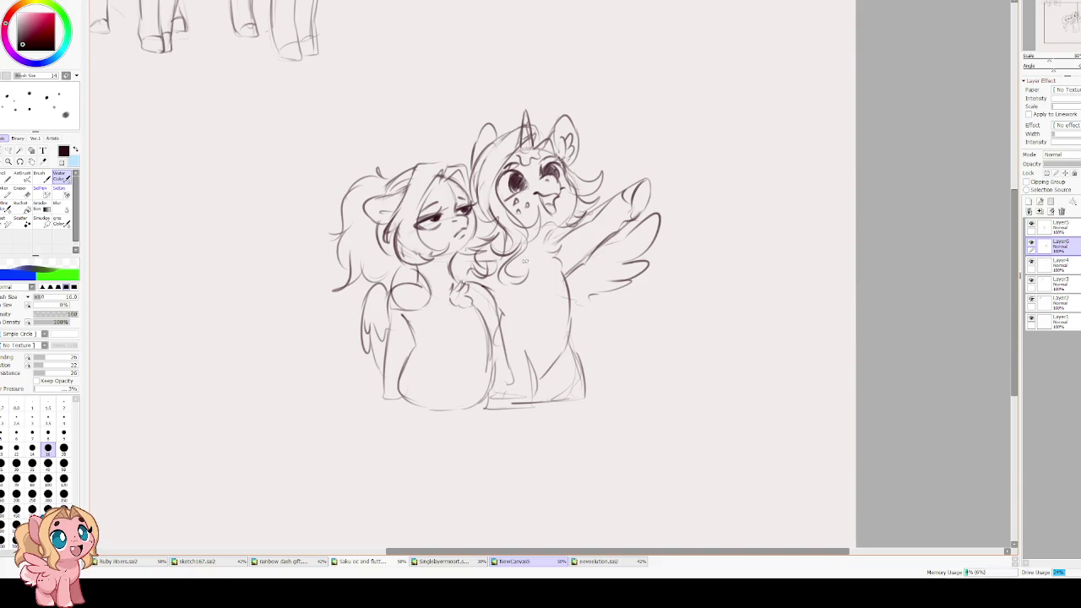
left_click_drag(446, 297, 453, 284)
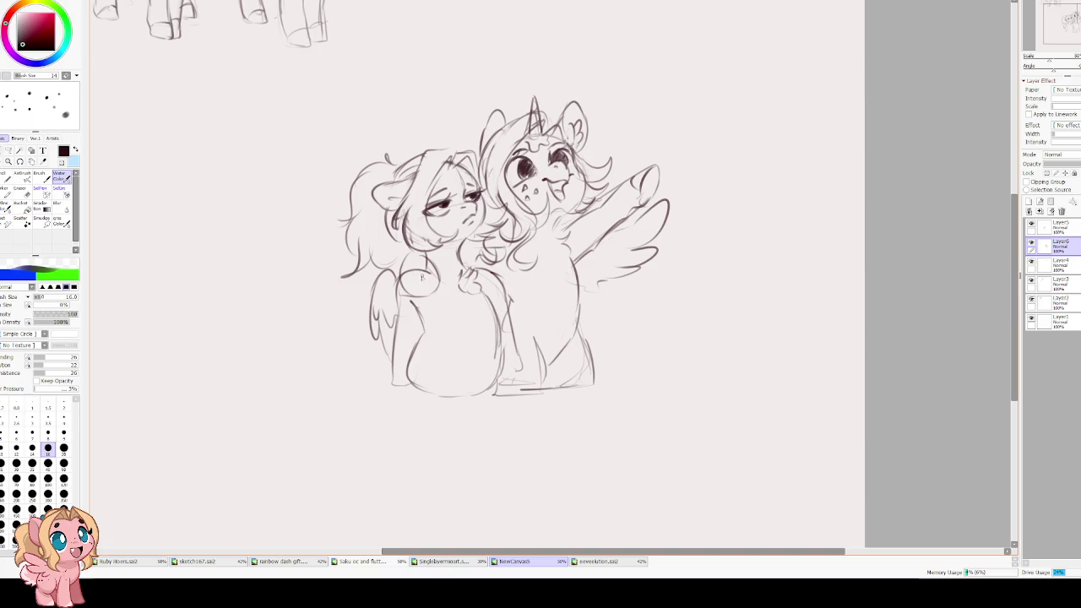
- Erase the left pony's chest lines on Layer5
key("e")
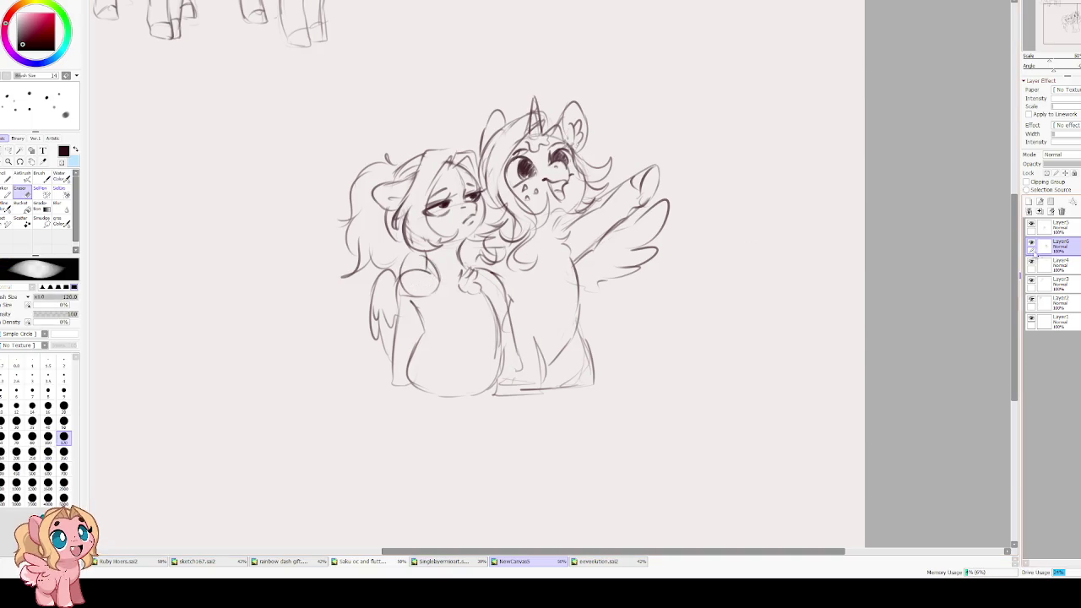
left_click(1051, 227)
left_click_drag(426, 270, 423, 285)
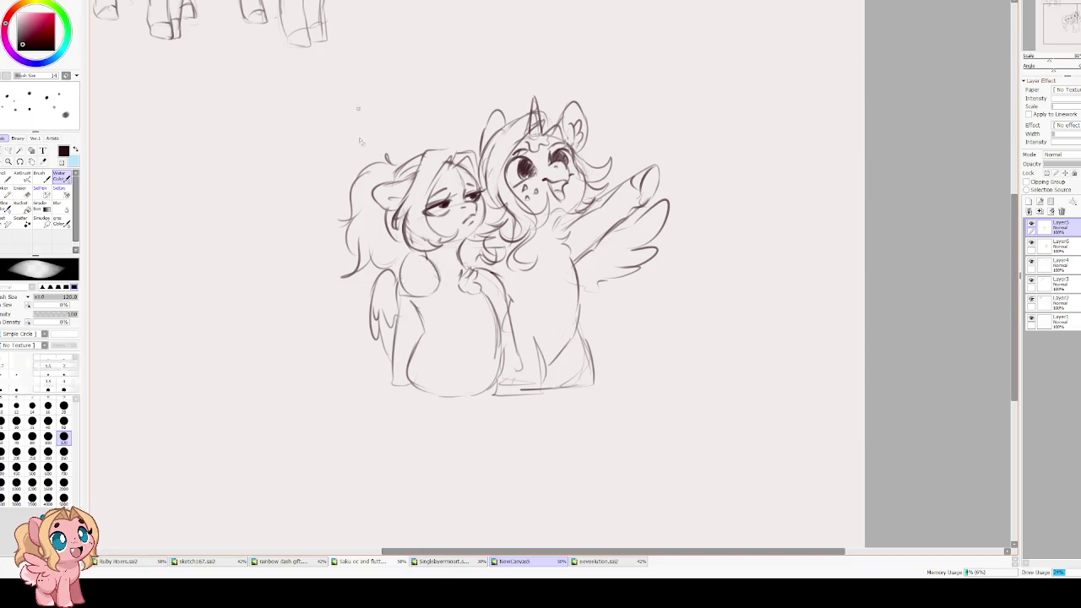
key("c")
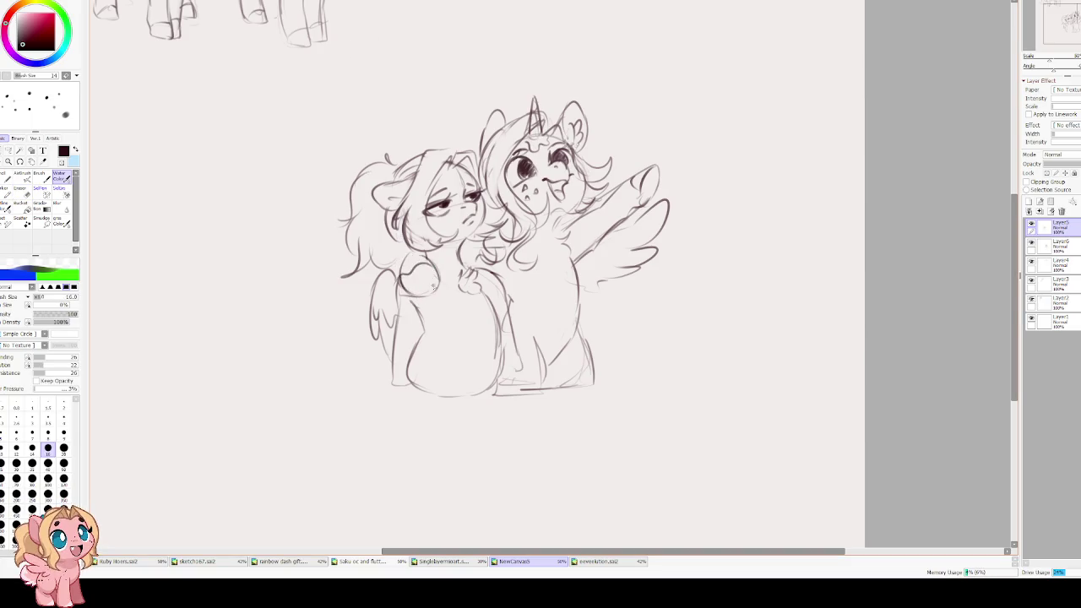
left_click_drag(433, 287, 403, 291)
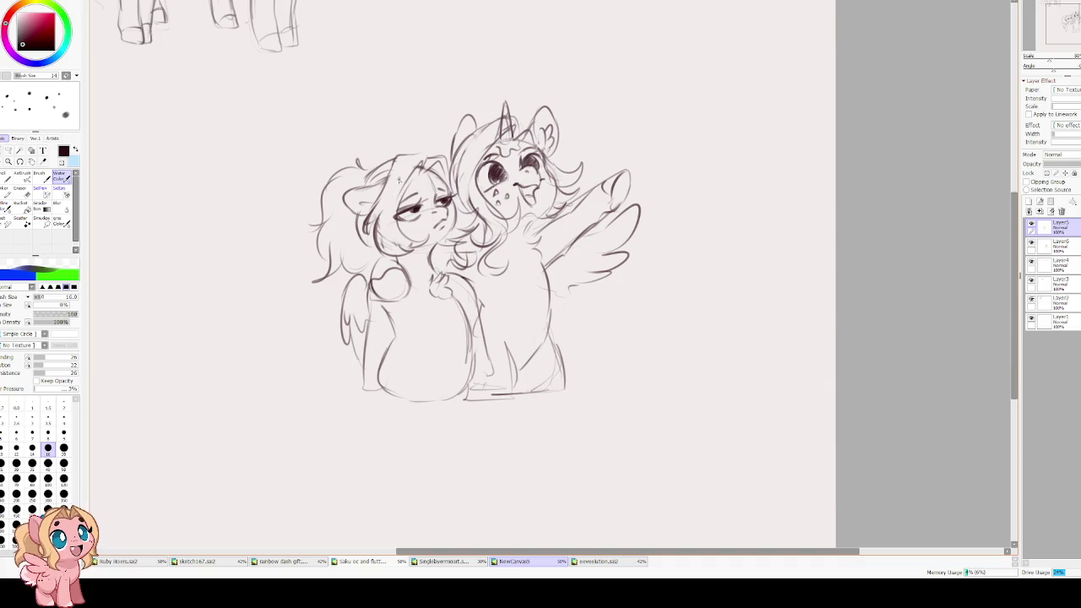
- On Layer6, dot freckles on the left pony's cheek and darken her eyelid and pupil
scroll(400, 179, "up", 2)
scroll(402, 184, "up", 2)
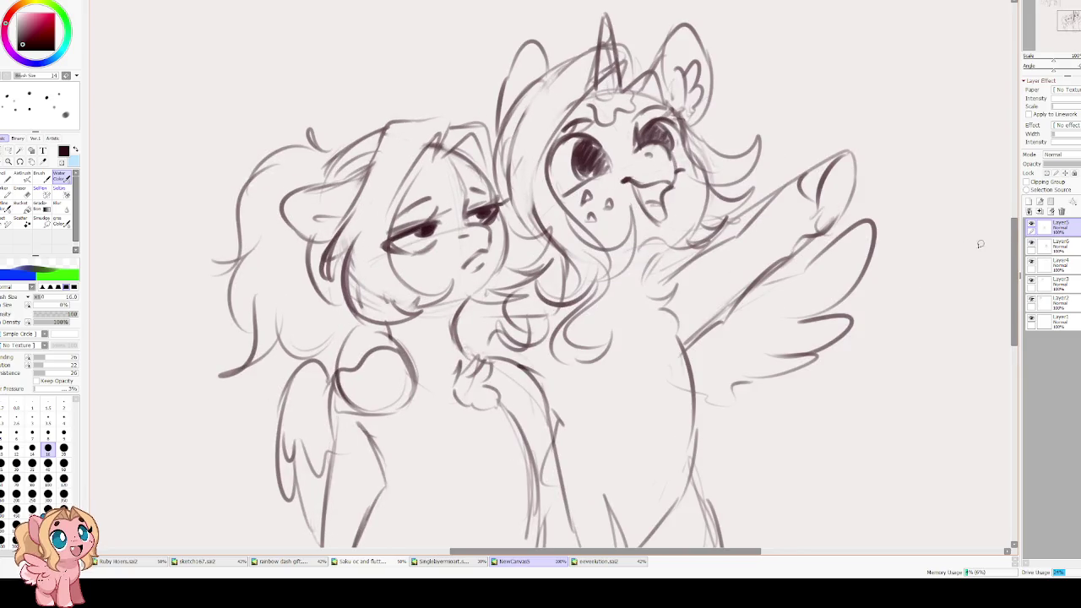
key("alt+bracketleft")
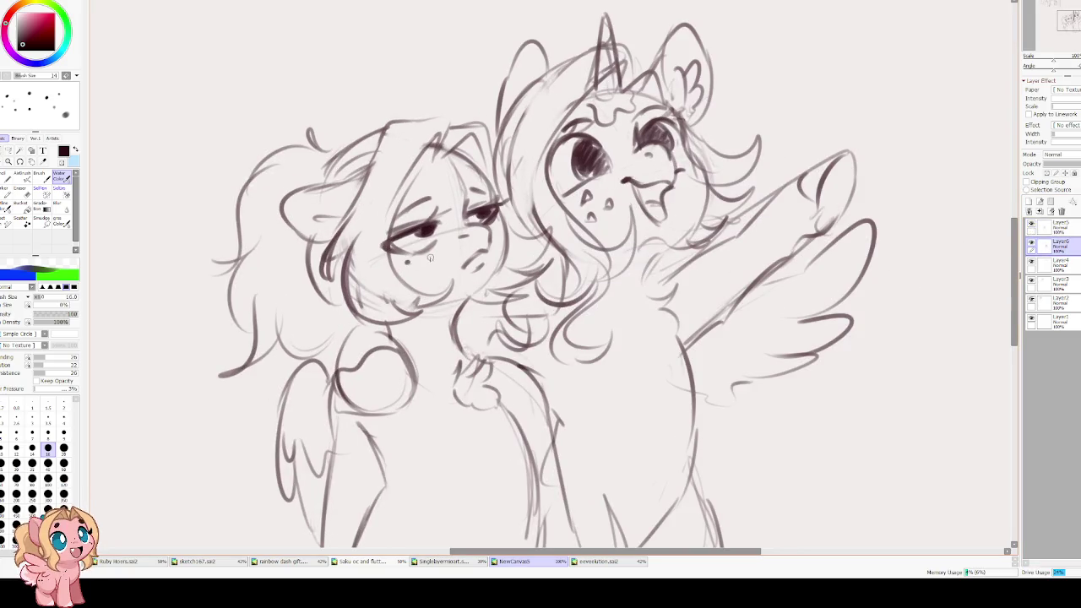
left_click(442, 256)
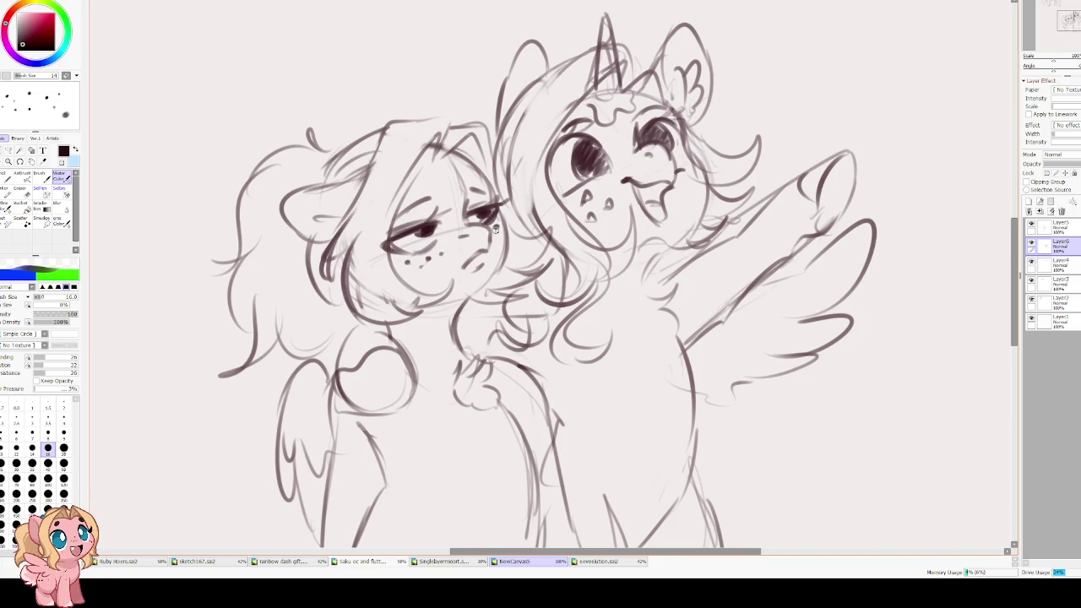
left_click_drag(463, 238, 460, 237)
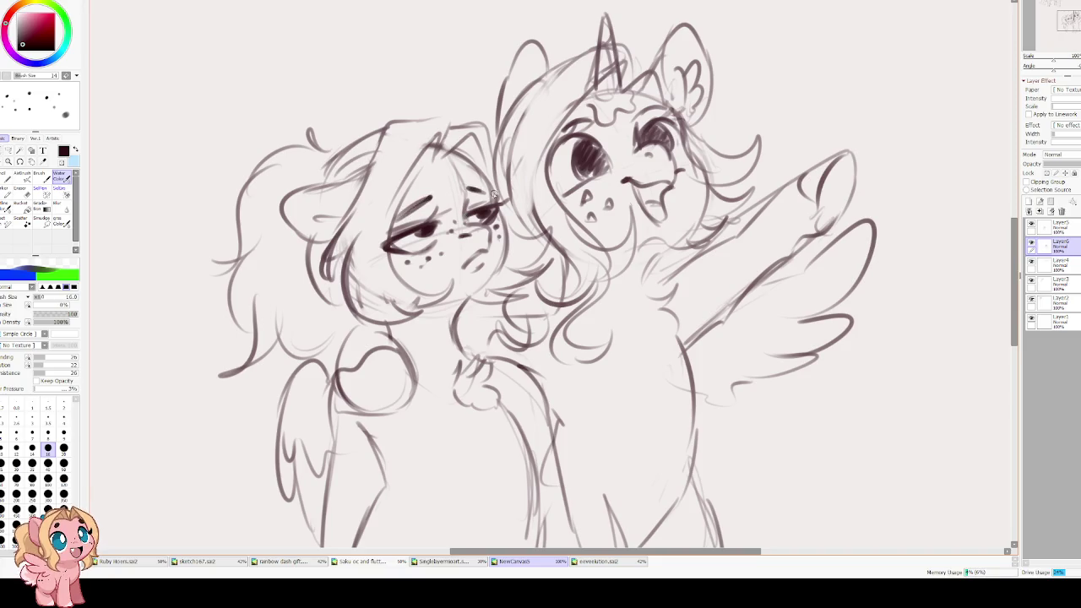
left_click_drag(474, 263, 436, 245)
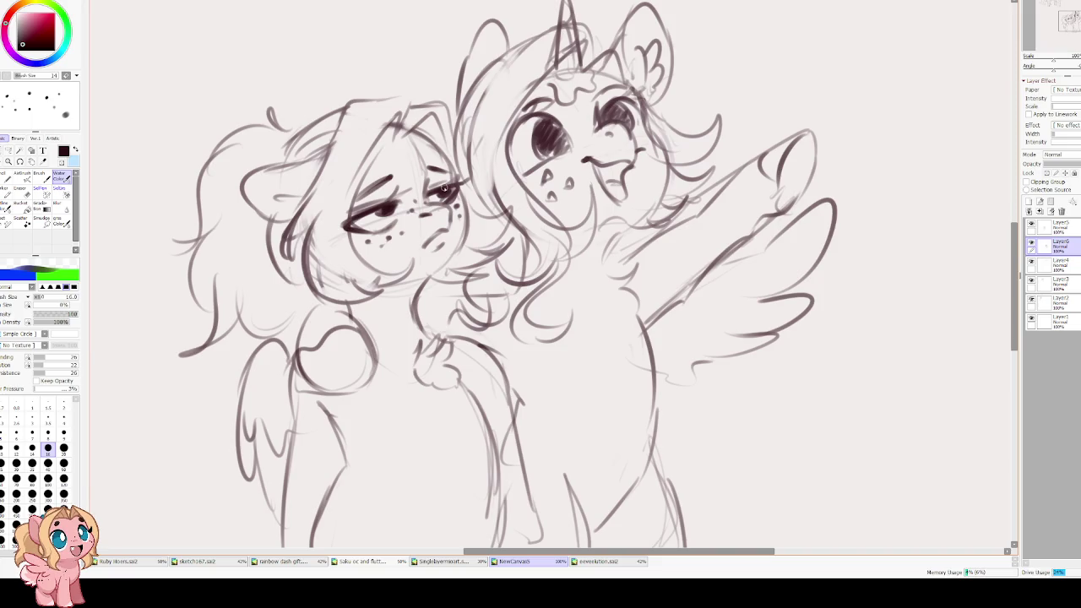
left_click_drag(428, 189, 458, 187)
- Handwrite the caption '-Hoers Everywhere!' beside the unicorn
left_click_drag(628, 128, 560, 234)
left_click_drag(662, 183, 728, 148)
mouse_move(730, 150)
left_mouse_down()
mouse_move(736, 139)
mouse_move(767, 137)
mouse_move(784, 113)
mouse_move(782, 134)
left_mouse_up()
left_click_drag(770, 126, 821, 117)
mouse_move(823, 118)
left_mouse_down()
mouse_move(818, 140)
mouse_move(858, 102)
mouse_move(895, 95)
left_mouse_up()
left_click(895, 105)
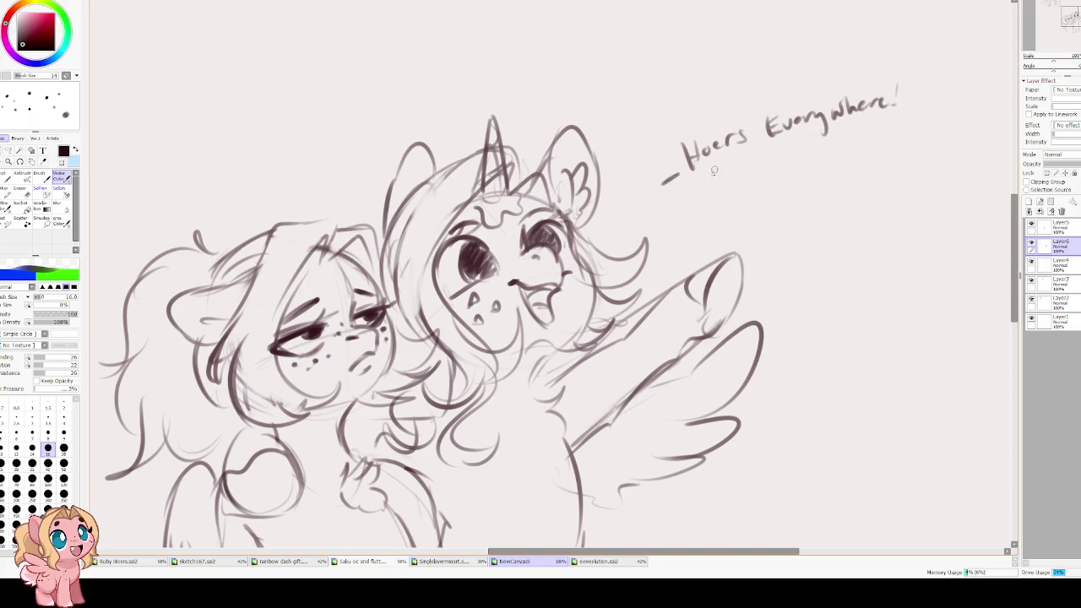
- Erase white highlights into the unicorn's eyes with a size-16 eraser
left_click_drag(721, 164, 771, 123)
key("e")
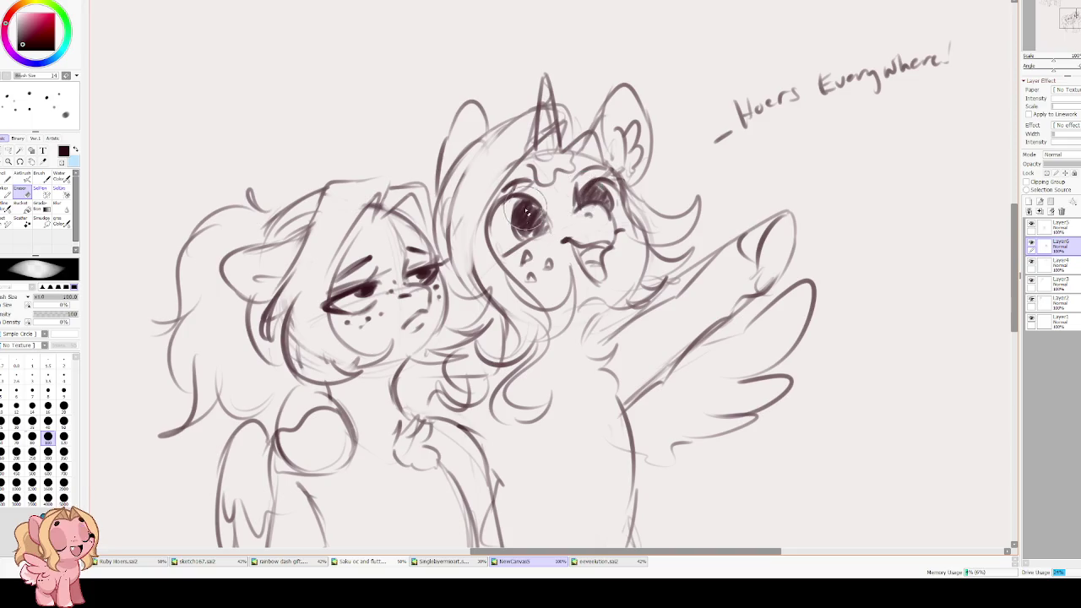
key("bracketleft")
key("bracketleft")
key("bracketleft")
mouse_move(515, 213)
left_mouse_down()
mouse_move(599, 189)
mouse_move(588, 191)
left_mouse_up()
- Thicken both of the unicorn's upper lids and add bold lashes at the outer corners
key("c")
left_click_drag(488, 220, 539, 204)
mouse_move(505, 200)
left_mouse_down()
mouse_move(487, 237)
mouse_move(471, 233)
mouse_move(470, 243)
left_mouse_up()
mouse_move(579, 186)
left_mouse_down()
mouse_move(640, 192)
mouse_move(642, 214)
left_mouse_up()
left_click_drag(505, 255, 532, 238)
mouse_move(630, 214)
left_mouse_down()
mouse_move(613, 221)
mouse_move(626, 218)
left_mouse_up()
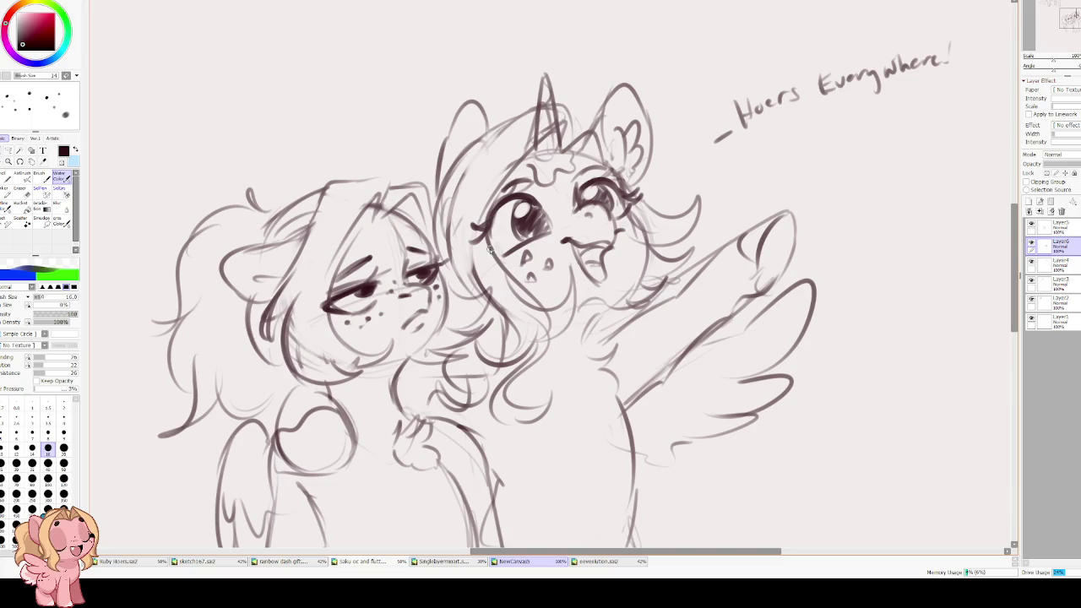
mouse_move(496, 253)
left_mouse_down()
mouse_move(486, 228)
mouse_move(461, 250)
left_mouse_up()
scroll(576, 22, "down", 5)
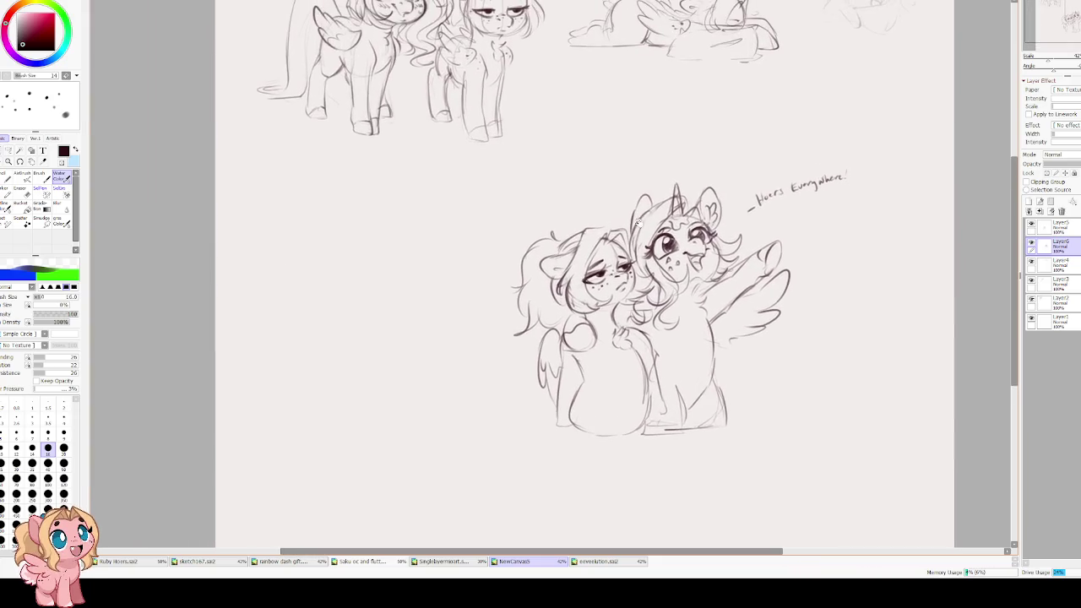
- Darken the lower edge of the left pony's eye and select Layer5
scroll(642, 243, "up", 1)
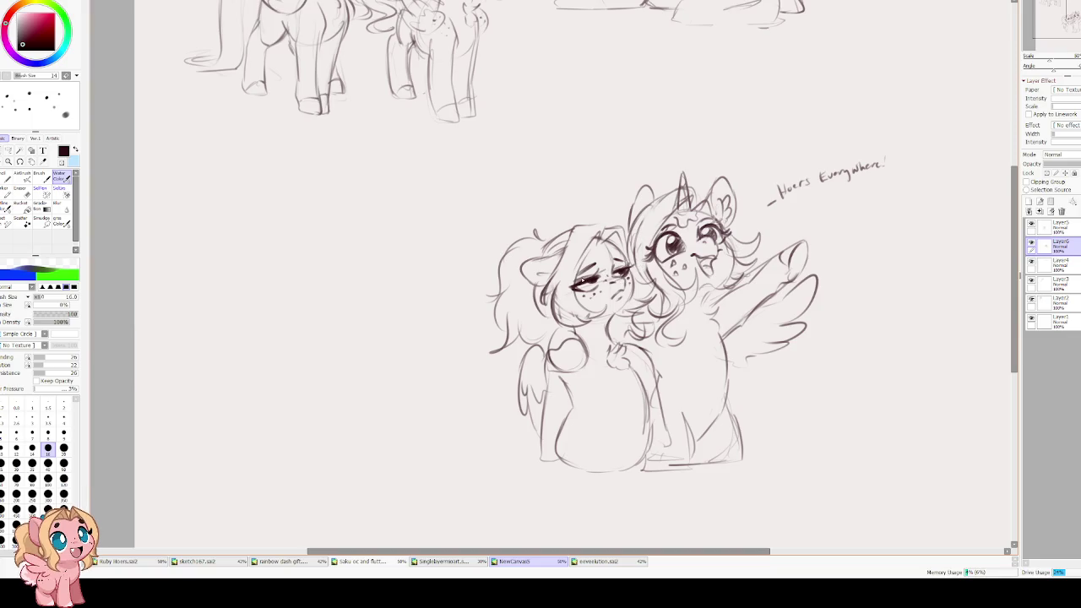
left_click_drag(571, 285, 597, 293)
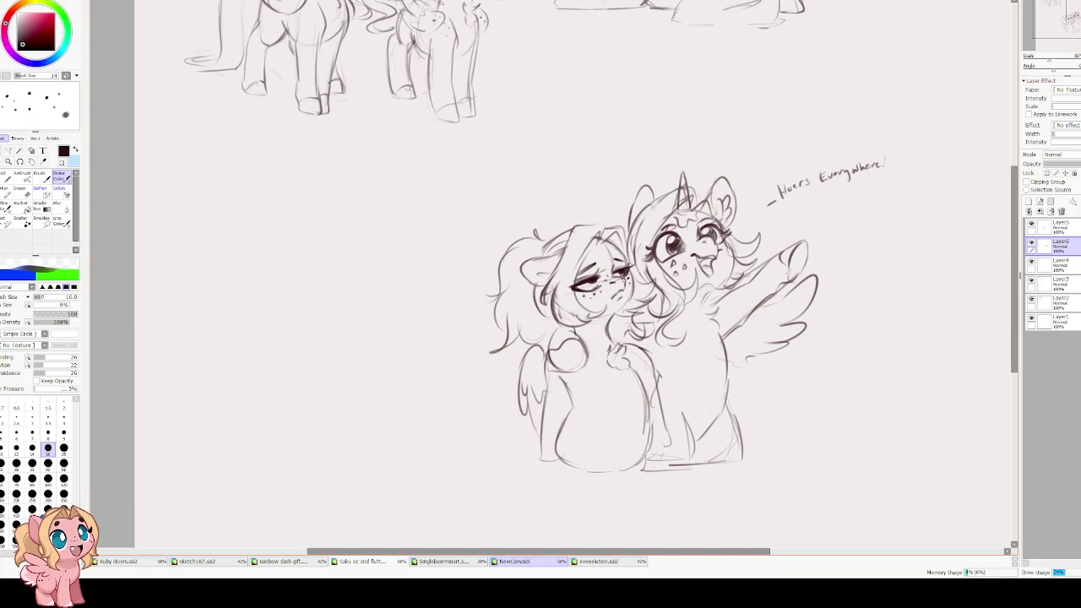
key("e")
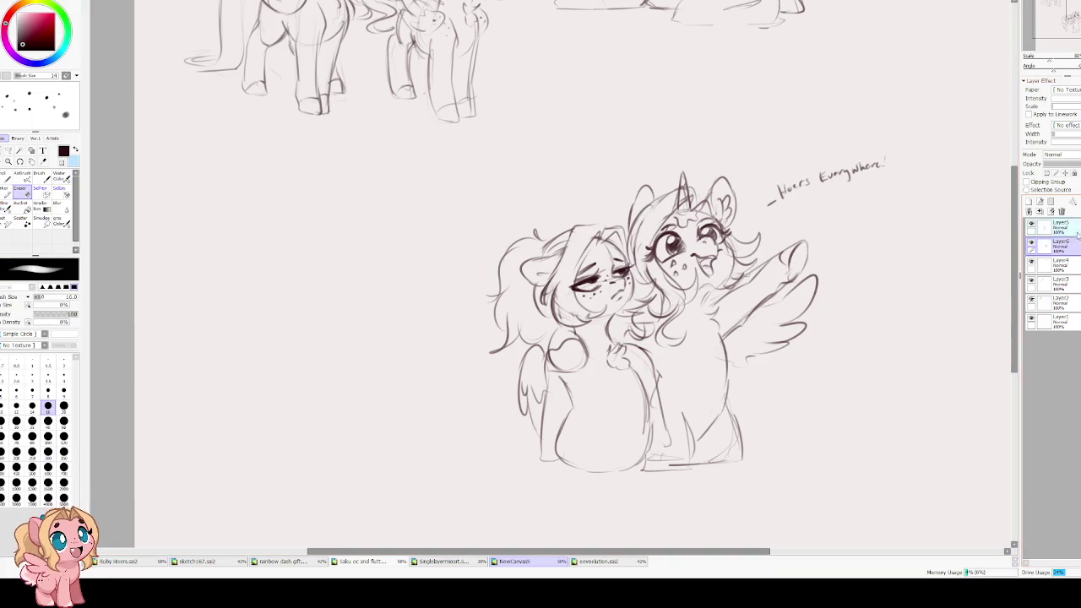
left_click(1051, 224)
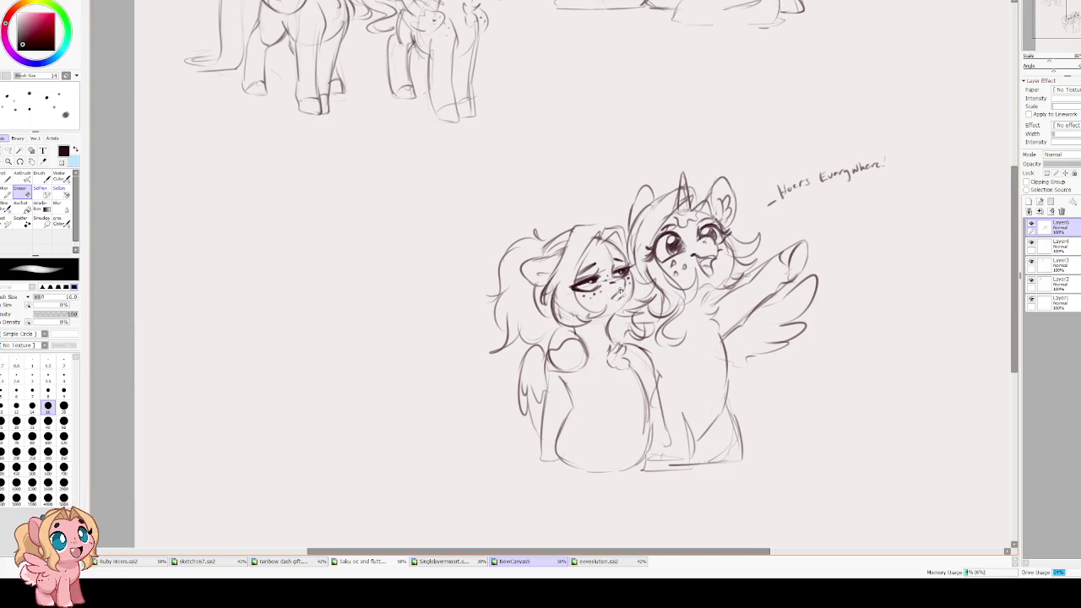
key("c")
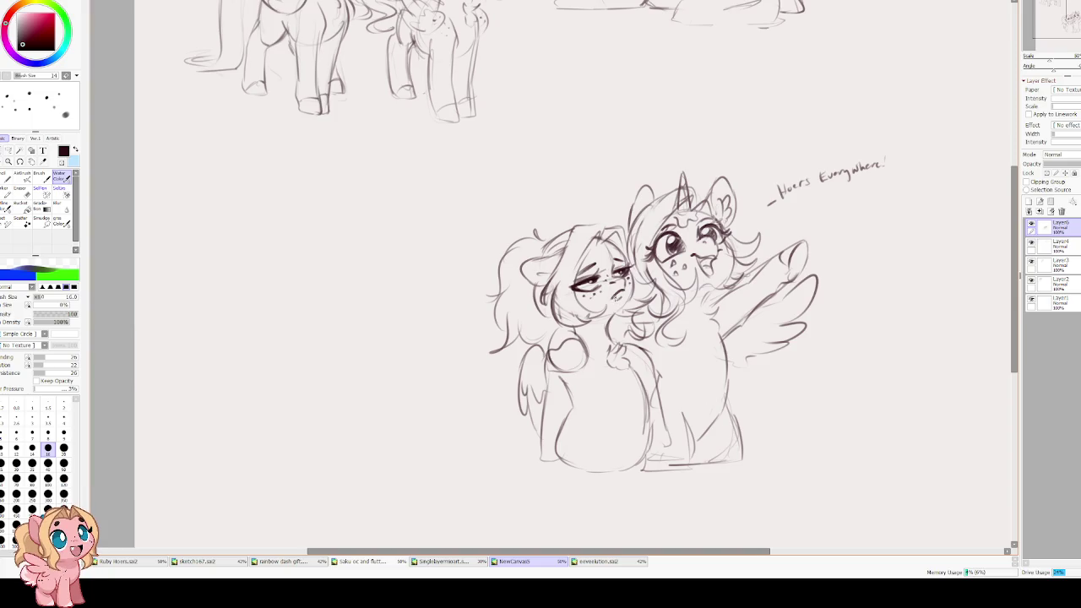
key("e")
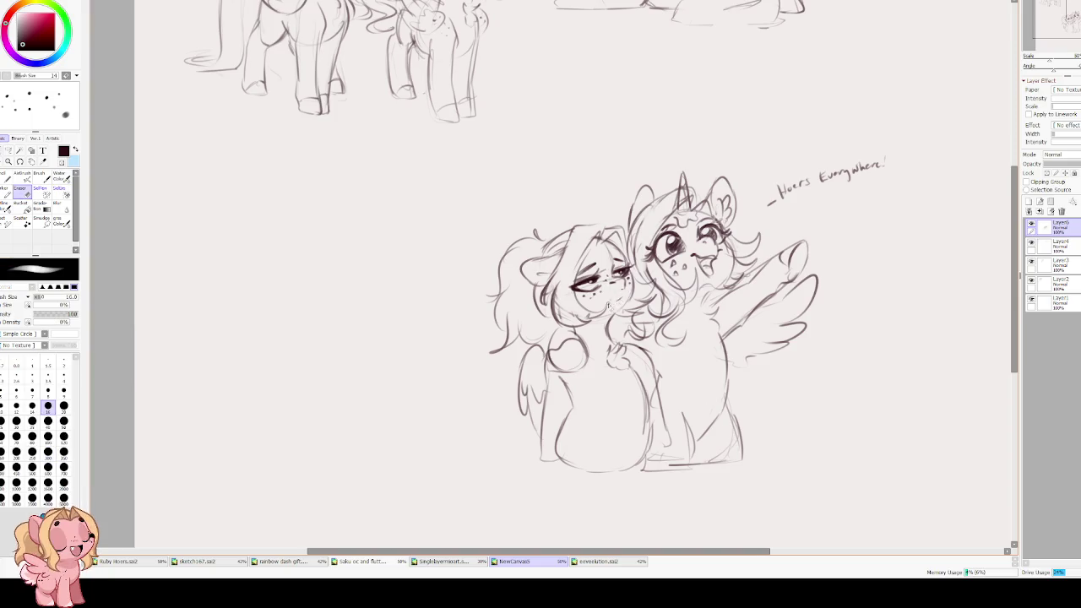
key("e")
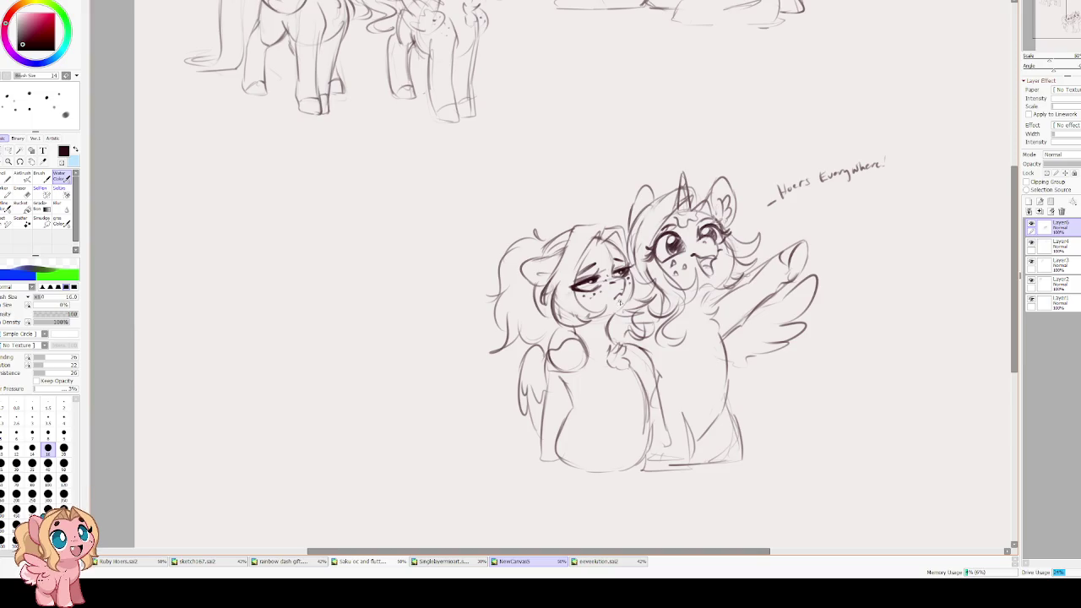
- Zoom out and start a free transform on the whole two-pony sketch
scroll(537, 224, "down", 2)
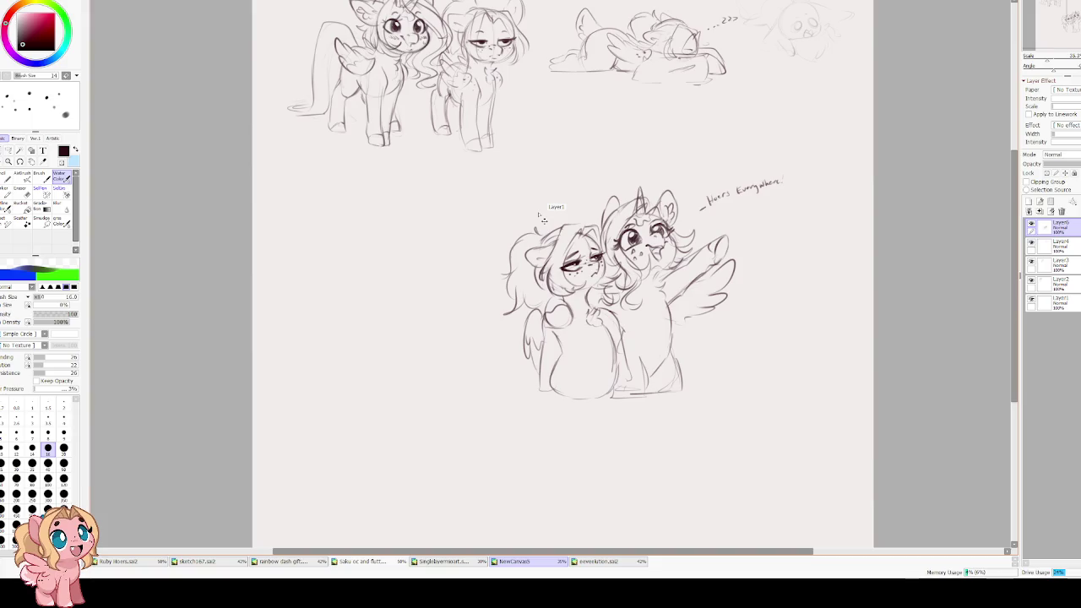
scroll(583, 237, "up", 2)
scroll(592, 241, "up", 1)
key("e")
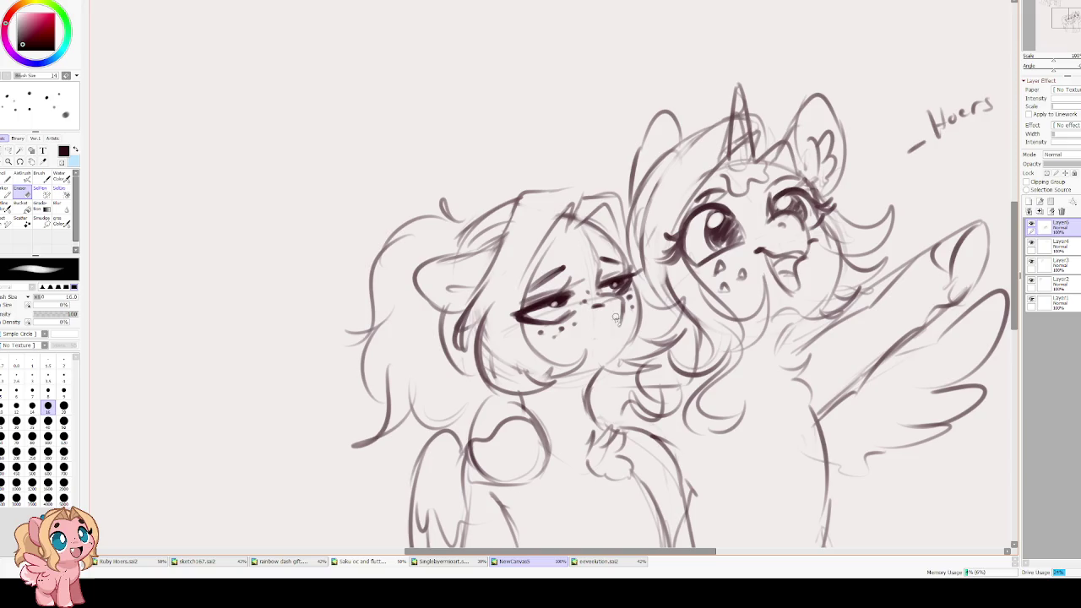
key("v")
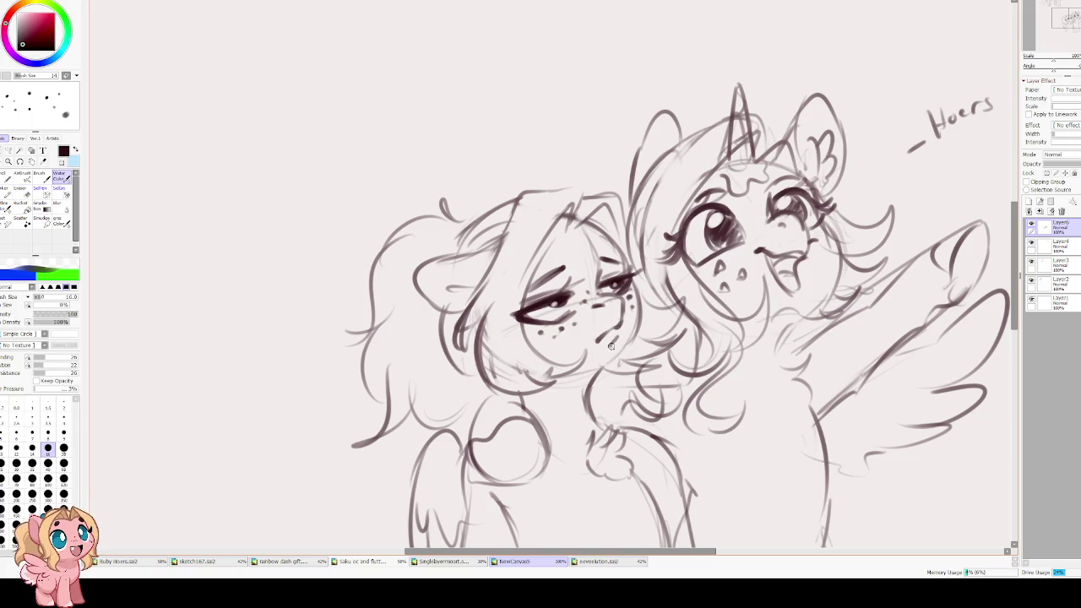
scroll(420, 256, "down", 2)
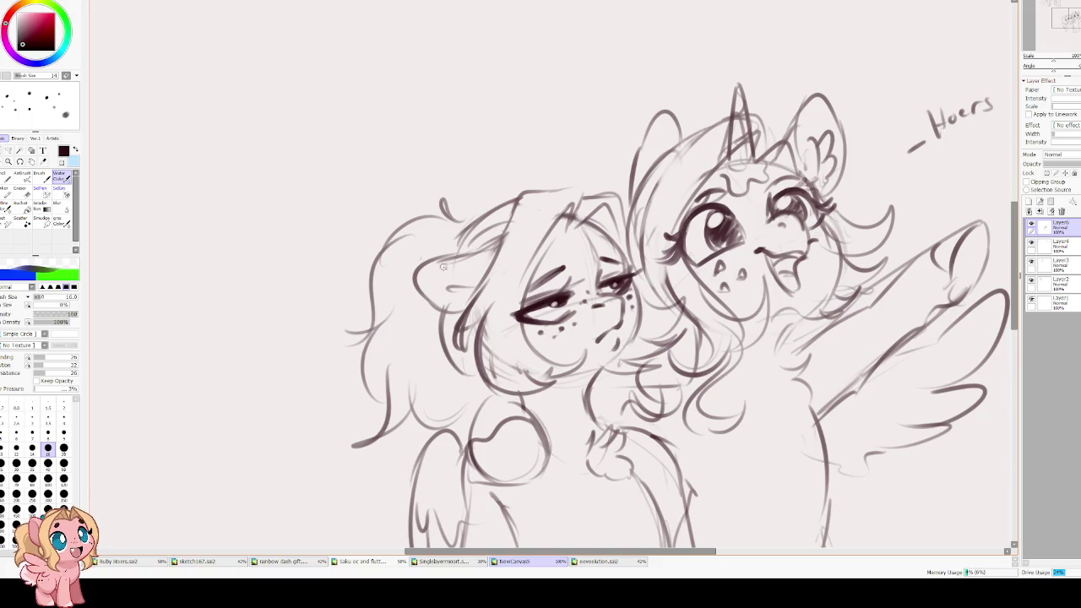
scroll(456, 266, "down", 2)
key("ctrl+t")
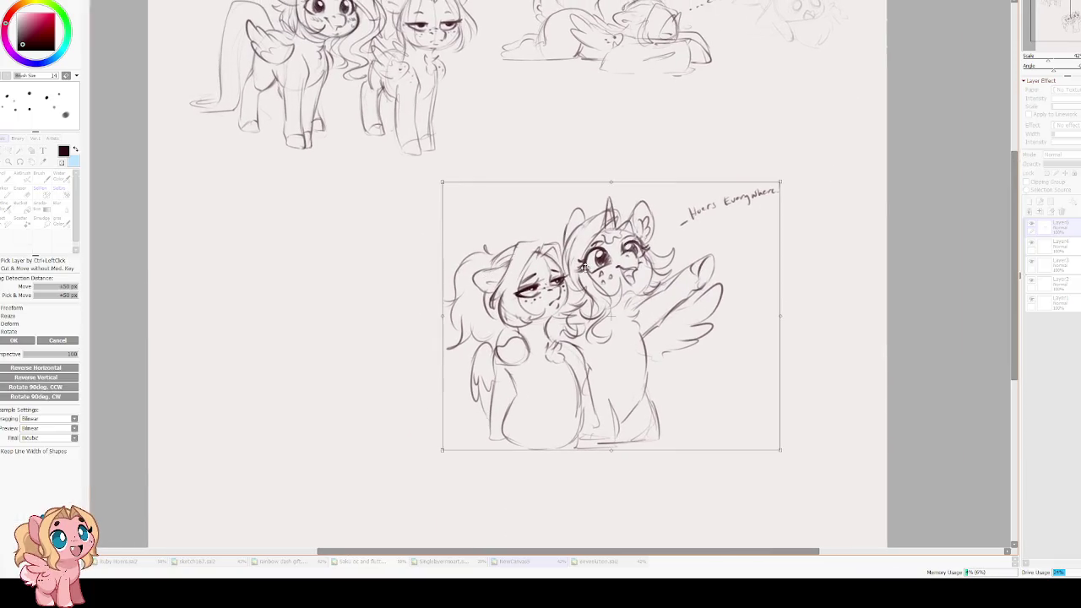
- Move the two-pony sketch up and to the right and commit the transform
left_click_drag(582, 284, 662, 175)
key("Return")
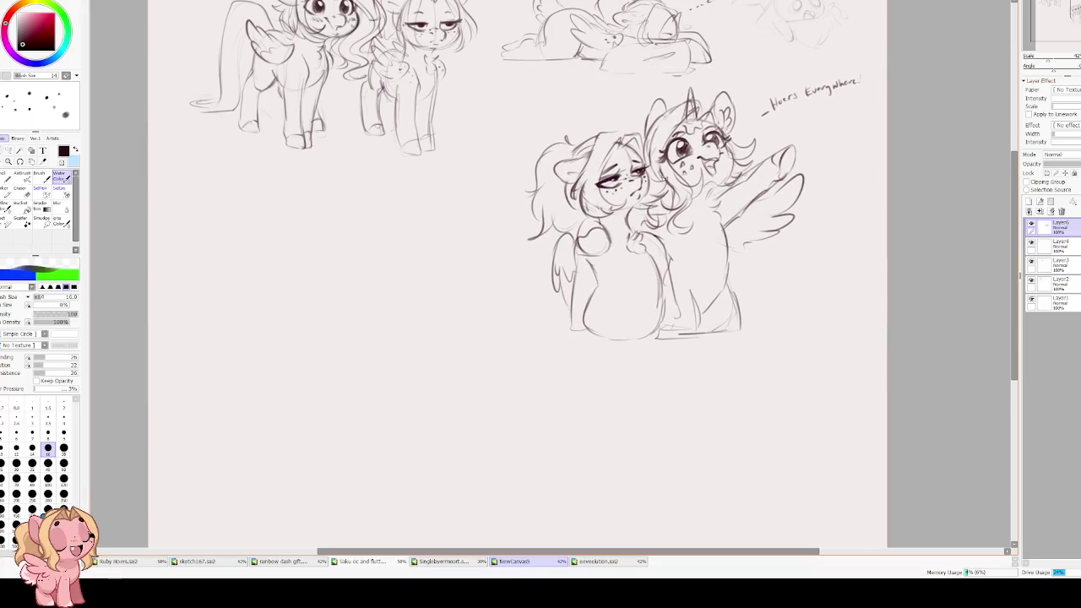
scroll(407, 236, "up", 1)
scroll(444, 304, "up", 1)
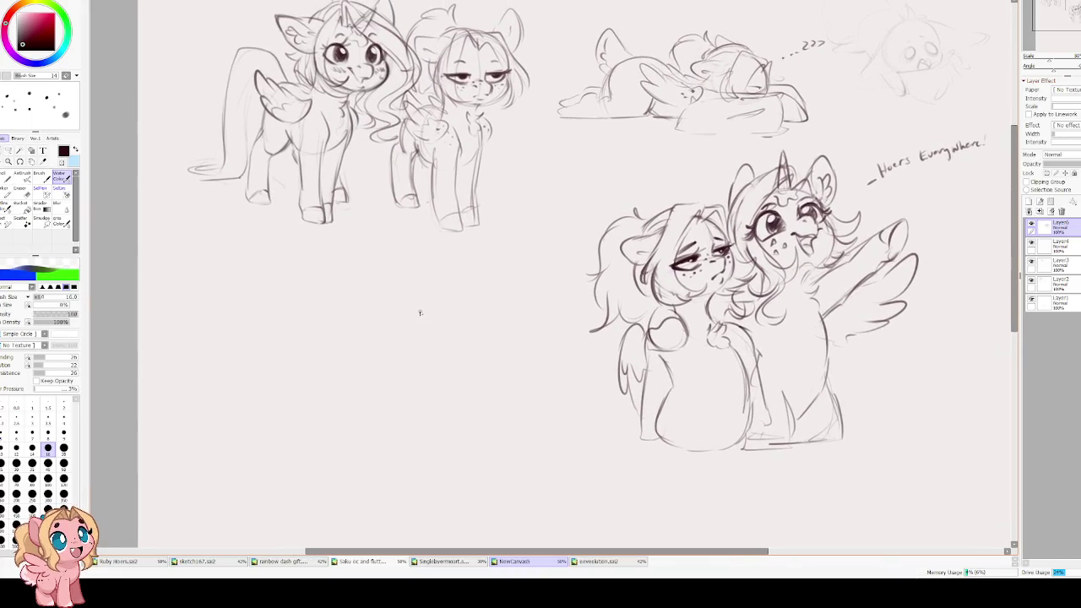
left_click_drag(521, 319, 582, 272)
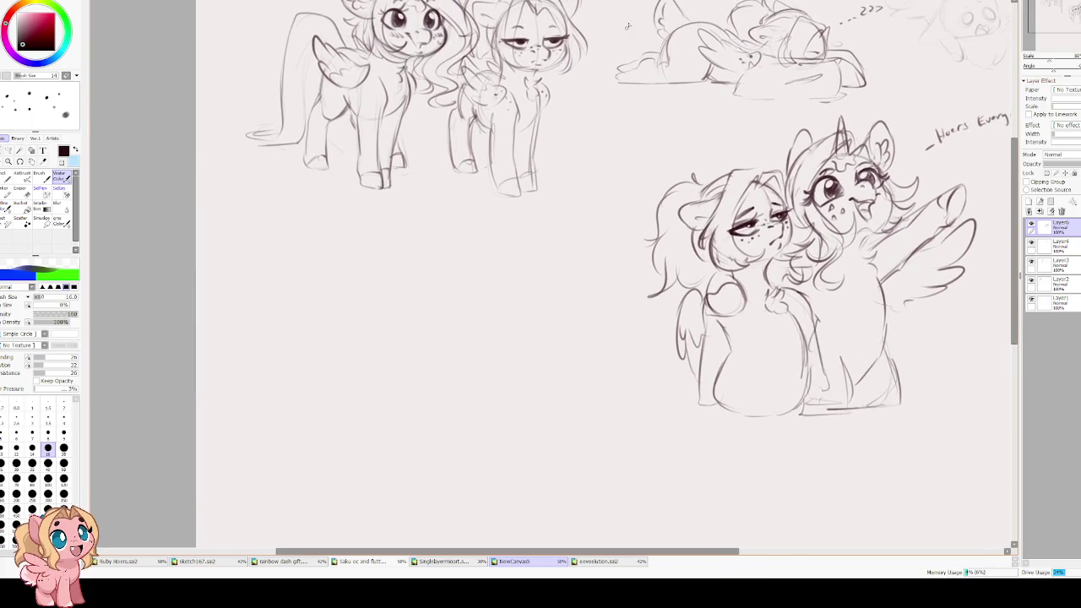
- Add a new empty layer for the next sketch and reframe the canvas view
left_click(1029, 207)
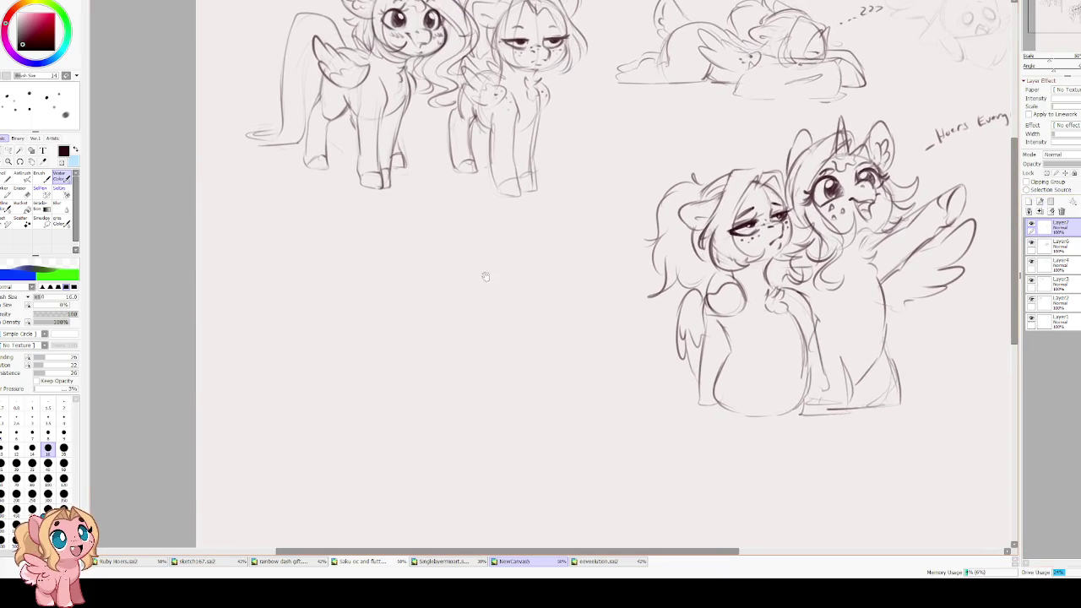
left_click_drag(484, 276, 515, 245)
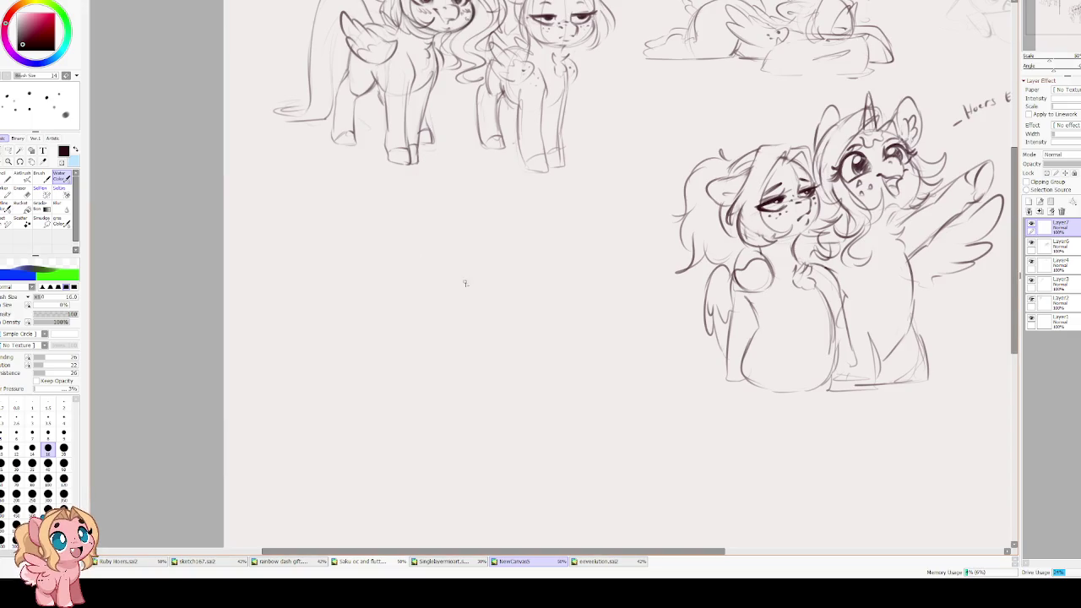
scroll(463, 282, "down", 1)
scroll(454, 316, "down", 2)
scroll(463, 274, "up", 1)
scroll(471, 286, "down", 2)
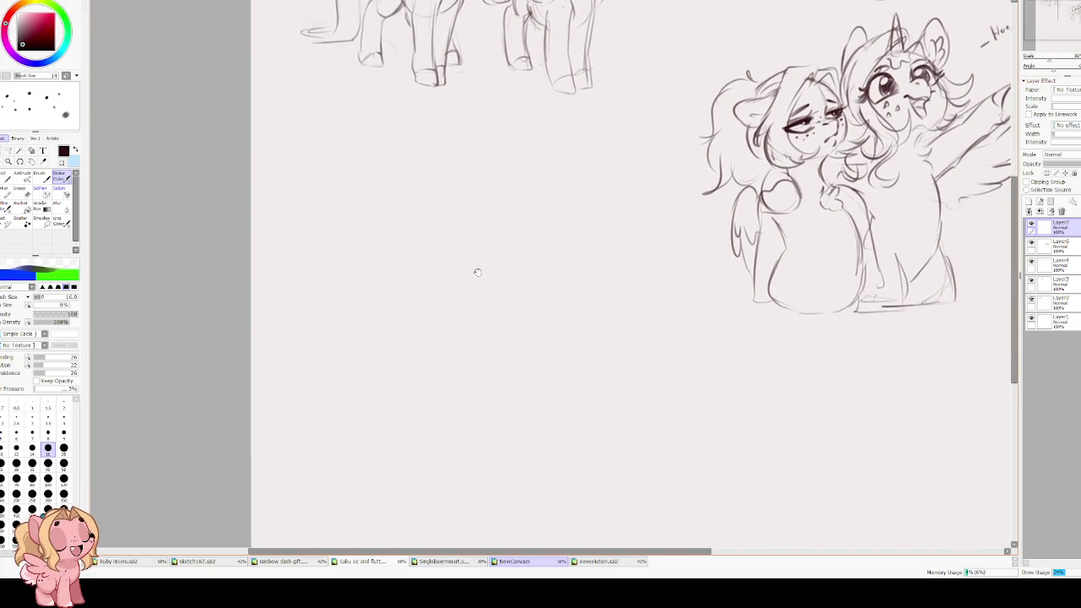
scroll(465, 244, "down", 1)
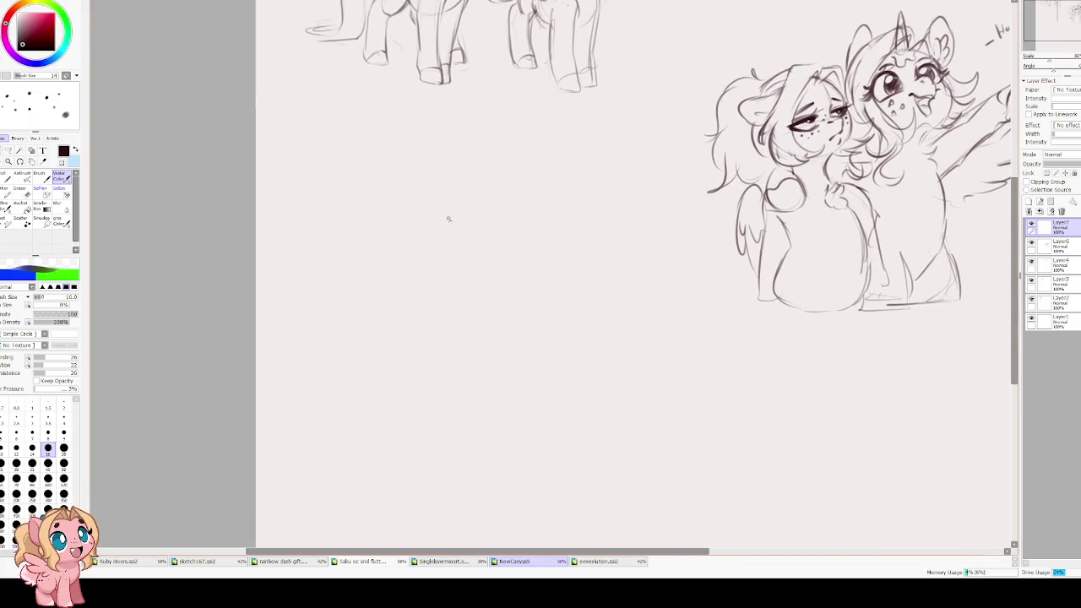
- Try two circles left of the ponies, undo them, and enlarge the brush to size 25
left_click_drag(472, 195, 423, 177)
key("ctrl+z")
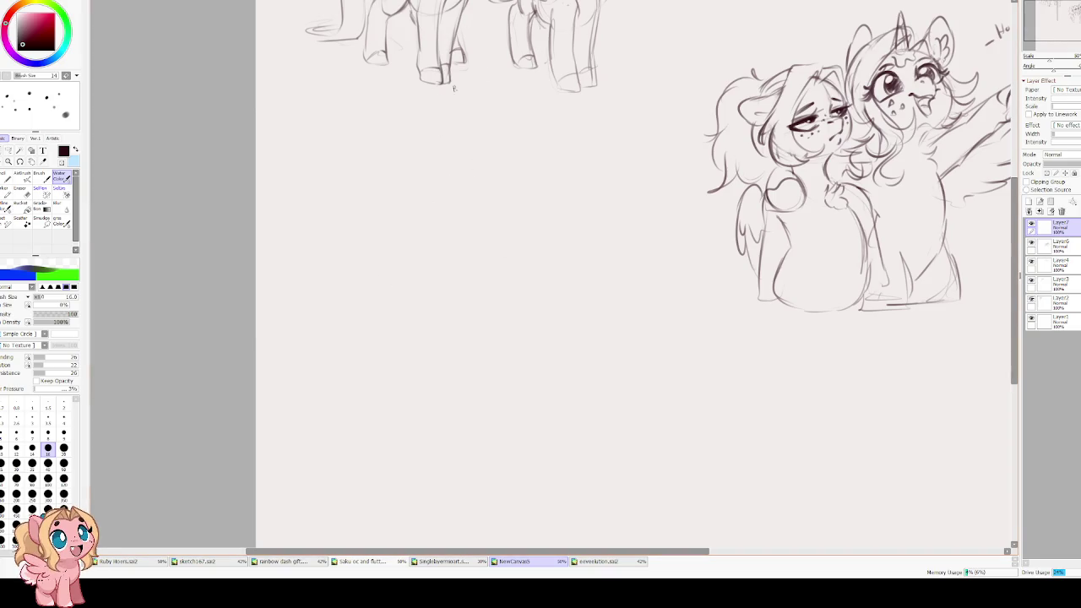
mouse_move(444, 177)
left_mouse_down()
mouse_move(422, 270)
mouse_move(374, 185)
mouse_move(388, 245)
left_mouse_up()
key("ctrl+z")
key("bracketright")
key("bracketright")
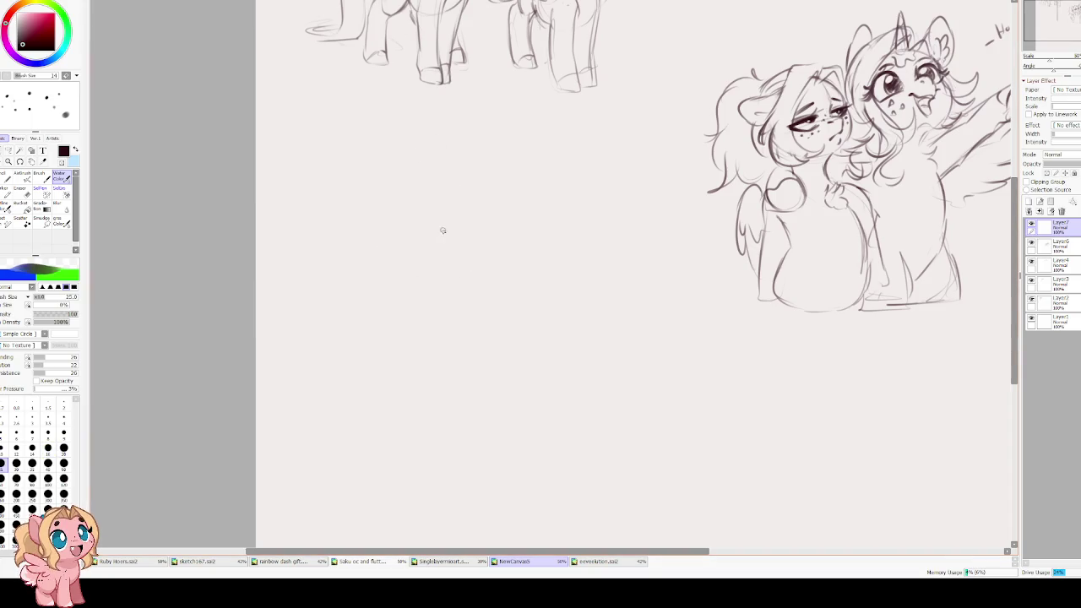
- Draw a freehand head circle left of the ponies, undoing stray strokes inside it
left_click_drag(369, 194, 423, 268)
left_click_drag(367, 209, 360, 253)
scroll(436, 84, "up", 1)
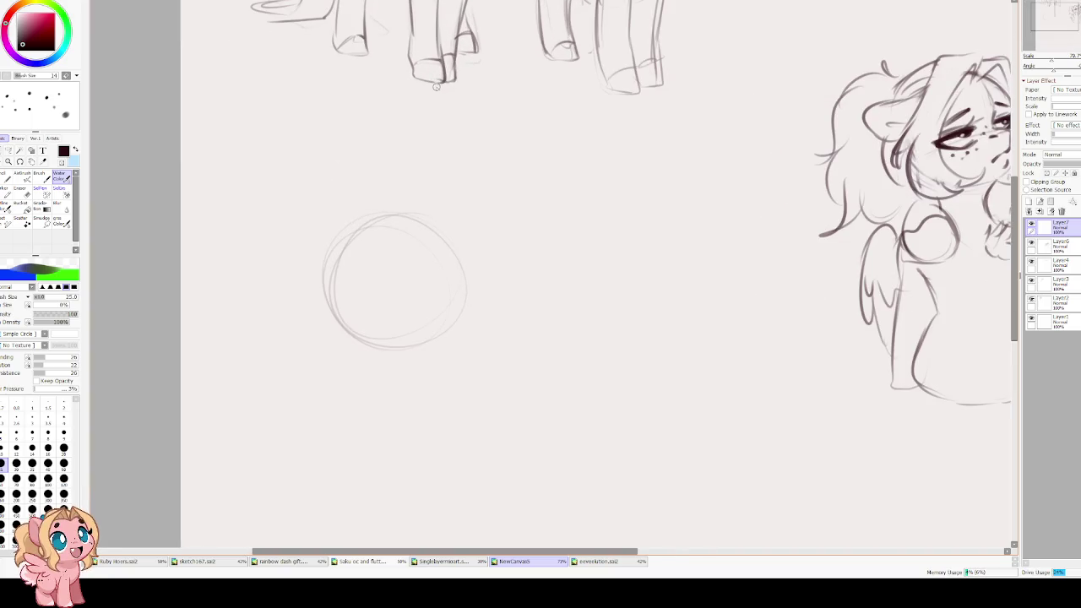
left_click_drag(447, 269, 470, 301)
key("ctrl+z")
mouse_move(444, 267)
left_mouse_down()
mouse_move(471, 320)
mouse_move(435, 326)
mouse_move(409, 302)
mouse_move(395, 310)
mouse_move(426, 292)
mouse_move(397, 314)
left_mouse_up()
key("ctrl+z")
key("ctrl+z")
key("ctrl+z")
key("ctrl+z")
mouse_move(434, 284)
left_mouse_down()
mouse_move(418, 299)
mouse_move(477, 274)
left_mouse_up()
mouse_move(393, 264)
left_mouse_down()
mouse_move(417, 251)
mouse_move(470, 318)
mouse_move(452, 347)
mouse_move(424, 353)
left_mouse_up()
key("ctrl+z")
key("ctrl+z")
key("ctrl+z")
key("ctrl+z")
key("ctrl+z")
key("ctrl+z")
key("ctrl+z")
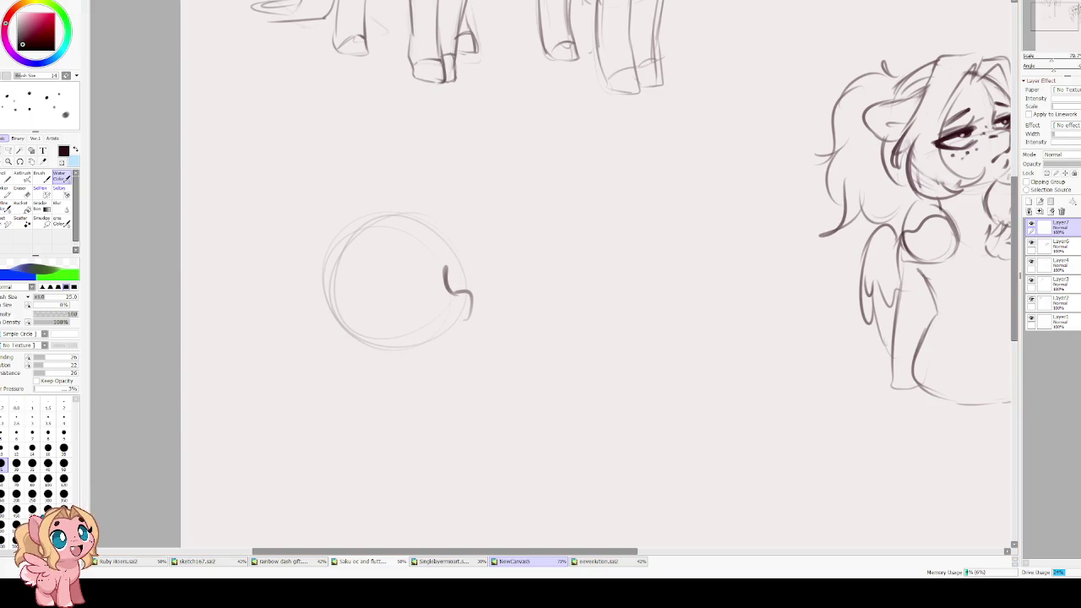
key("ctrl+z")
key("ctrl+z")
key("ctrl+y")
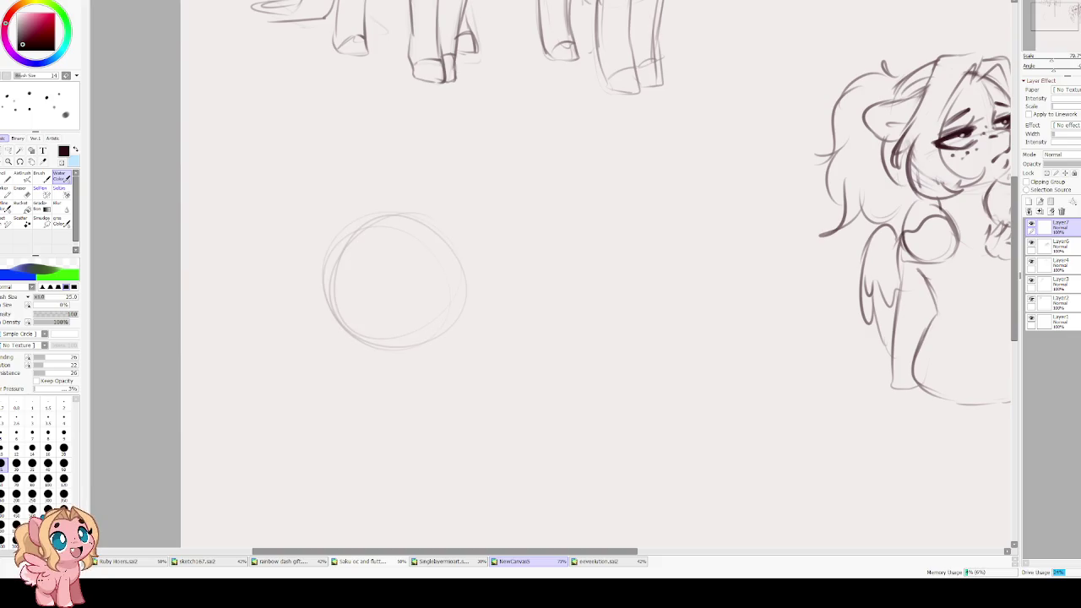
- At brush size 16, draw vertical and horizontal guidelines across the circle
key("bracketleft")
key("bracketleft")
left_click_drag(437, 290, 479, 217)
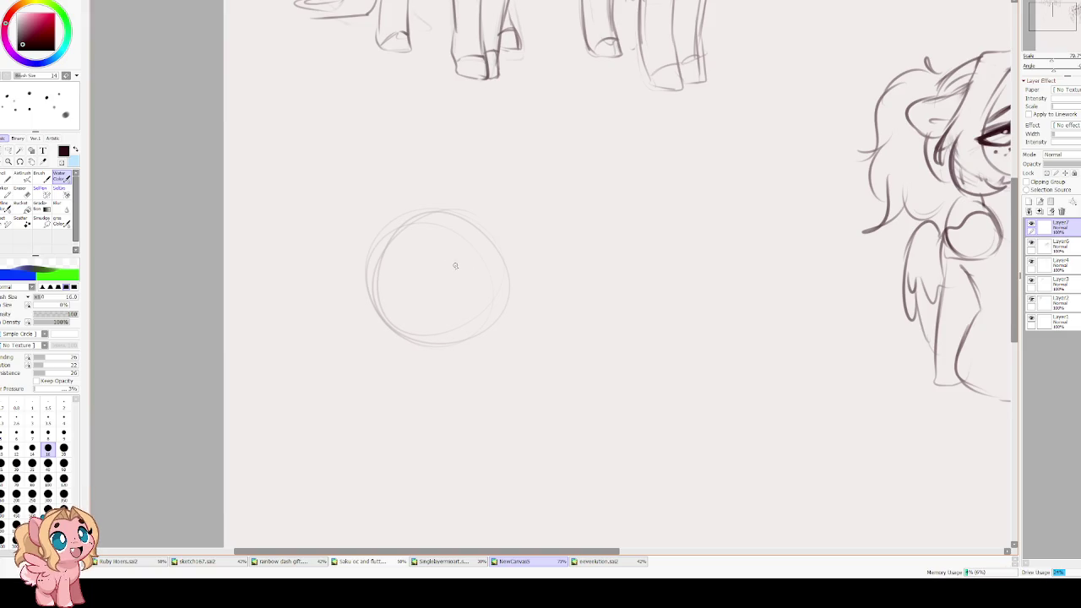
left_click_drag(465, 237, 479, 319)
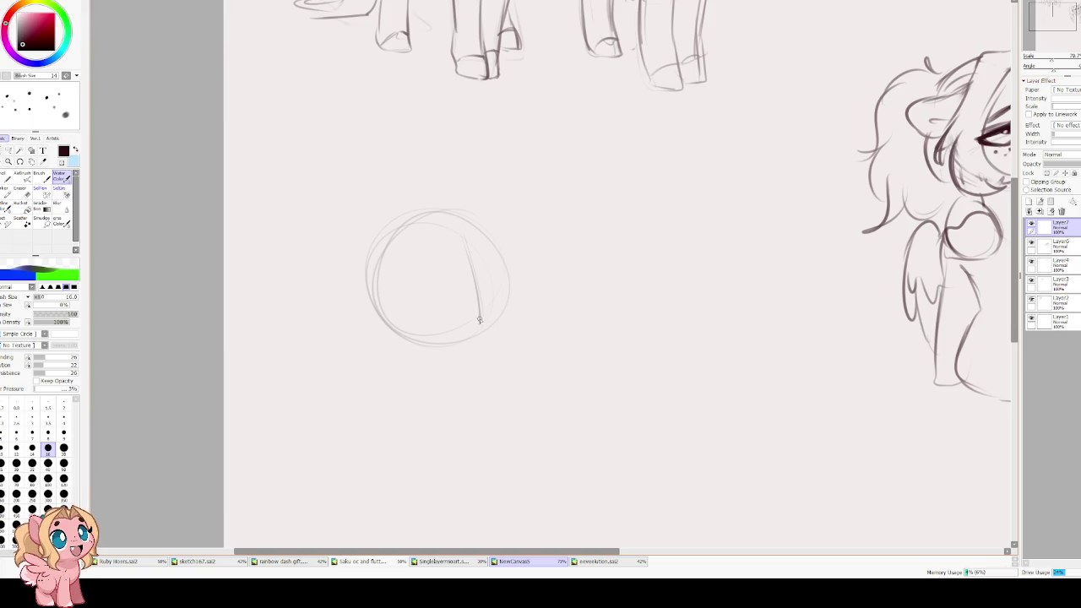
left_click_drag(411, 316, 492, 289)
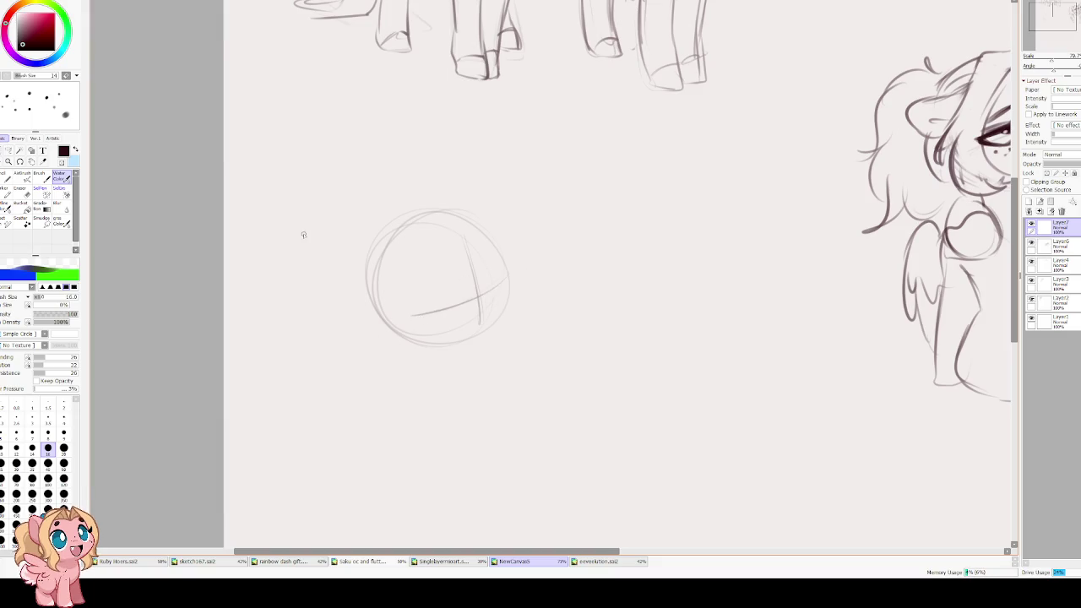
scroll(405, 290, "up", 1)
scroll(405, 290, "up", 2)
- Redraw both eye lines with pupils and add an eyebrow above the left eye
mouse_move(492, 290)
left_mouse_down()
mouse_move(422, 312)
mouse_move(435, 325)
left_mouse_up()
key("ctrl+z")
key("ctrl+z")
mouse_move(503, 299)
left_mouse_down()
mouse_move(420, 314)
mouse_move(450, 328)
left_mouse_up()
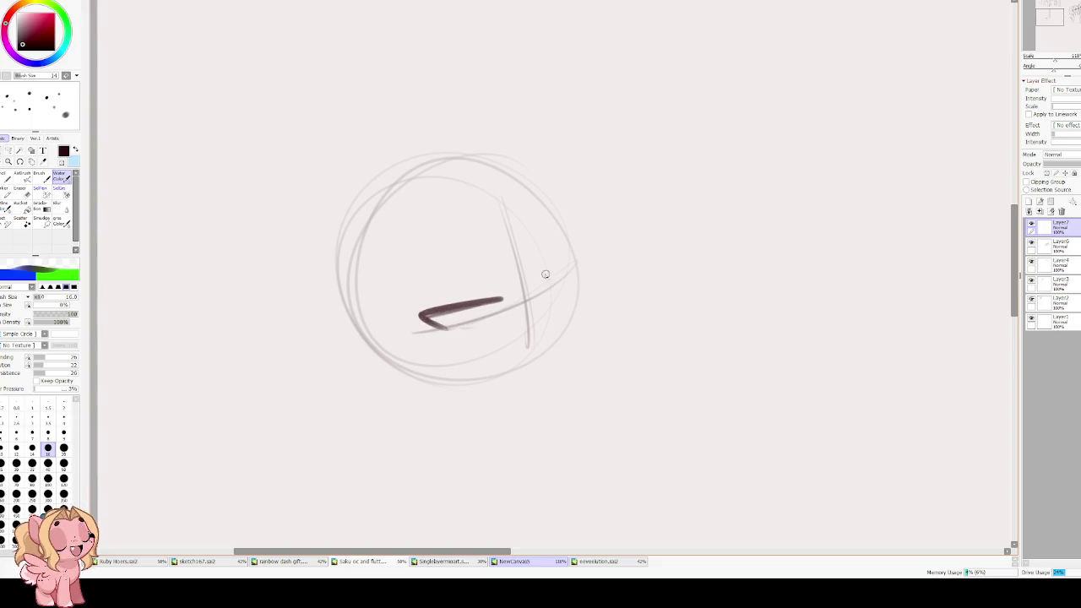
left_click_drag(533, 283, 571, 266)
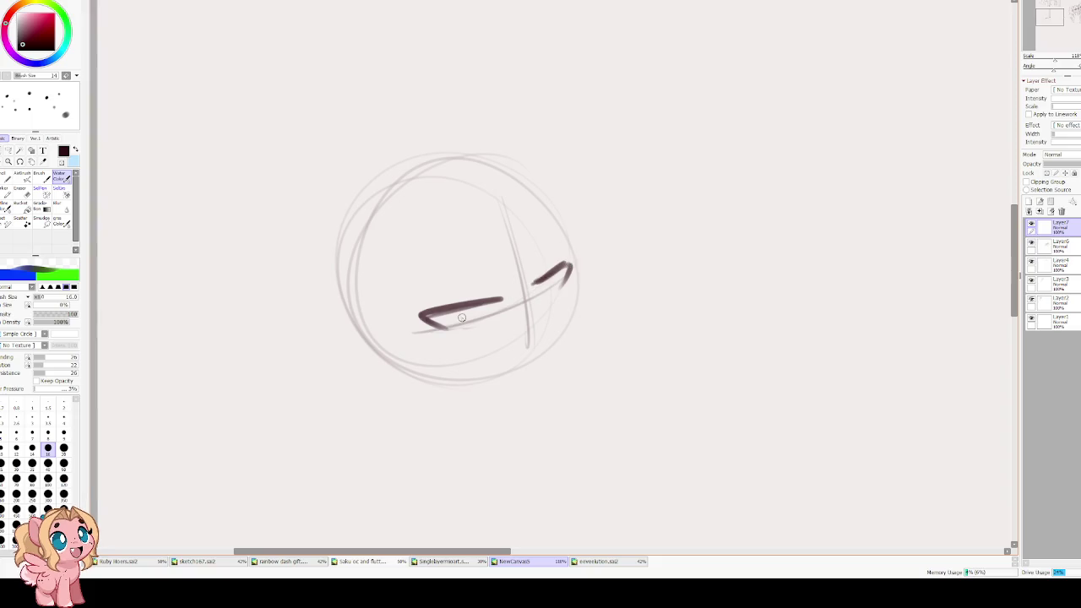
left_click_drag(469, 312, 495, 305)
left_click_drag(556, 271, 549, 267)
mouse_move(519, 284)
left_mouse_down()
mouse_move(525, 302)
mouse_move(551, 314)
mouse_move(529, 300)
mouse_move(577, 263)
mouse_move(546, 279)
left_mouse_up()
key("ctrl+z")
key("ctrl+z")
key("ctrl+z")
mouse_move(473, 310)
left_mouse_down()
mouse_move(558, 292)
mouse_move(555, 274)
mouse_move(572, 259)
mouse_move(568, 279)
left_mouse_up()
key("ctrl+z")
mouse_move(498, 301)
left_mouse_down()
mouse_move(420, 324)
mouse_move(565, 264)
left_mouse_up()
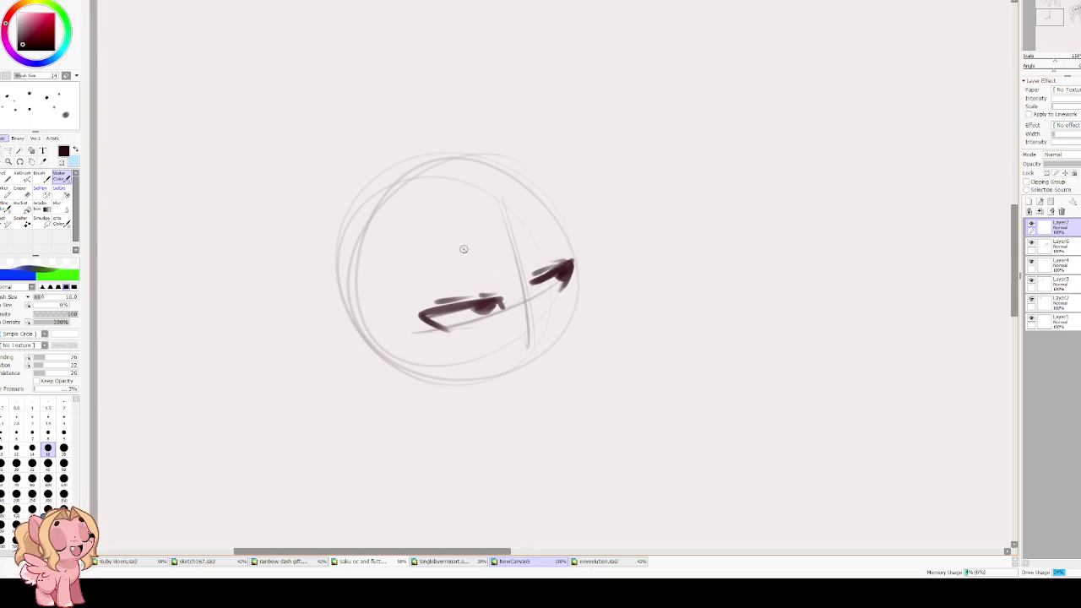
left_click_drag(424, 264, 470, 249)
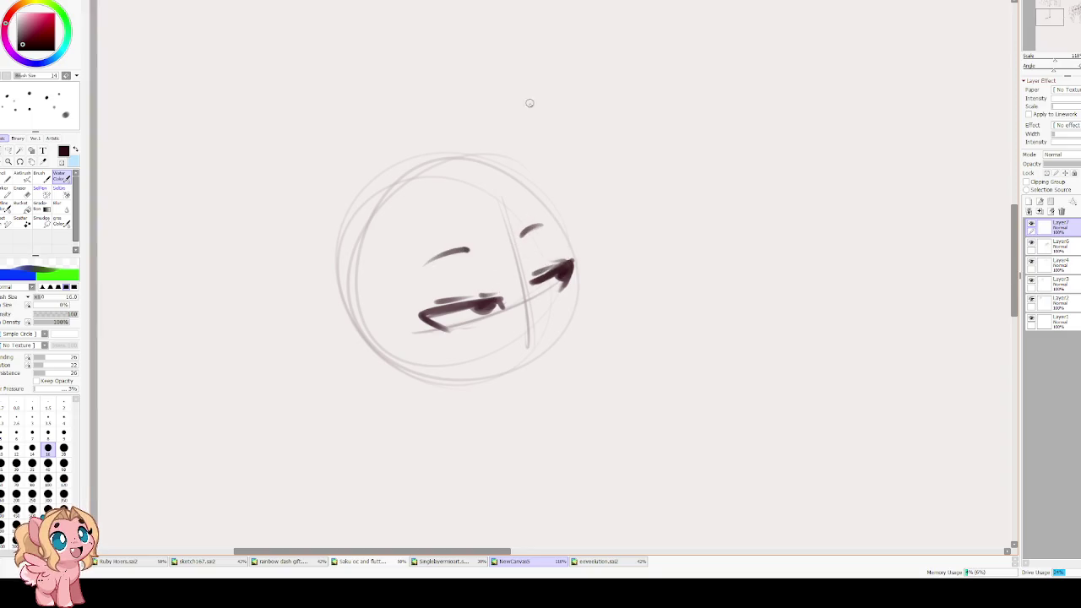
- Darken the cheek edge and jaw line in a flipped view, erasing the jaw stroke's overshoot
key("h")
left_click_drag(564, 198, 530, 262)
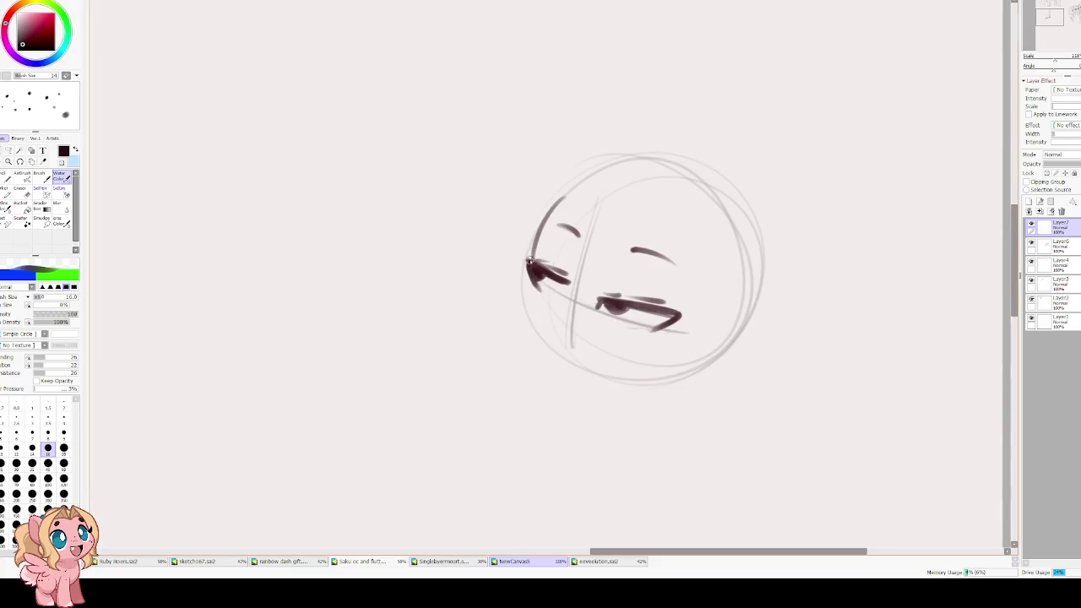
mouse_move(544, 220)
left_mouse_down()
mouse_move(531, 283)
mouse_move(543, 346)
left_mouse_up()
left_click_drag(525, 301, 559, 368)
key("h")
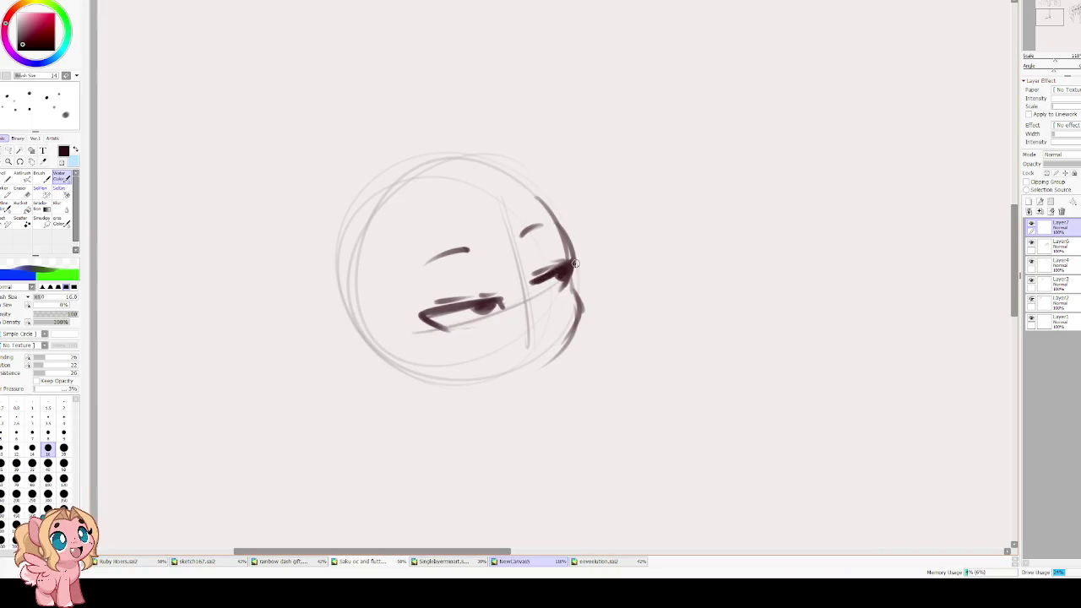
mouse_move(533, 272)
left_mouse_down()
mouse_move(564, 343)
mouse_move(530, 353)
left_mouse_up()
key("ctrl+z")
key("ctrl+z")
key("ctrl+z")
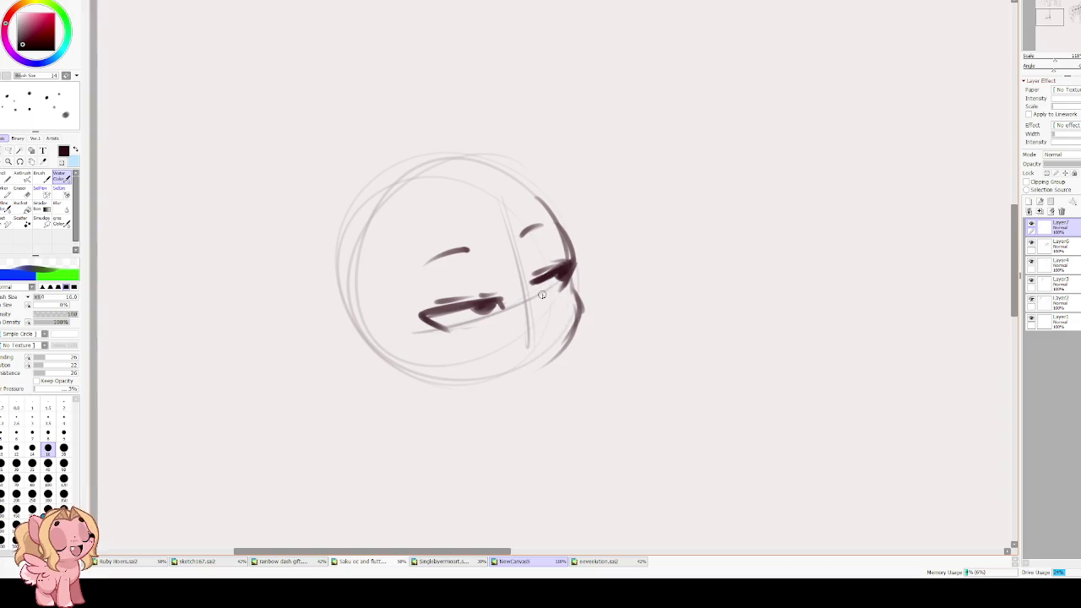
key("ctrl+y")
key("e")
mouse_move(531, 353)
left_mouse_down()
mouse_move(559, 340)
mouse_move(532, 350)
mouse_move(532, 364)
left_mouse_up()
key("v")
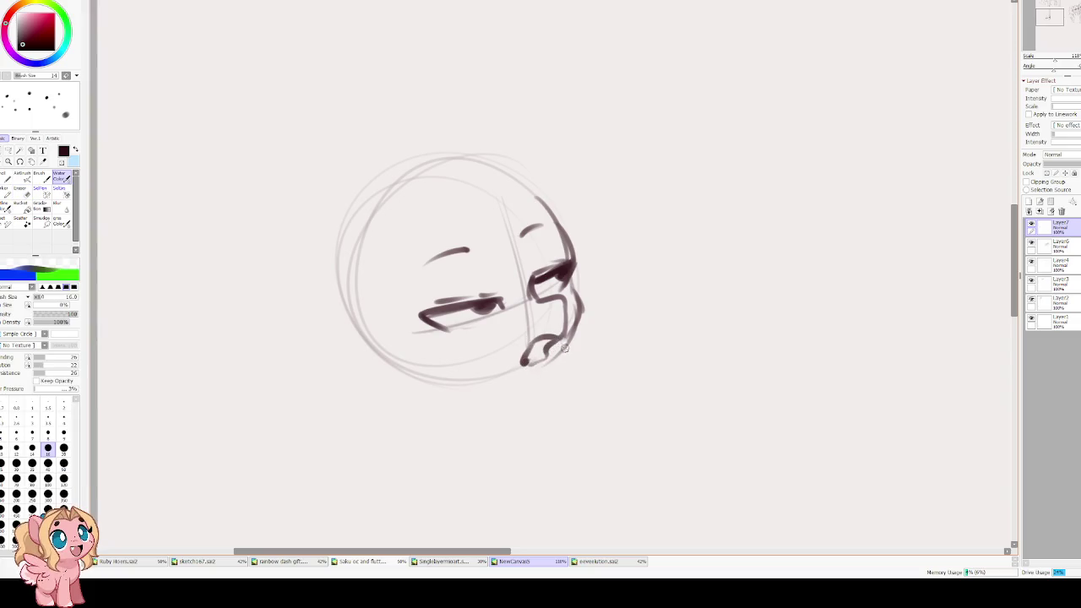
- Retrace the head's right edge, add a chin curve, thicken the nose line, and erase stray strokes
left_click_drag(561, 224, 577, 284)
mouse_move(560, 218)
left_mouse_down()
mouse_move(573, 345)
mouse_move(546, 386)
mouse_move(494, 396)
left_mouse_up()
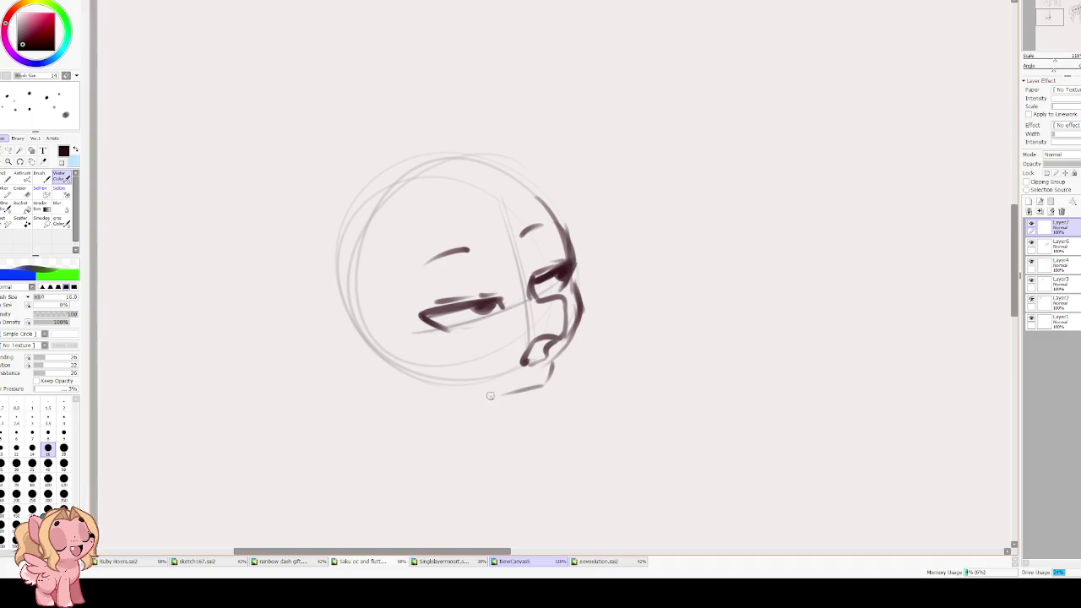
key("Insert")
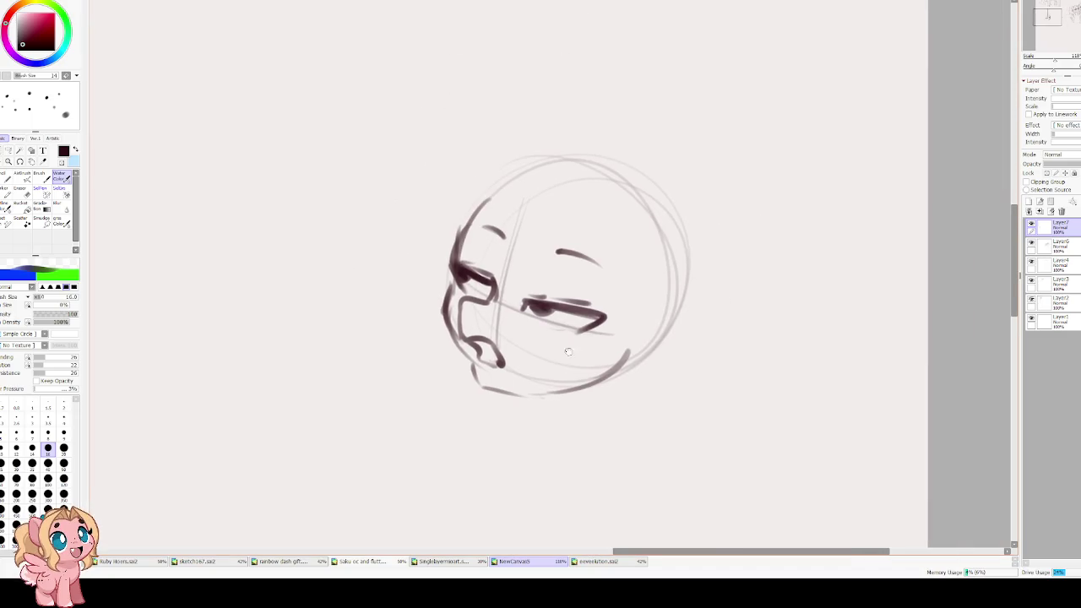
mouse_move(475, 368)
left_mouse_down()
mouse_move(514, 390)
mouse_move(676, 275)
left_mouse_up()
mouse_move(456, 265)
left_mouse_down()
mouse_move(441, 257)
mouse_move(446, 282)
left_mouse_up()
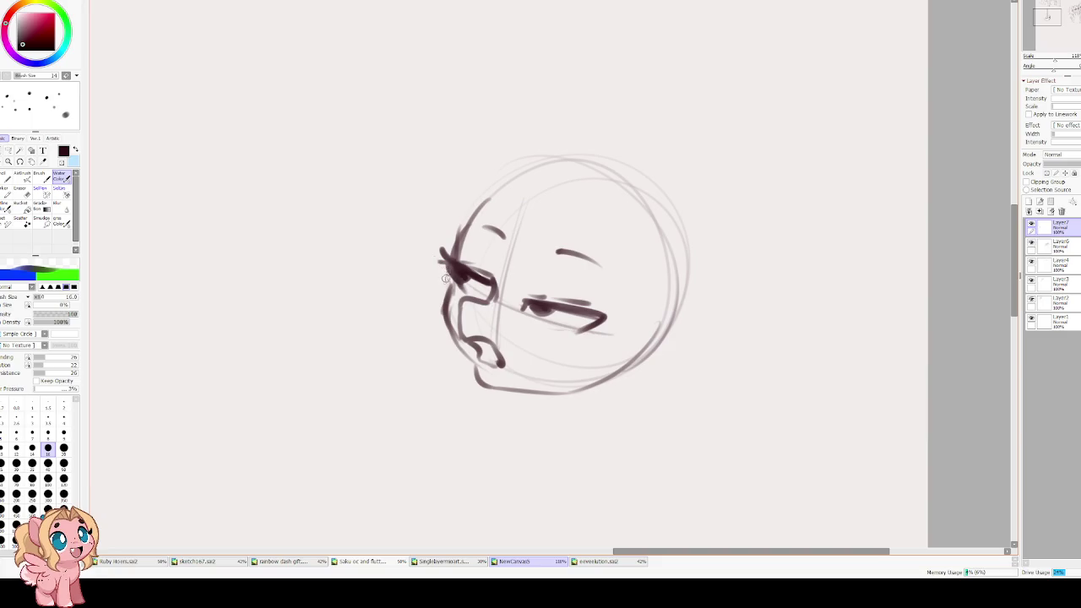
key("h")
key("e")
mouse_move(574, 291)
left_mouse_down()
mouse_move(558, 325)
mouse_move(571, 294)
mouse_move(548, 323)
mouse_move(575, 296)
mouse_move(570, 321)
left_mouse_up()
key("b")
- Retrace the jaw, add eyelid strokes, sketch a horn, and darken the head's upper-left outline
mouse_move(557, 277)
left_mouse_down()
mouse_move(573, 365)
mouse_move(538, 386)
left_mouse_up()
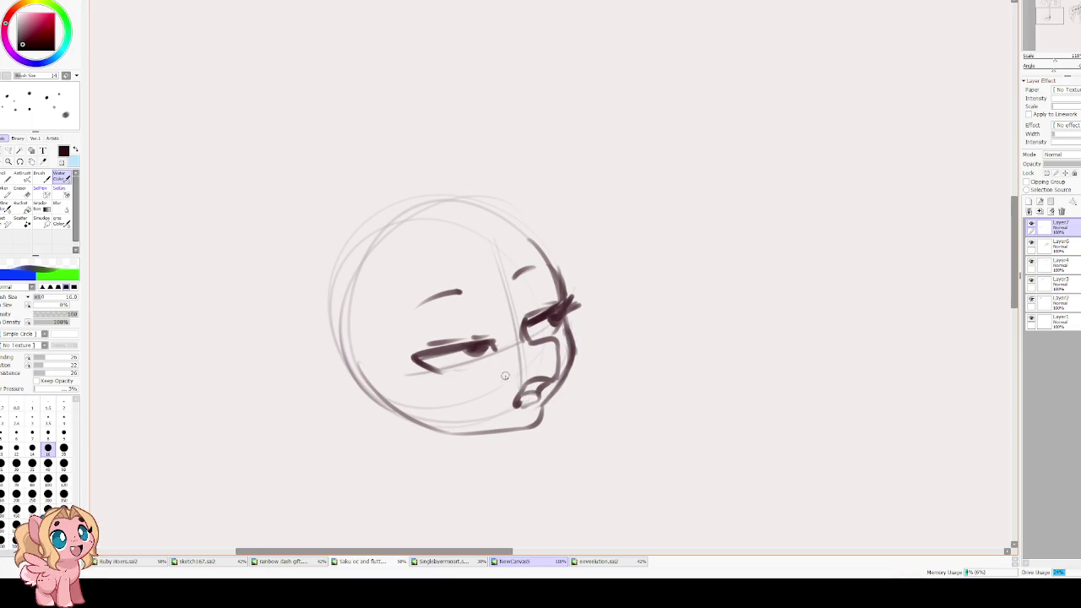
mouse_move(490, 345)
left_mouse_down()
mouse_move(425, 358)
mouse_move(397, 344)
mouse_move(424, 365)
mouse_move(489, 341)
left_mouse_up()
left_click_drag(432, 370, 451, 368)
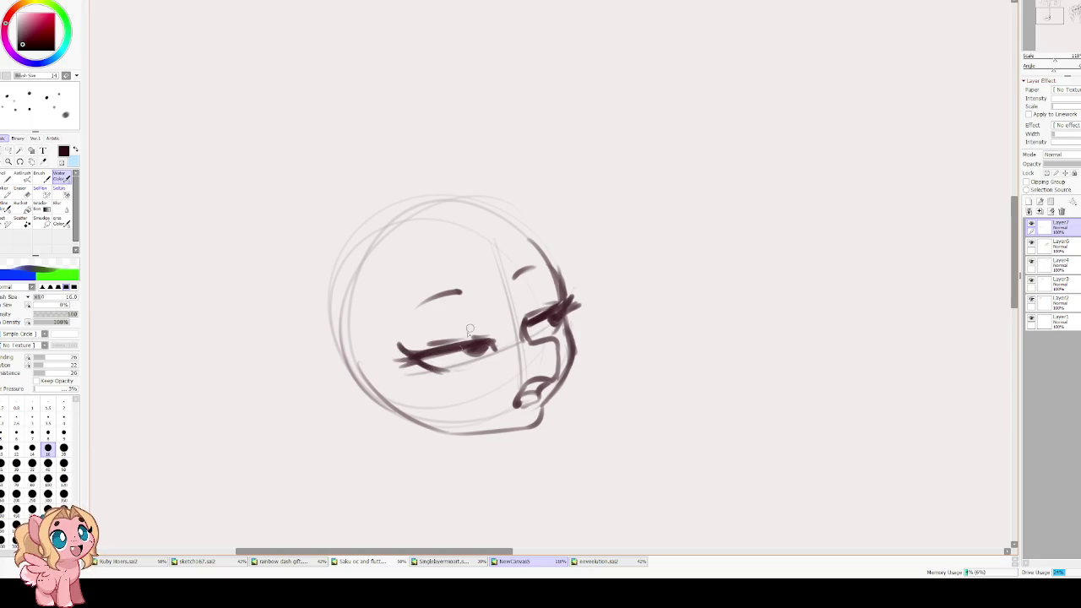
mouse_move(490, 228)
left_mouse_down()
mouse_move(520, 255)
mouse_move(554, 174)
left_mouse_up()
mouse_move(447, 203)
left_mouse_down()
mouse_move(364, 372)
mouse_move(357, 308)
mouse_move(435, 357)
left_mouse_up()
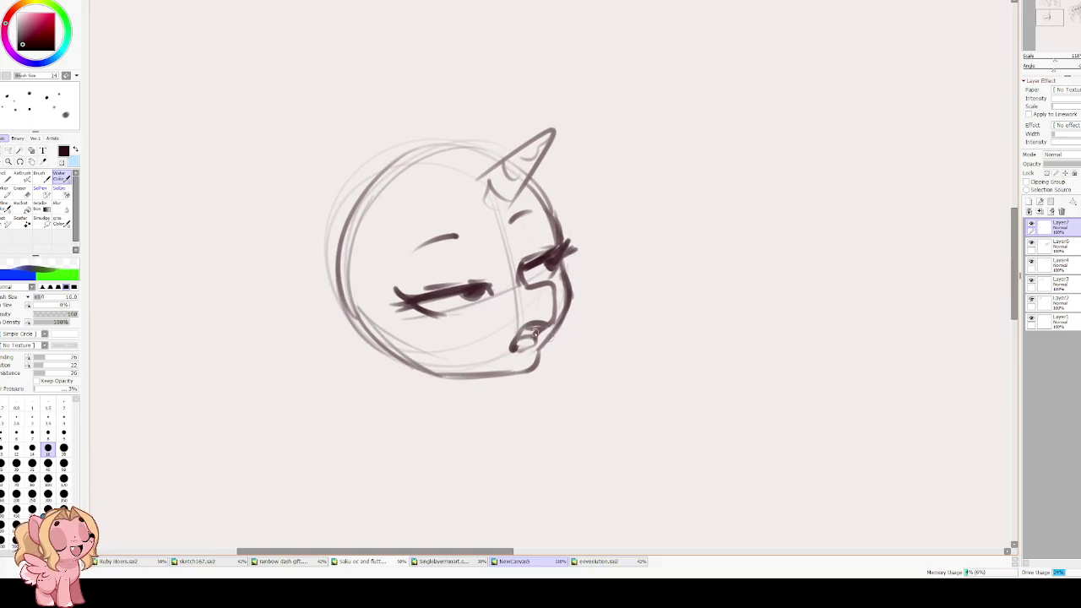
- Shift the head sketch slightly left and down with Ctrl+T, then start a body stroke below
left_click_drag(592, 271, 577, 279)
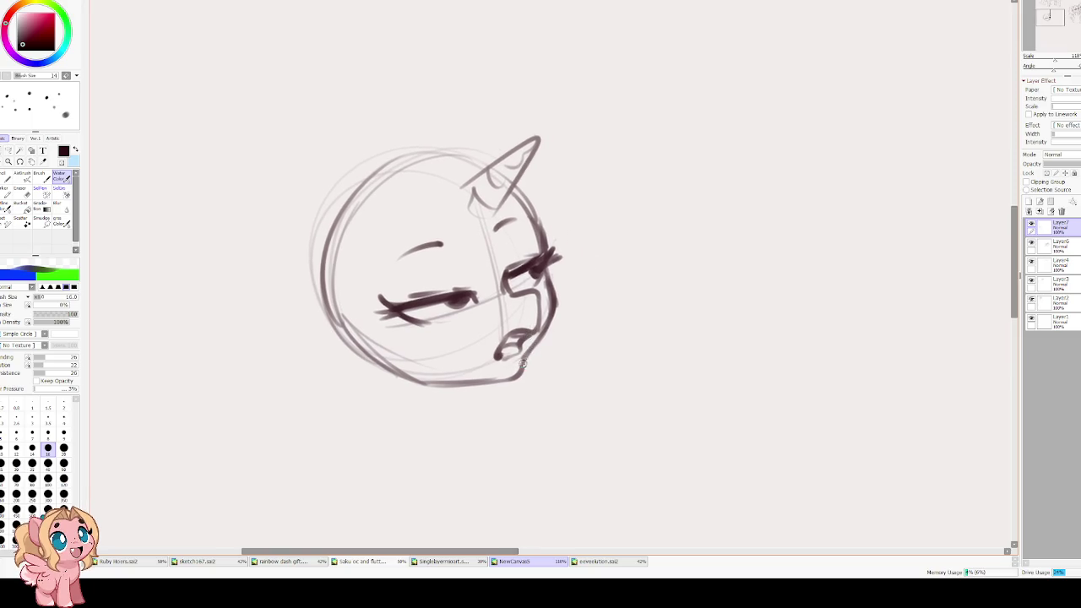
scroll(491, 281, "down", 3)
scroll(458, 257, "up", 2)
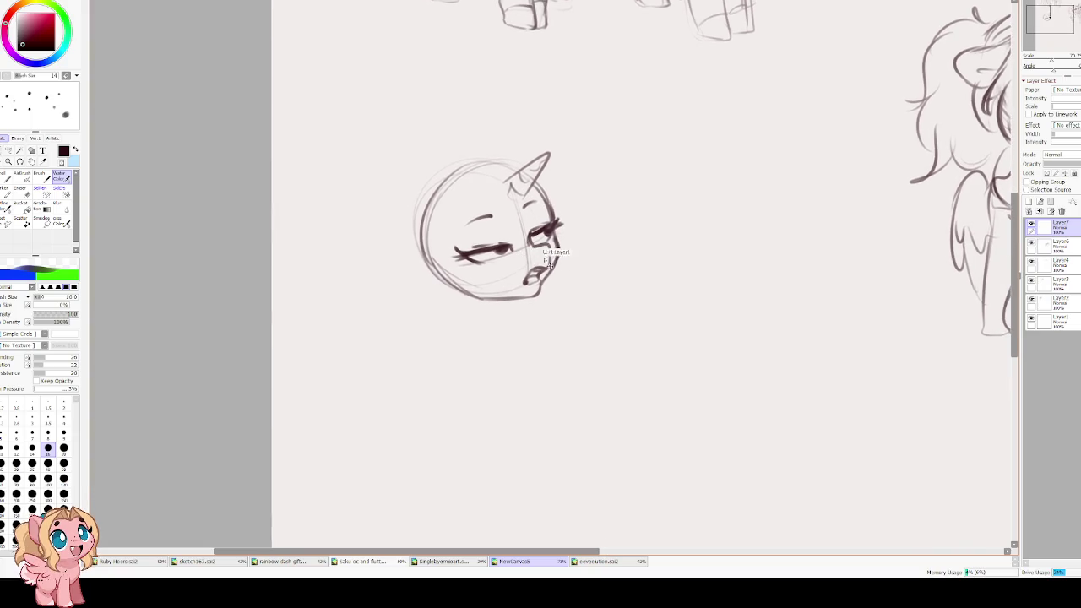
key("ctrl+t")
left_click_drag(485, 211, 460, 224)
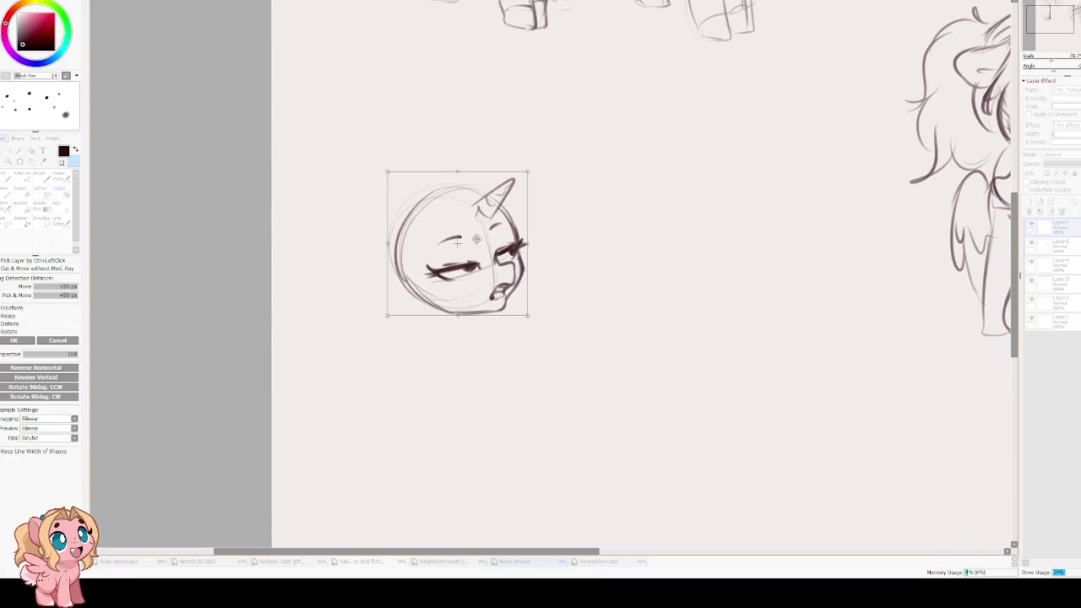
key("Return")
left_click_drag(412, 340, 515, 337)
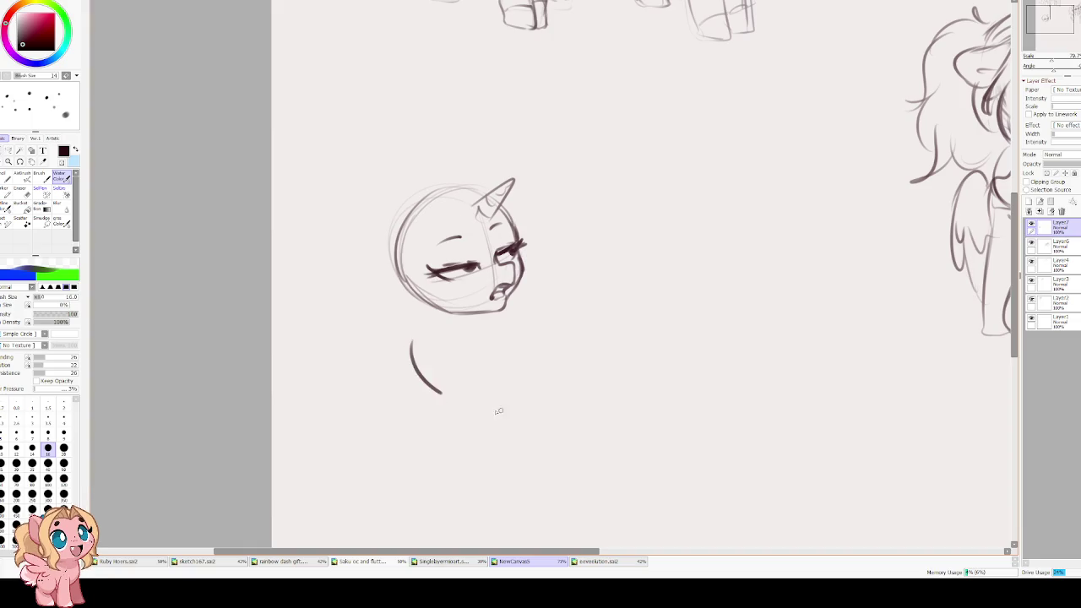
- Sketch a short neck line and a rounded body whose right side curves down to the belly
key("ctrl+z")
left_click_drag(422, 337, 515, 348)
key("ctrl+z")
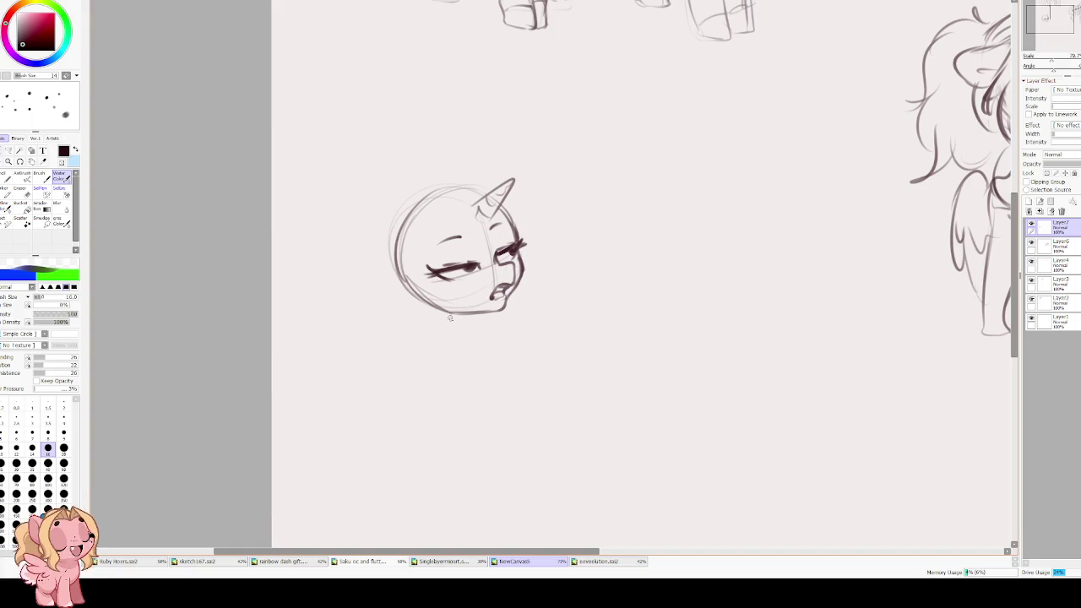
left_click_drag(497, 314, 497, 338)
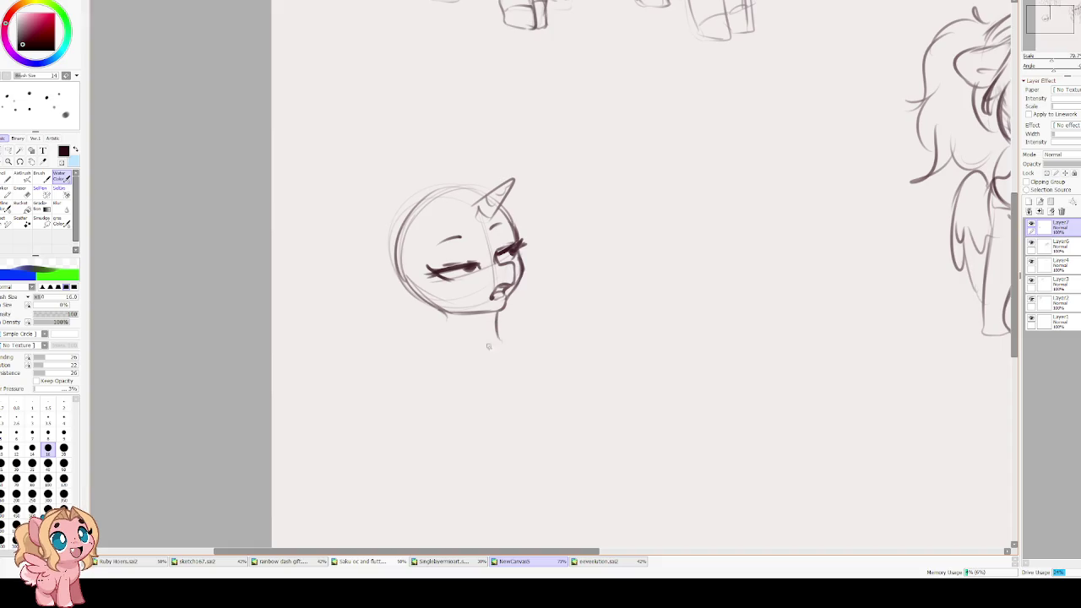
left_click_drag(434, 369, 519, 393)
key("ctrl+z")
left_click_drag(422, 335, 507, 403)
key("ctrl+z")
left_click_drag(449, 421, 534, 382)
mouse_move(519, 333)
left_mouse_down()
mouse_move(545, 376)
mouse_move(537, 380)
left_mouse_up()
left_click_drag(531, 327, 541, 404)
left_click_drag(534, 339, 500, 419)
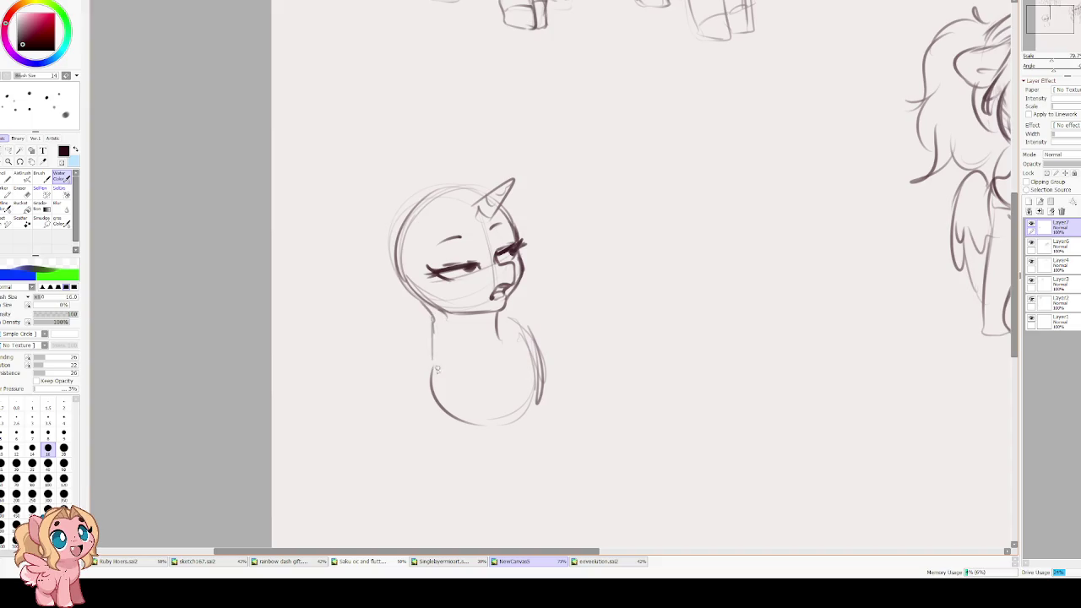
- Extend the neck's left outline, add a back curve, erase stray chest strokes, and darken the body's left side
left_click_drag(439, 331, 434, 375)
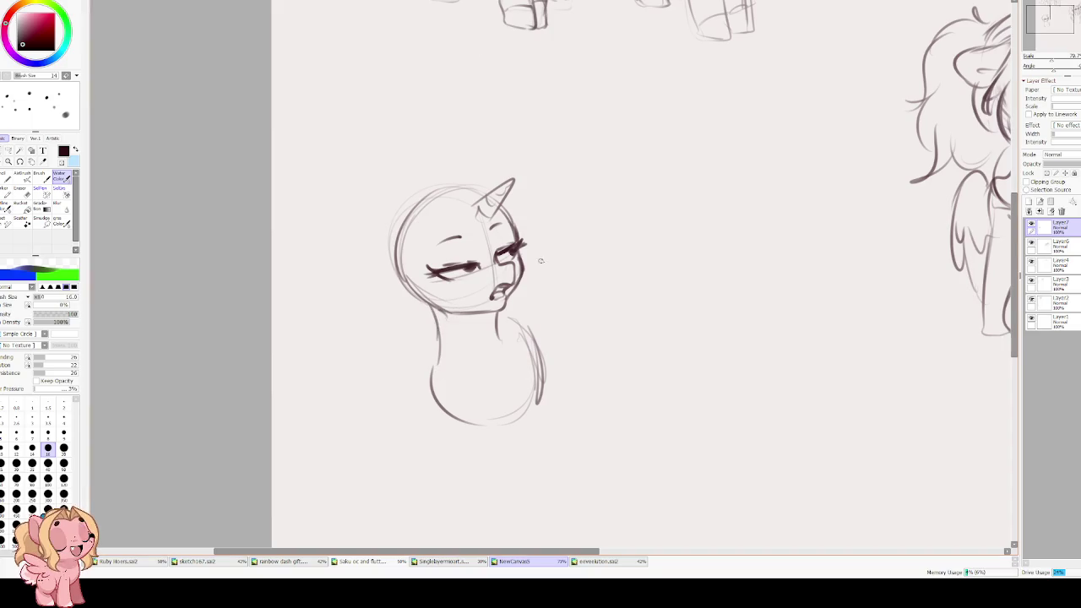
left_click_drag(537, 262, 588, 346)
key("ctrl+z")
left_click_drag(528, 274, 591, 346)
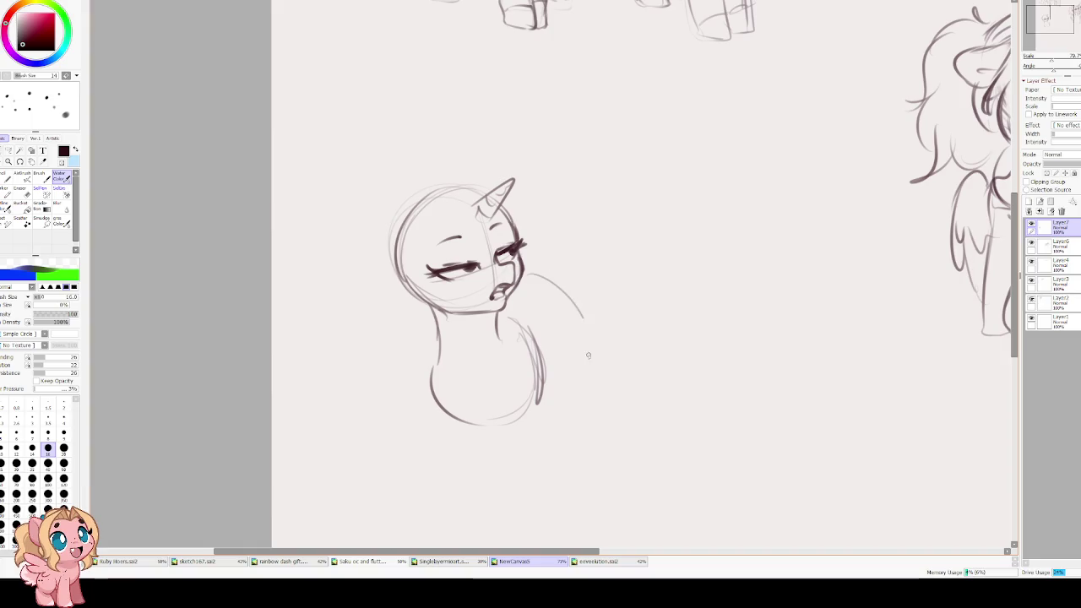
key("e")
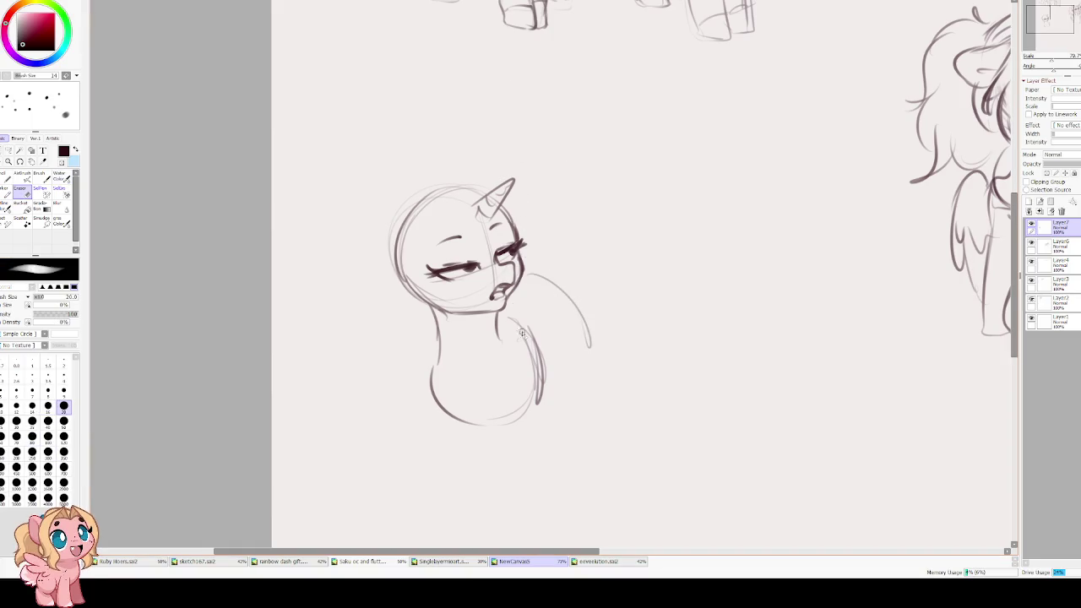
mouse_move(549, 394)
left_mouse_down()
mouse_move(521, 405)
mouse_move(542, 355)
left_mouse_up()
key("b")
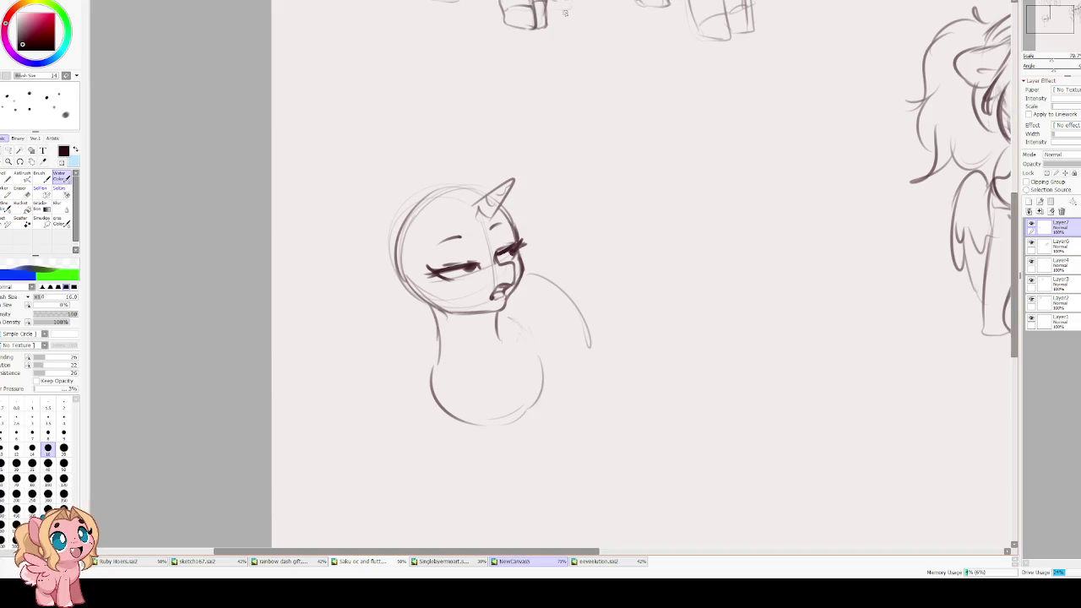
mouse_move(470, 369)
left_mouse_down()
mouse_move(494, 365)
mouse_move(459, 364)
left_mouse_up()
left_click_drag(580, 337, 577, 375)
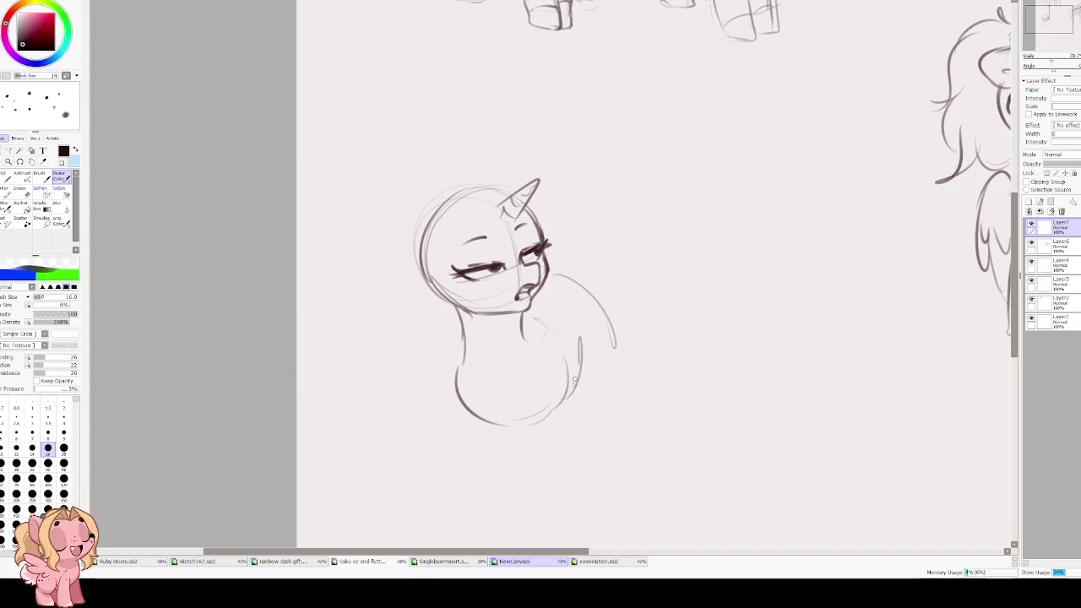
left_click_drag(506, 397, 514, 331)
mouse_move(469, 280)
left_mouse_down()
mouse_move(497, 359)
mouse_move(496, 480)
left_mouse_up()
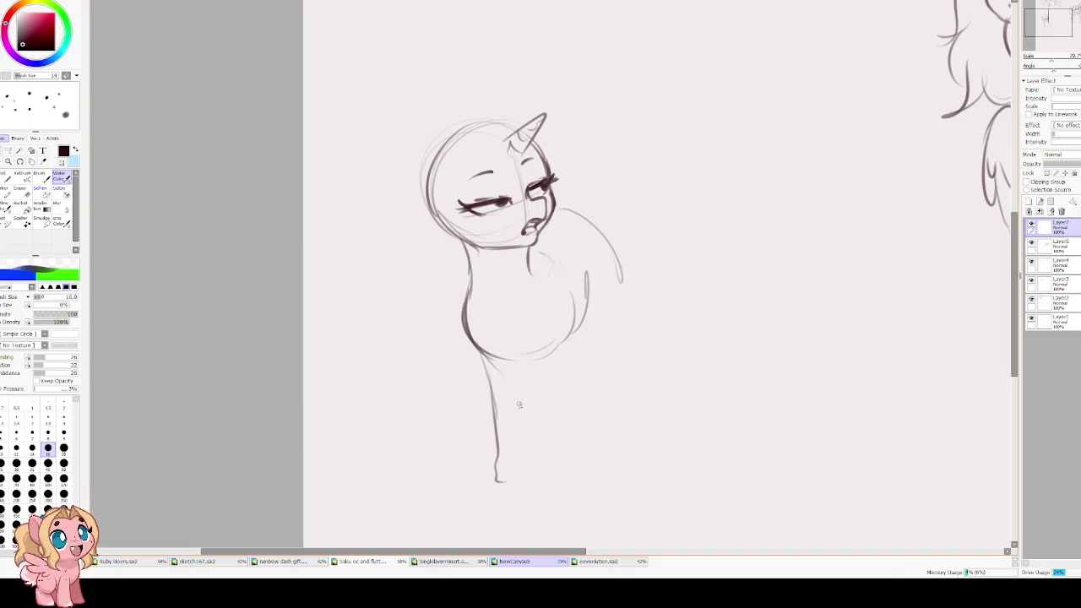
- Draw the front leg lines from the chest downward, checking the pose in a flipped view
left_click_drag(529, 332, 503, 492)
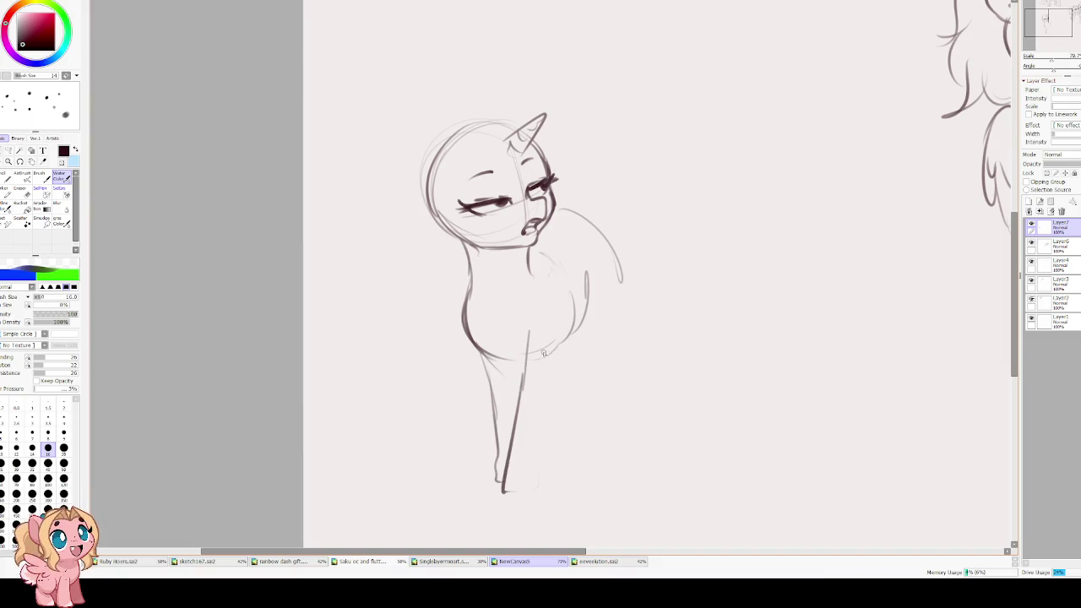
key("ctrl+z")
mouse_move(509, 316)
left_mouse_down()
mouse_move(498, 483)
mouse_move(545, 345)
mouse_move(521, 429)
left_mouse_up()
key("ctrl+z")
key("ctrl+z")
key("ctrl+z")
mouse_move(506, 334)
left_mouse_down()
mouse_move(505, 481)
mouse_move(542, 501)
left_mouse_up()
left_click_drag(555, 462, 549, 314)
left_click_drag(486, 363, 500, 471)
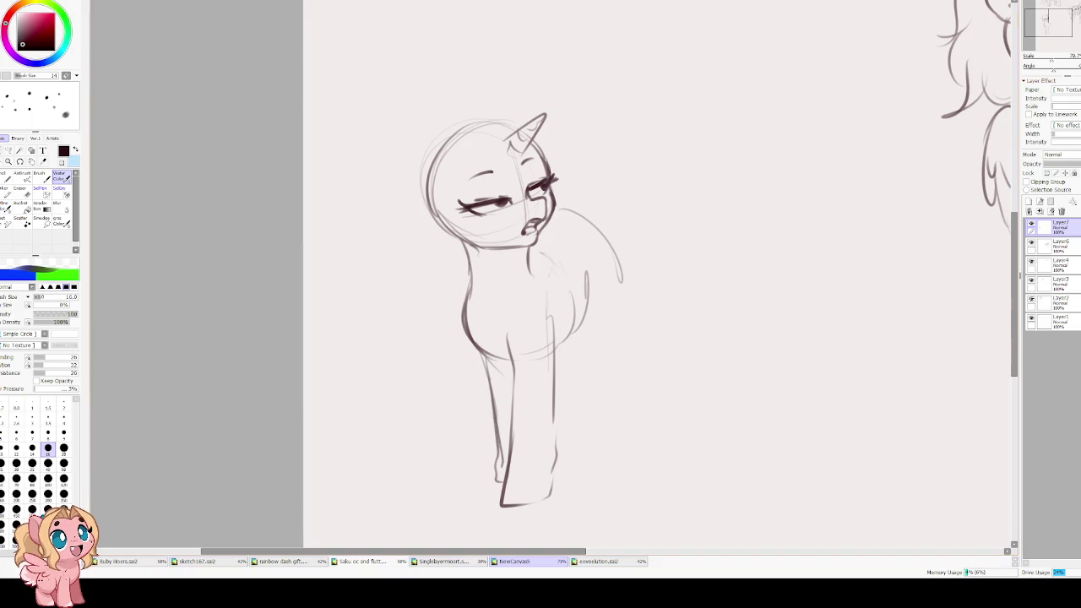
key("h")
- Draw the back and rump arc, a long tail arc, and a curved belly line
left_click_drag(546, 211, 471, 280)
left_click_drag(488, 235, 468, 275)
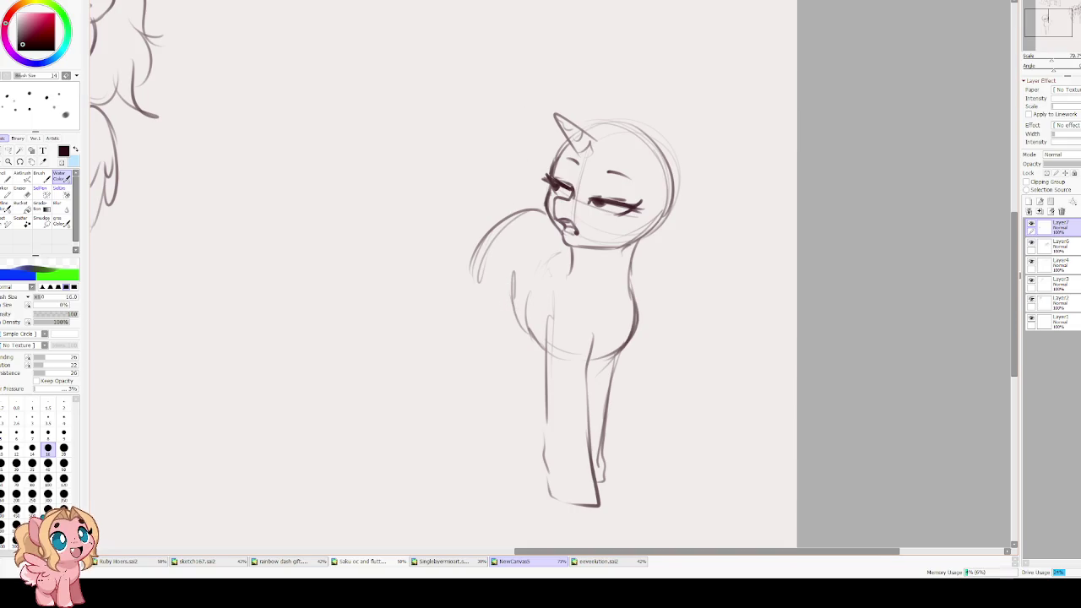
scroll(491, 268, "up", 1)
mouse_move(518, 244)
left_mouse_down()
mouse_move(452, 189)
mouse_move(421, 325)
mouse_move(440, 384)
left_mouse_up()
left_click_drag(483, 278, 459, 326)
key("ctrl+z")
left_click_drag(479, 283, 467, 358)
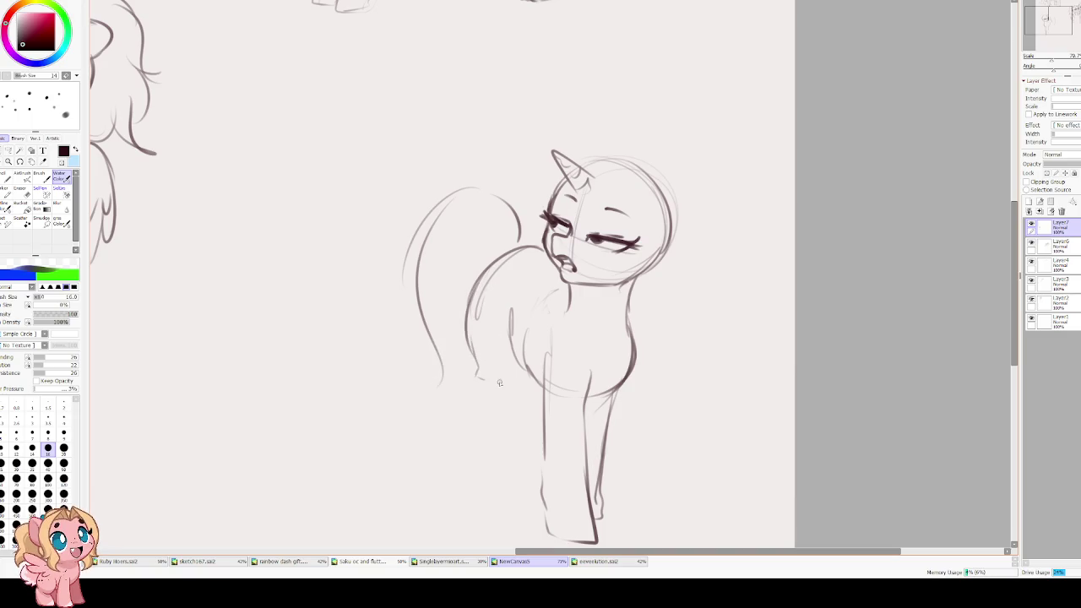
- Remove the back-leg strokes and retrace the front leg with a hoof and the right leg line
key("h")
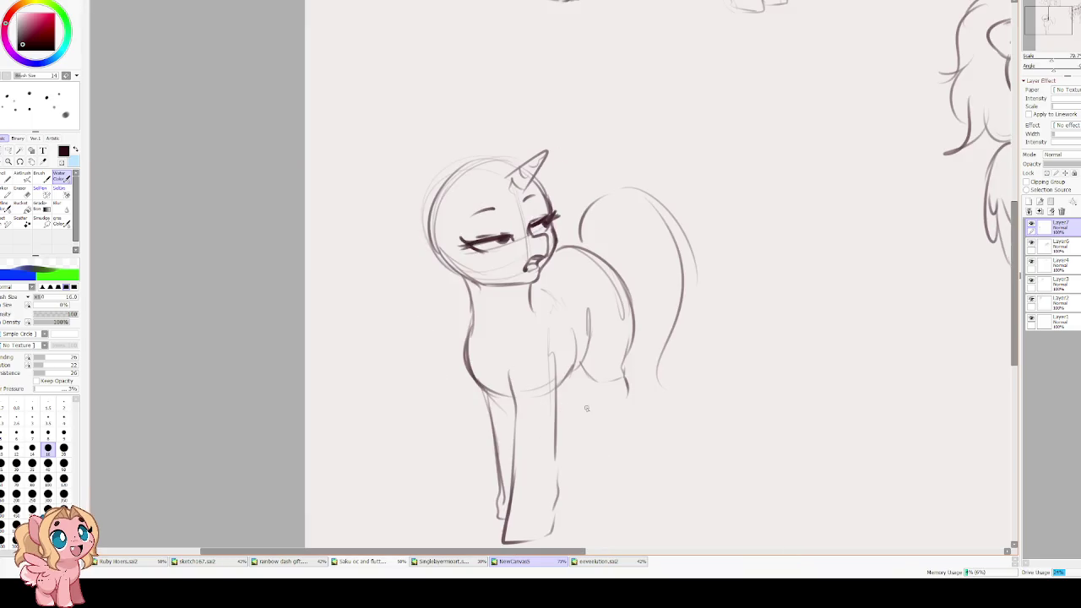
mouse_move(588, 380)
left_mouse_down()
mouse_move(589, 473)
mouse_move(614, 510)
mouse_move(630, 394)
mouse_move(598, 458)
mouse_move(626, 485)
left_mouse_up()
key("ctrl+z")
key("ctrl+z")
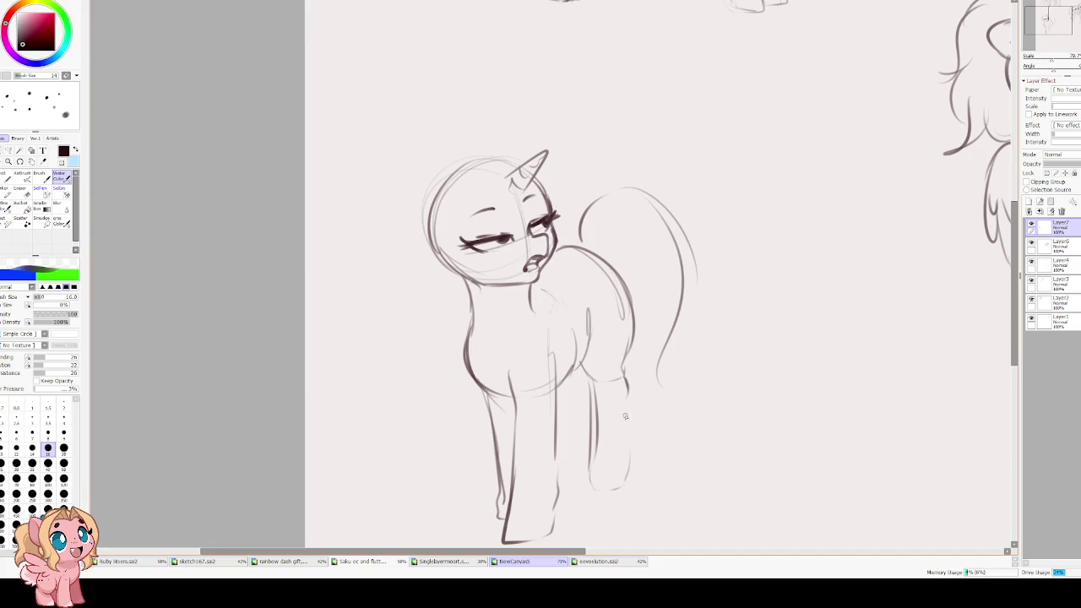
key("ctrl+z")
key("ctrl+z")
scroll(598, 98, "down", 2)
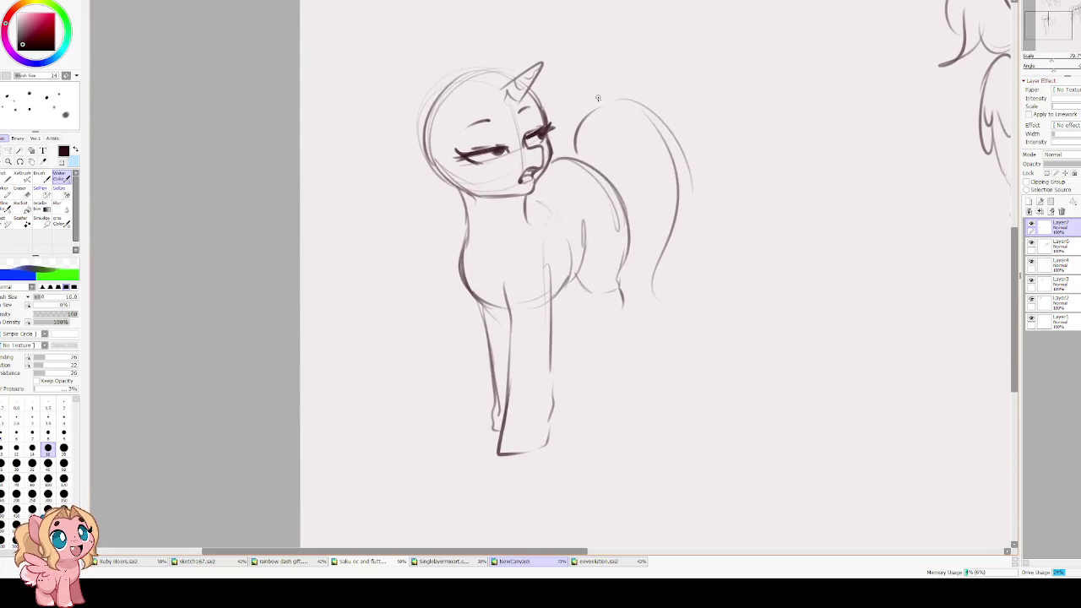
mouse_move(497, 414)
left_mouse_down()
mouse_move(540, 452)
mouse_move(553, 405)
left_mouse_up()
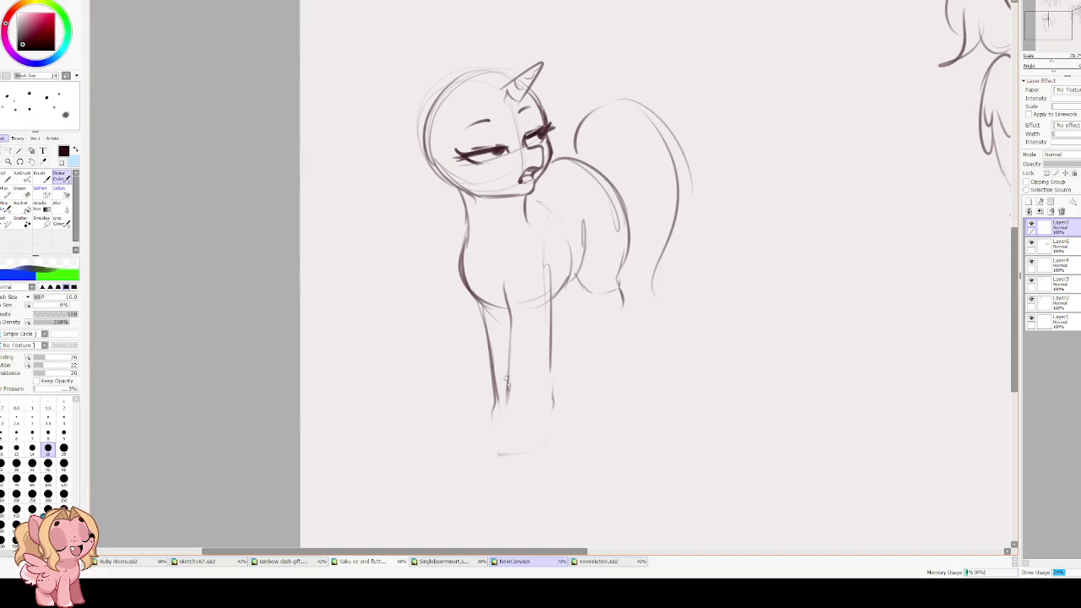
left_click_drag(506, 365, 519, 434)
left_click_drag(545, 389, 553, 305)
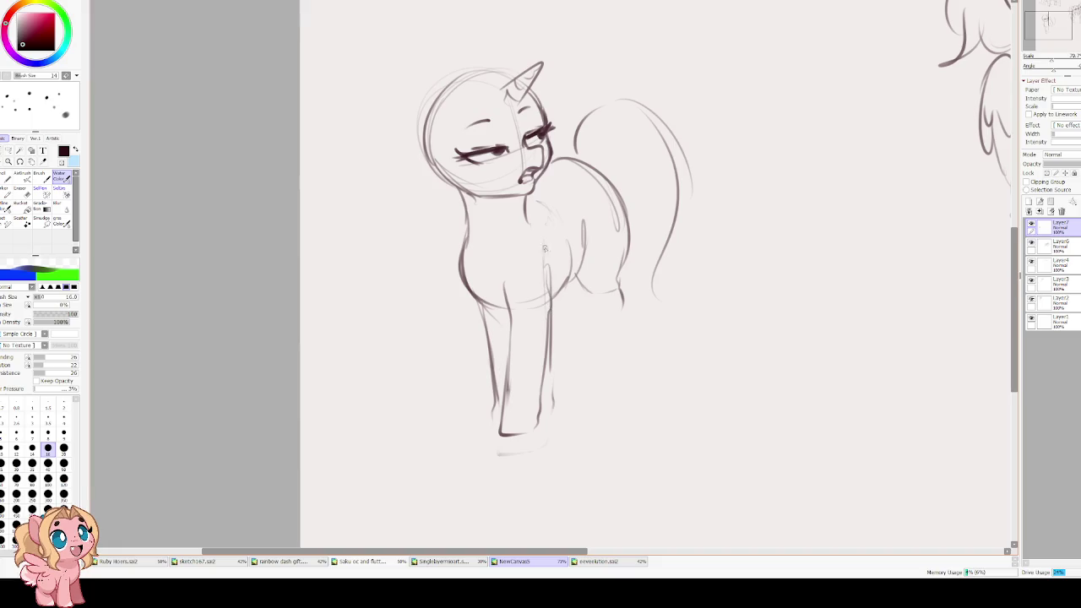
- Erase part of the chest line and redraw the chest and leg outline downward
key("h")
key("e")
left_click_drag(630, 266, 592, 356)
key("c")
left_click_drag(624, 240, 609, 289)
key("e")
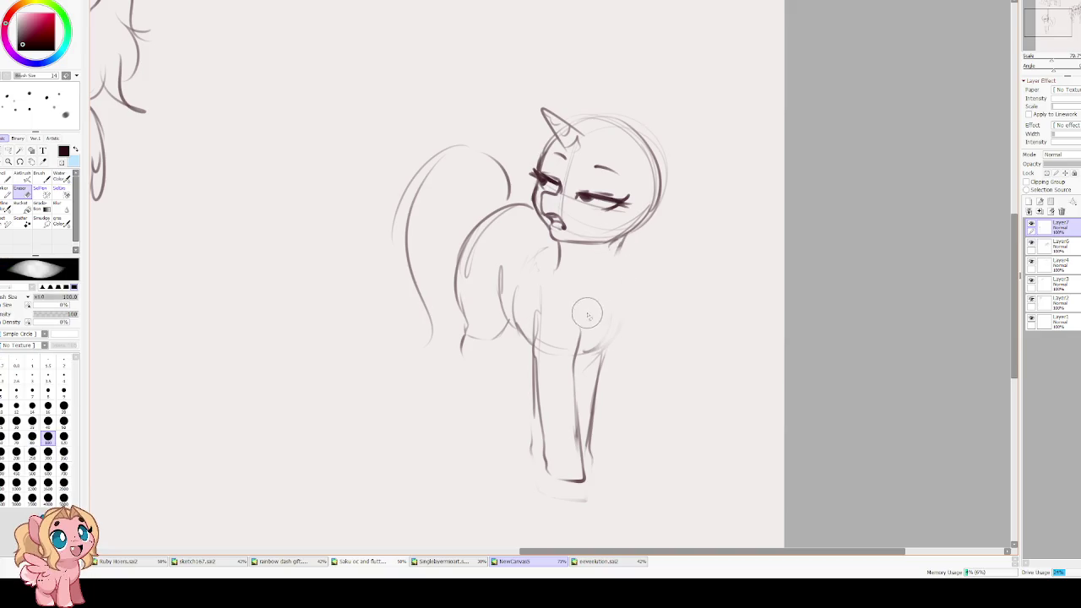
key("c")
left_click_drag(620, 244, 592, 343)
left_click_drag(611, 292, 596, 369)
left_click_drag(608, 318, 590, 412)
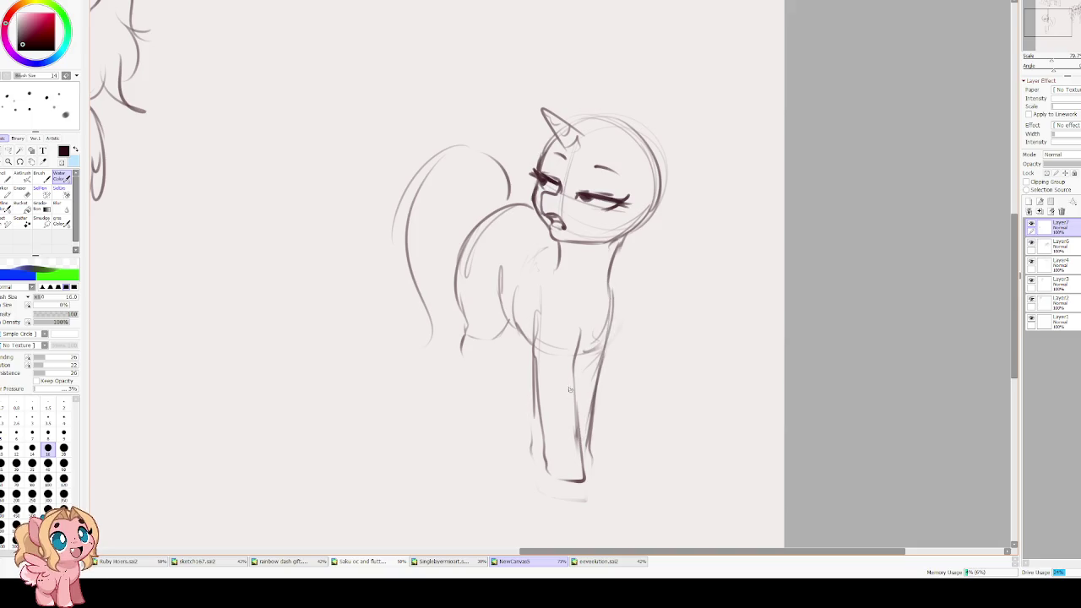
- Sketch the belly and back-leg curve and a line down the chest's right side
key("e")
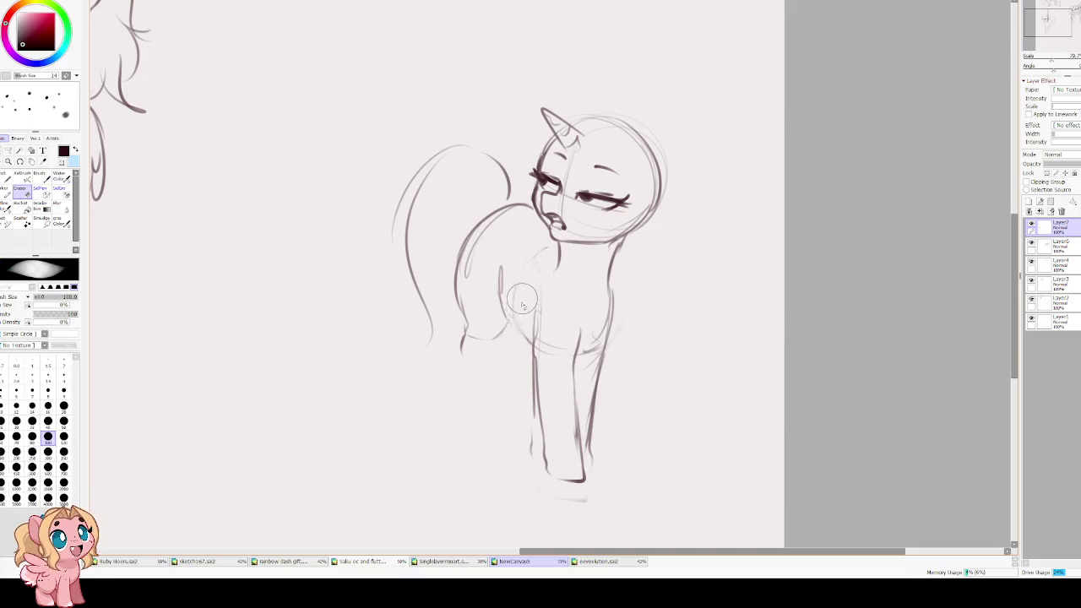
key("c")
mouse_move(505, 318)
left_mouse_down()
mouse_move(532, 355)
mouse_move(549, 345)
left_mouse_up()
mouse_move(495, 287)
left_mouse_down()
mouse_move(520, 343)
mouse_move(523, 334)
left_mouse_up()
left_click_drag(614, 280, 604, 336)
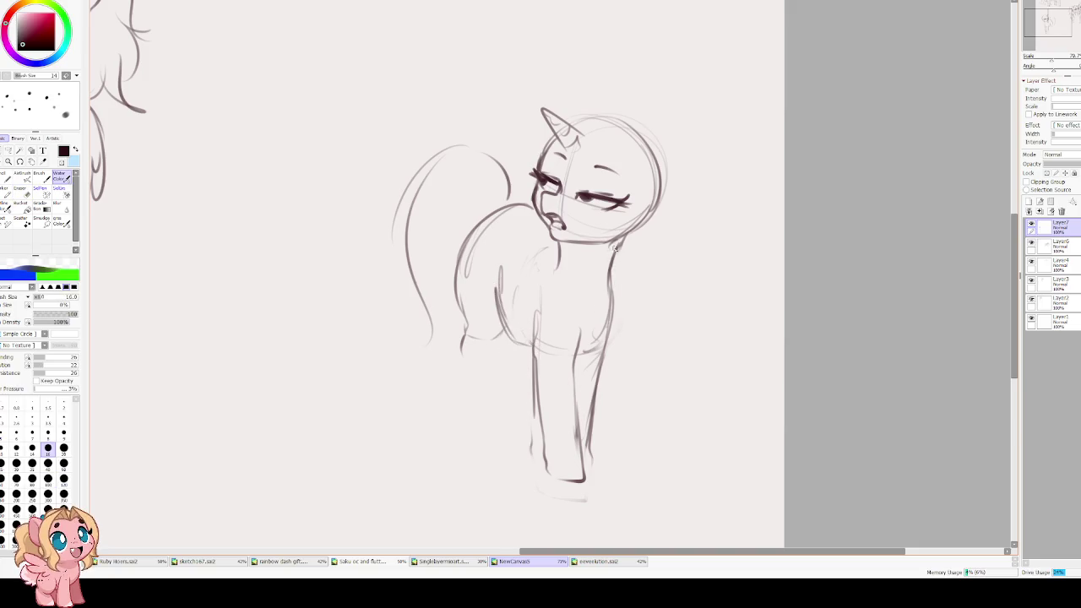
key("h")
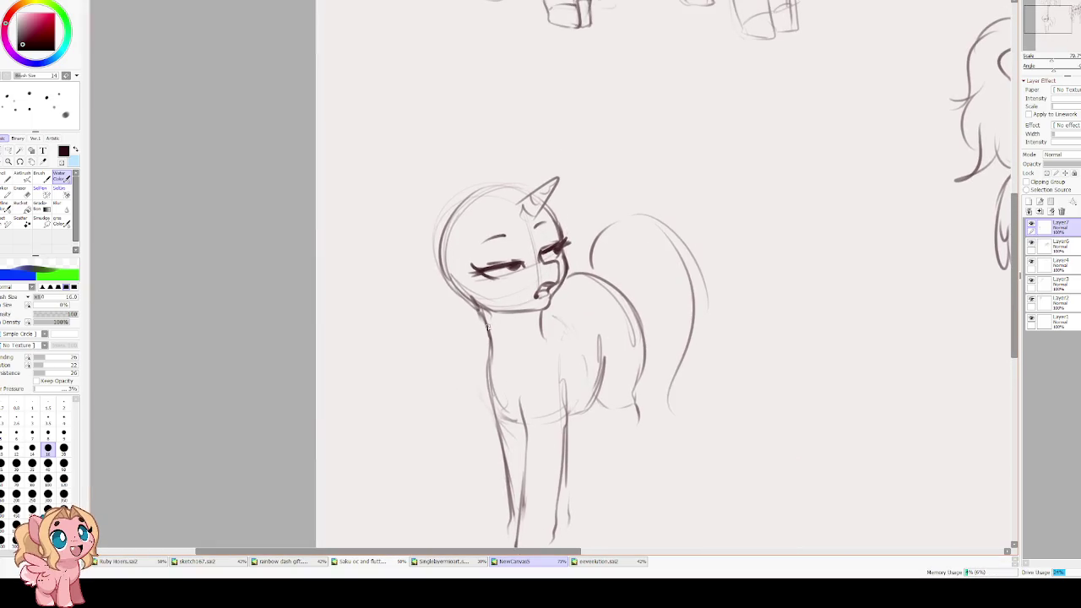
scroll(515, 226, "up", 2)
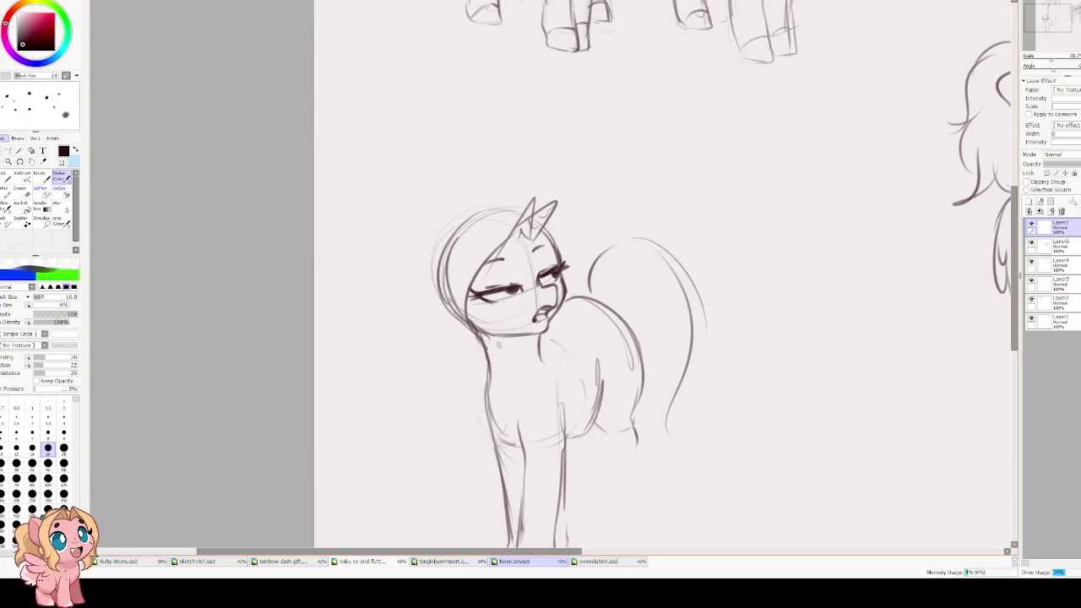
- Erase the old horn and redraw it taller
key("e")
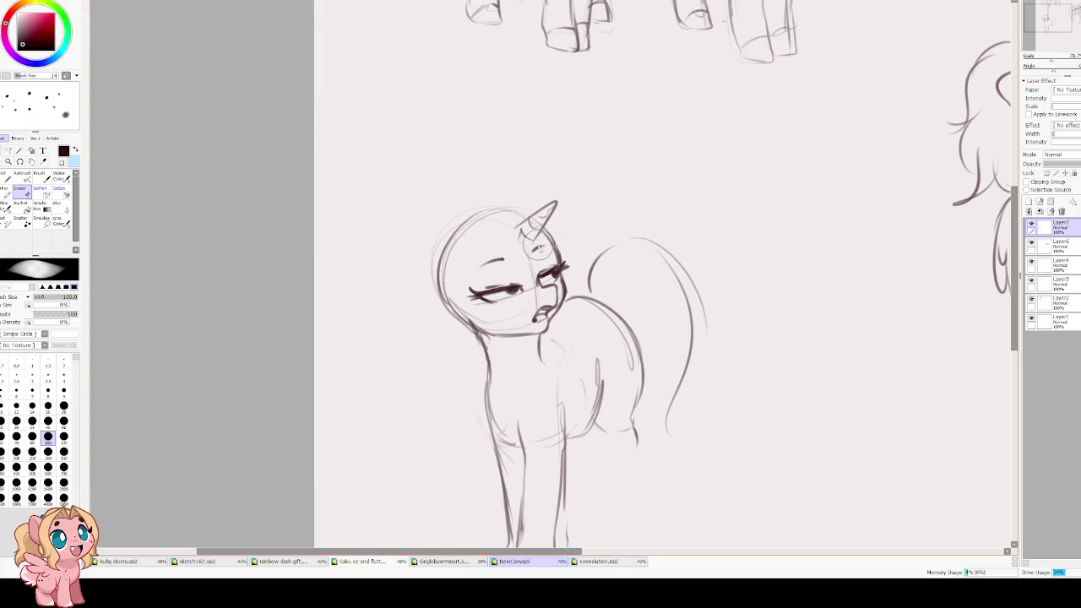
mouse_move(545, 211)
left_mouse_down()
mouse_move(478, 330)
mouse_move(519, 355)
mouse_move(512, 312)
left_mouse_up()
key("c")
mouse_move(485, 278)
left_mouse_down()
mouse_move(536, 191)
mouse_move(483, 255)
left_mouse_up()
- Sketch a mane flowing down the face into curls, with strokes along the top and left side
left_click_drag(505, 201, 446, 342)
left_click_drag(475, 258, 456, 384)
mouse_move(470, 329)
left_mouse_down()
mouse_move(490, 397)
mouse_move(463, 418)
left_mouse_up()
mouse_move(473, 361)
left_mouse_down()
mouse_move(463, 390)
mouse_move(520, 371)
mouse_move(486, 387)
left_mouse_up()
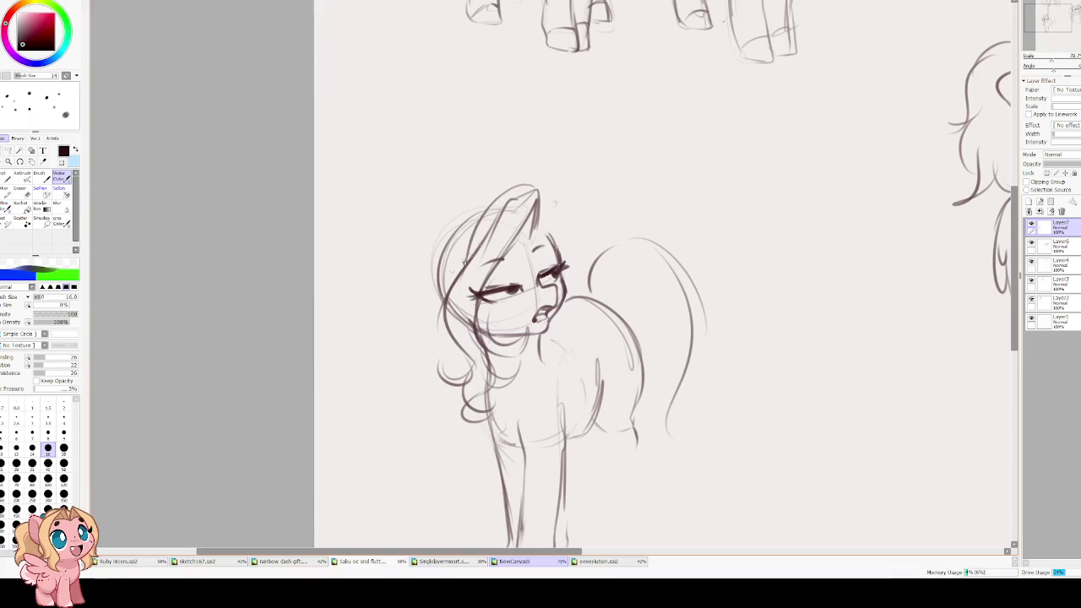
left_click_drag(511, 193, 469, 243)
mouse_move(470, 206)
left_mouse_down()
mouse_move(437, 292)
mouse_move(448, 212)
mouse_move(426, 304)
mouse_move(438, 338)
left_mouse_up()
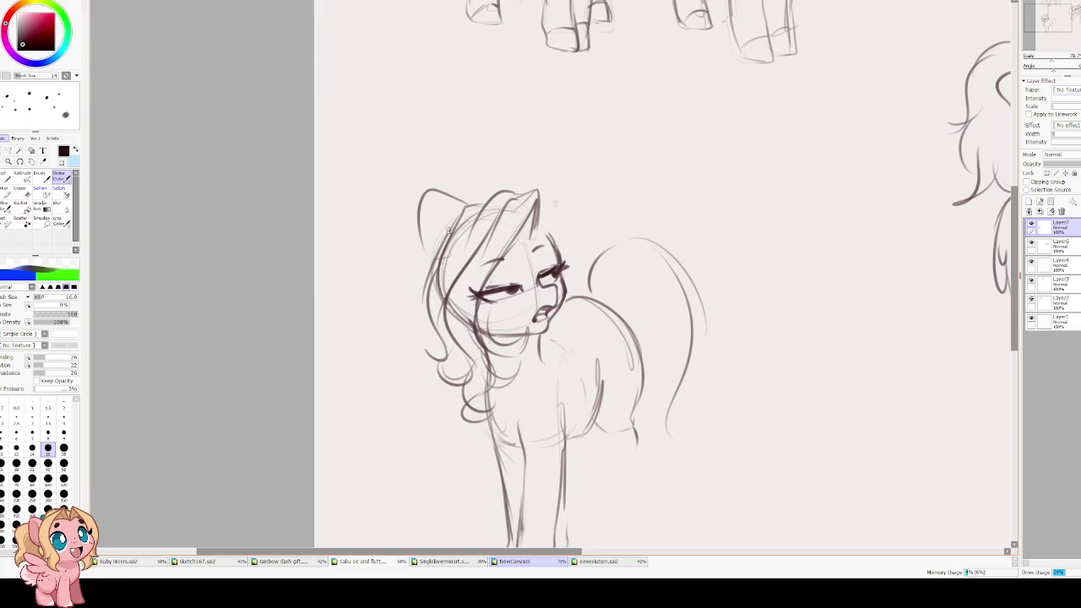
key("ctrl+z")
mouse_move(465, 207)
left_mouse_down()
mouse_move(421, 213)
mouse_move(436, 258)
left_mouse_up()
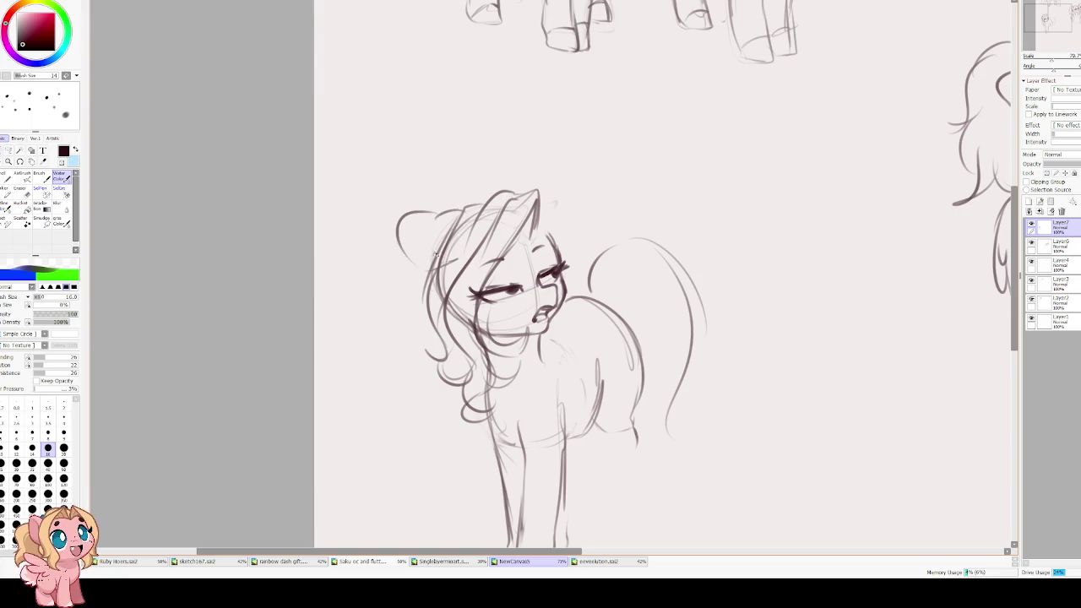
key("ctrl+z")
left_click_drag(473, 218, 422, 260)
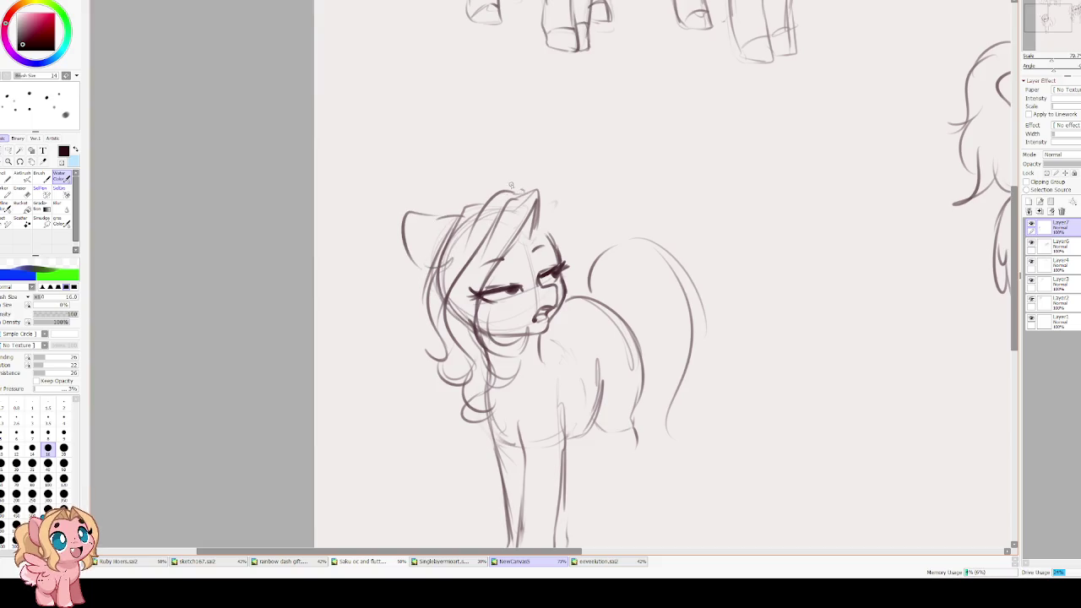
- Add a short hair stroke at the head's right edge, checking it in a flipped view
key("h")
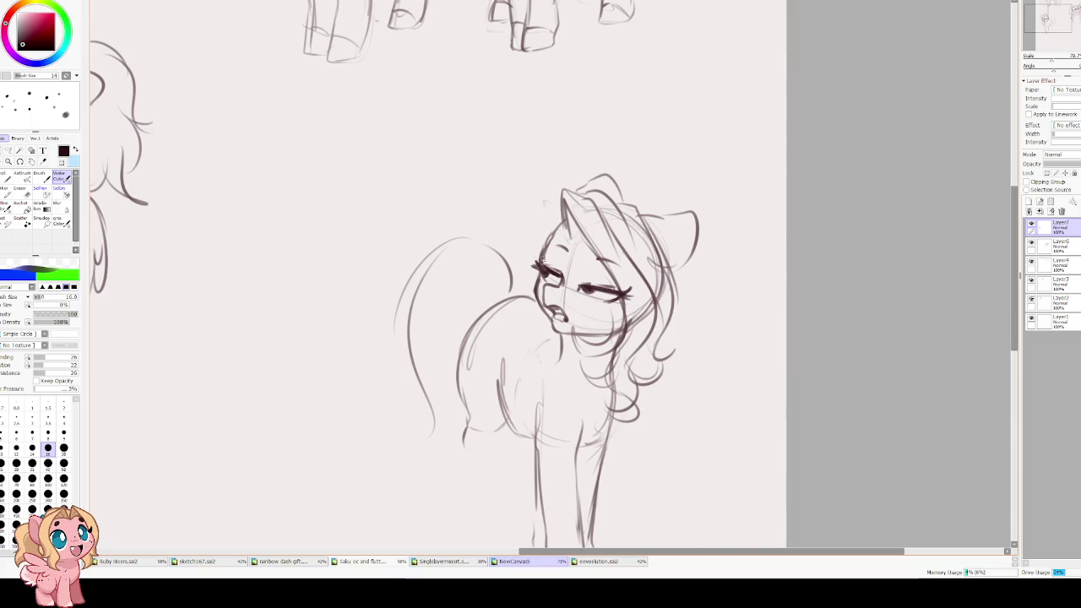
left_click_drag(560, 216, 503, 300)
key("ctrl+z")
key("ctrl+z")
mouse_move(562, 214)
left_mouse_down()
mouse_move(532, 262)
mouse_move(534, 293)
left_mouse_up()
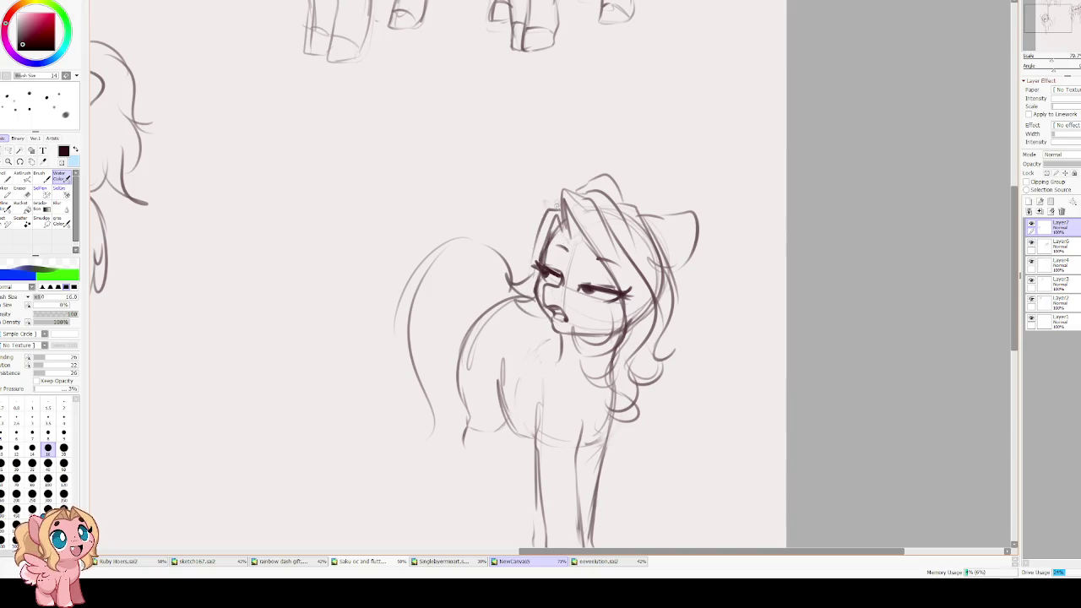
key("h")
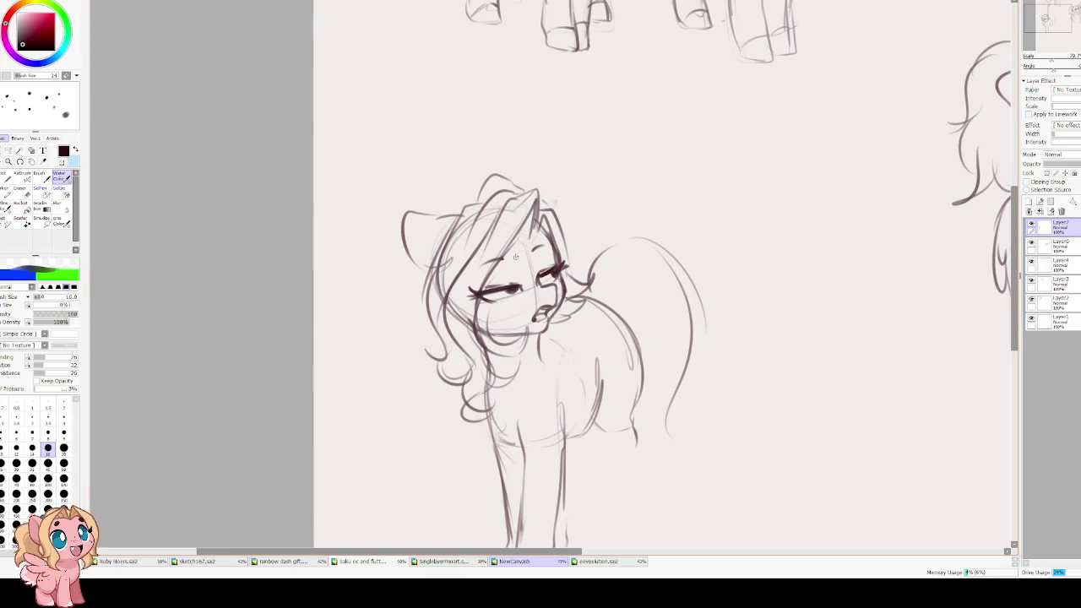
scroll(514, 246, "down", 2)
left_click_drag(547, 303, 513, 286)
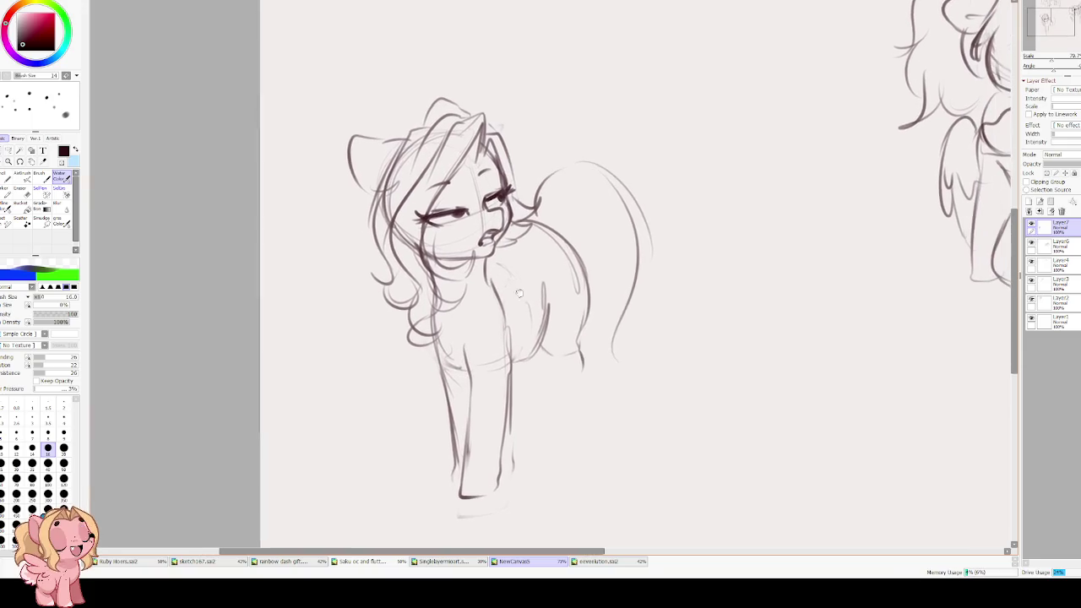
left_click(8, 149)
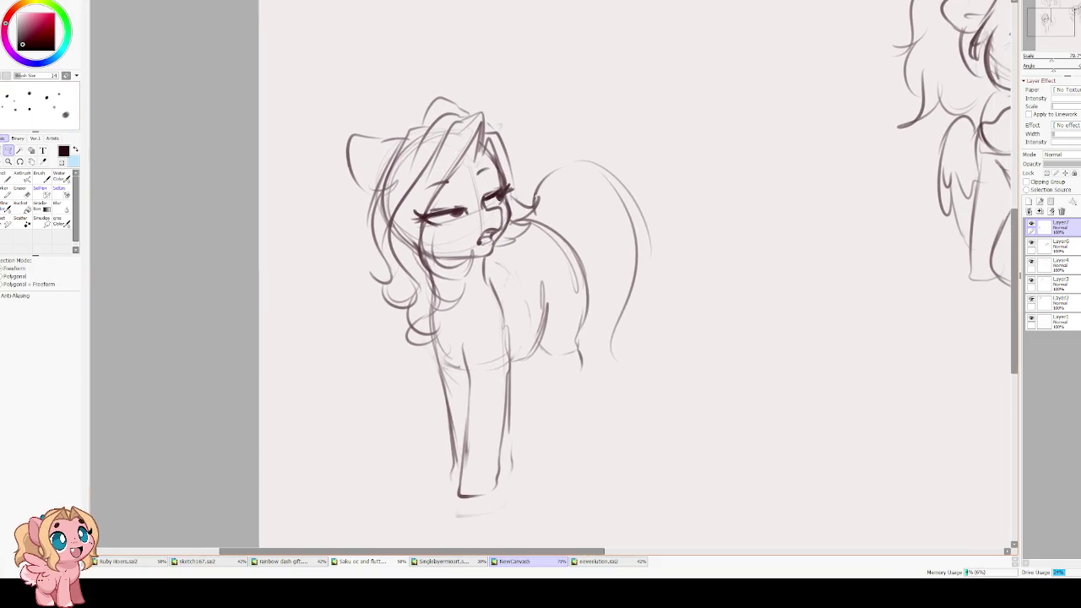
- Lasso the tail, rotate it to a new angle with Free Transform, deselect, and touch up its stroke
mouse_move(538, 233)
left_mouse_down()
mouse_move(515, 331)
mouse_move(669, 363)
mouse_move(550, 140)
mouse_move(540, 161)
left_mouse_up()
key("ctrl+t")
mouse_move(614, 185)
left_mouse_down()
mouse_move(652, 230)
mouse_move(663, 207)
left_mouse_up()
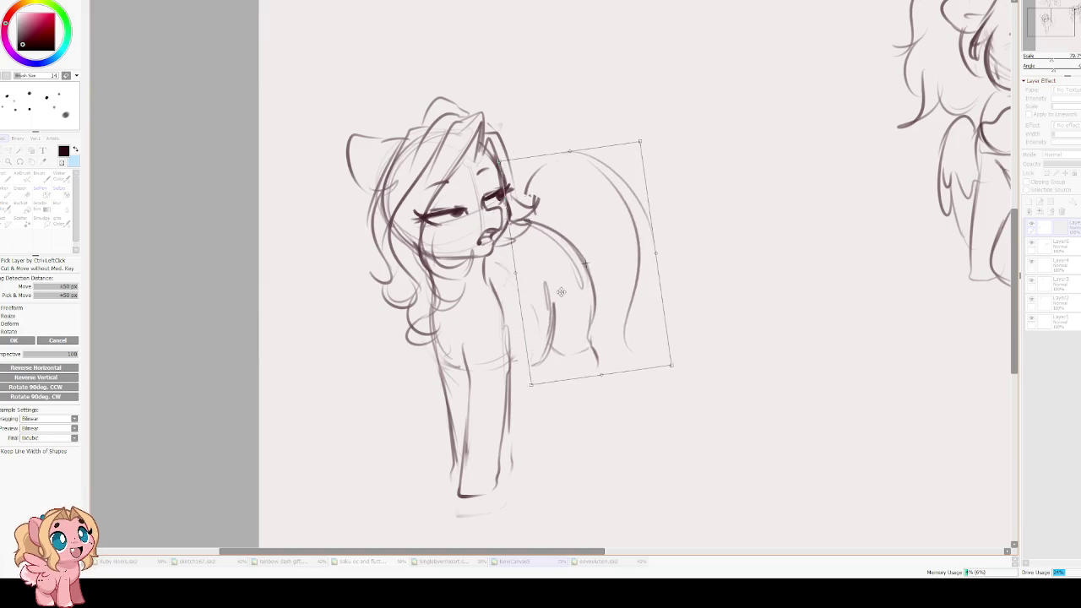
key("Return")
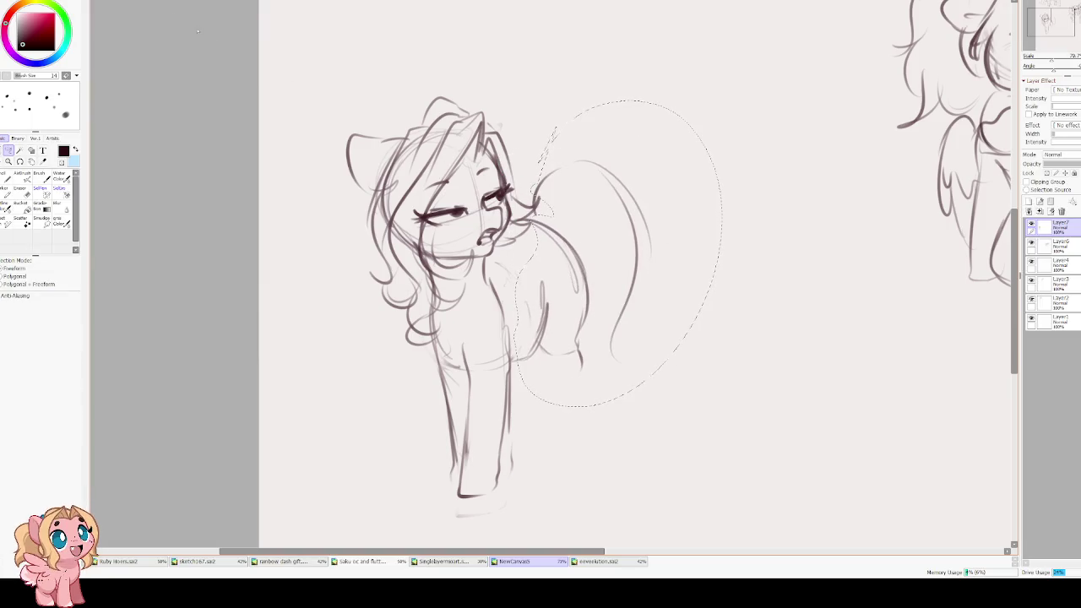
key("ctrl+d")
key("b")
mouse_move(547, 291)
left_mouse_down()
mouse_move(540, 334)
mouse_move(545, 308)
left_mouse_up()
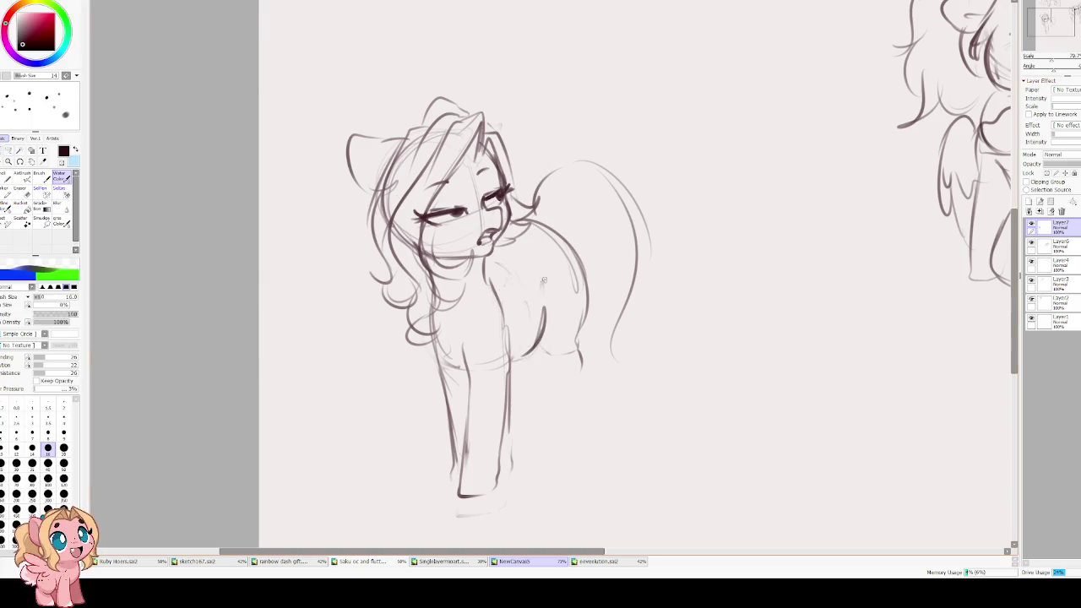
- Lighten the old leg lines, then sketch the chest and first front leg outline
key("e")
mouse_move(473, 358)
left_mouse_down()
mouse_move(460, 494)
mouse_move(511, 380)
mouse_move(501, 315)
left_mouse_up()
key("b")
left_click_drag(447, 355, 487, 361)
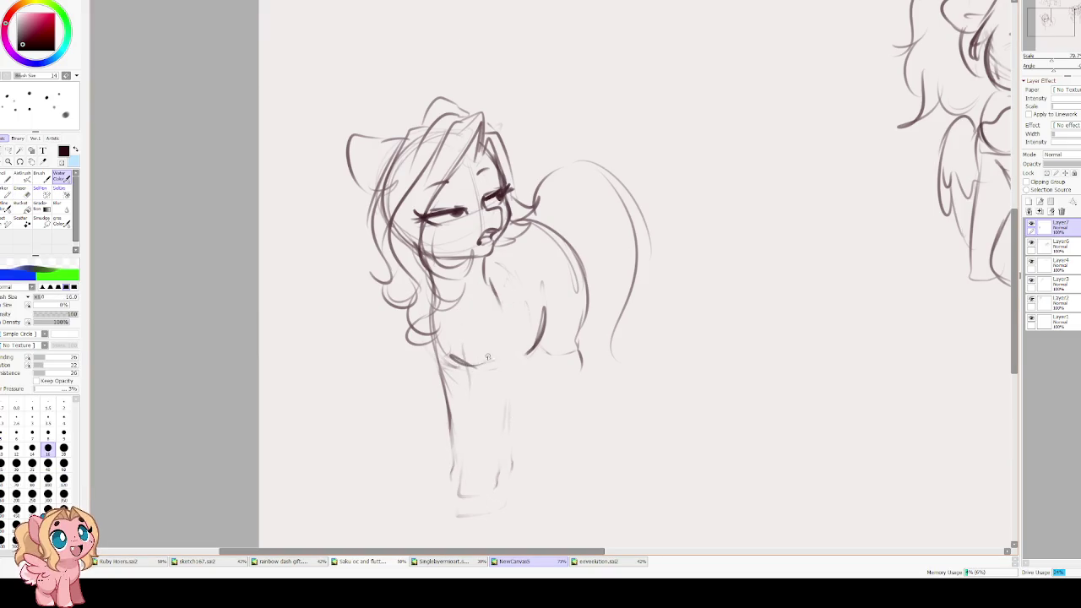
mouse_move(475, 296)
left_mouse_down()
mouse_move(486, 393)
mouse_move(467, 505)
mouse_move(515, 482)
mouse_move(518, 350)
left_mouse_up()
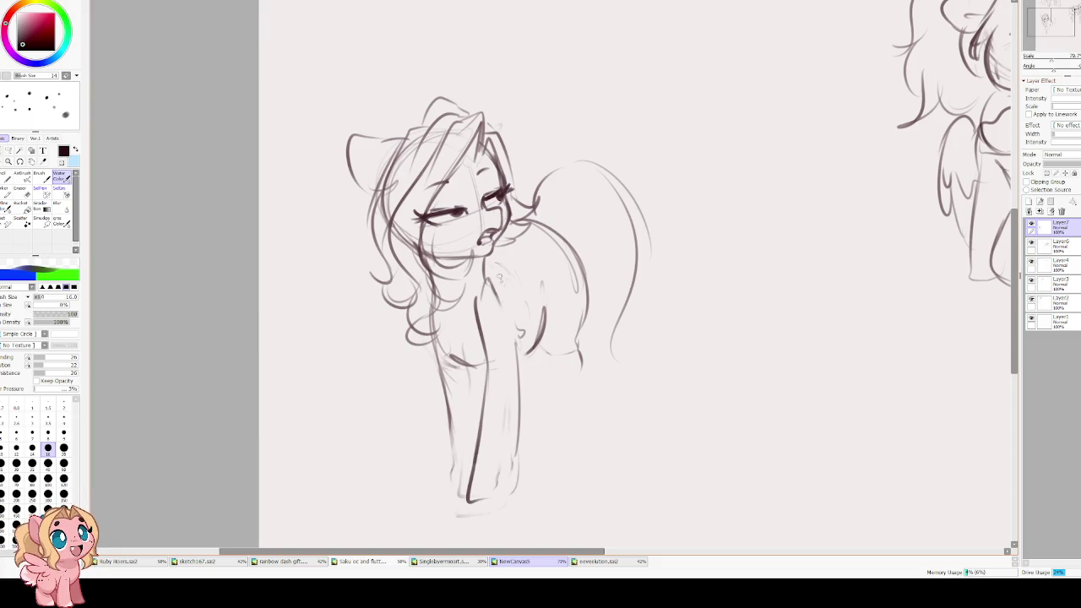
key("e")
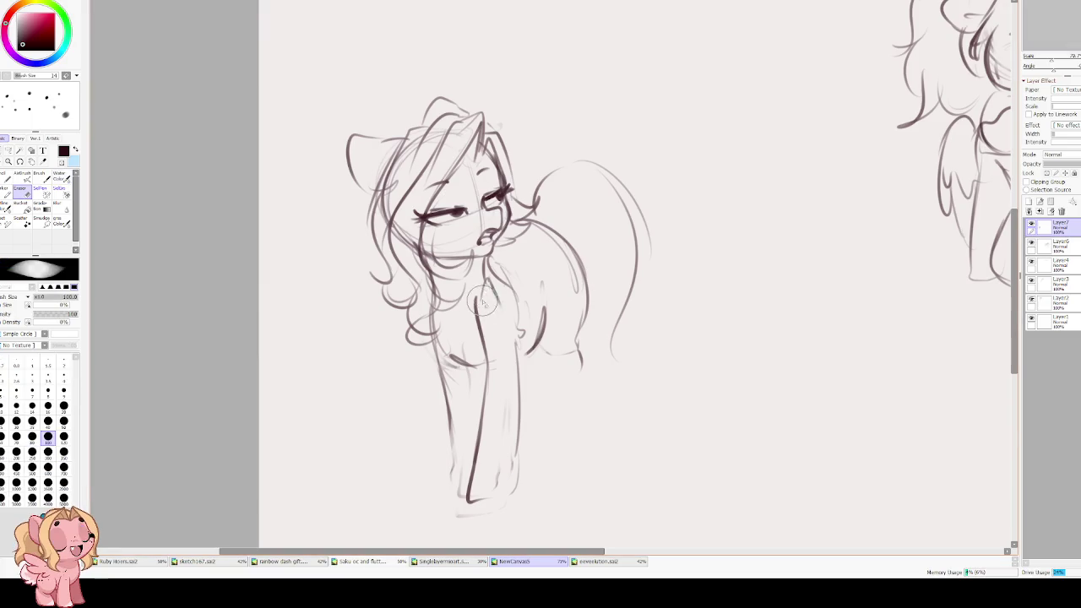
key("b")
mouse_move(477, 297)
left_mouse_down()
mouse_move(488, 410)
mouse_move(475, 479)
left_mouse_up()
- Erase the thin left-leg lines and redraw the left front leg down to the hoof
key("e")
mouse_move(442, 385)
left_mouse_down()
mouse_move(449, 476)
mouse_move(444, 437)
left_mouse_up()
key("b")
mouse_move(440, 338)
left_mouse_down()
mouse_move(459, 402)
mouse_move(458, 461)
left_mouse_up()
left_click_drag(456, 421, 464, 492)
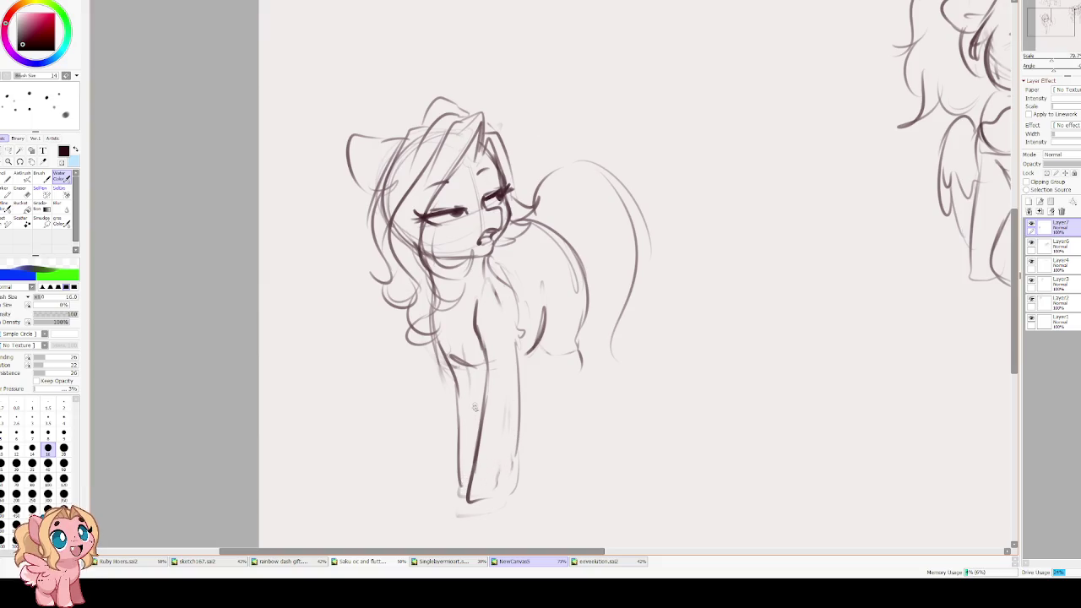
- Erase the old right front leg and redraw it ending in a hoof
key("e")
left_click_drag(474, 405, 483, 439)
mouse_move(483, 372)
left_mouse_down()
mouse_move(470, 495)
mouse_move(510, 449)
mouse_move(507, 408)
left_mouse_up()
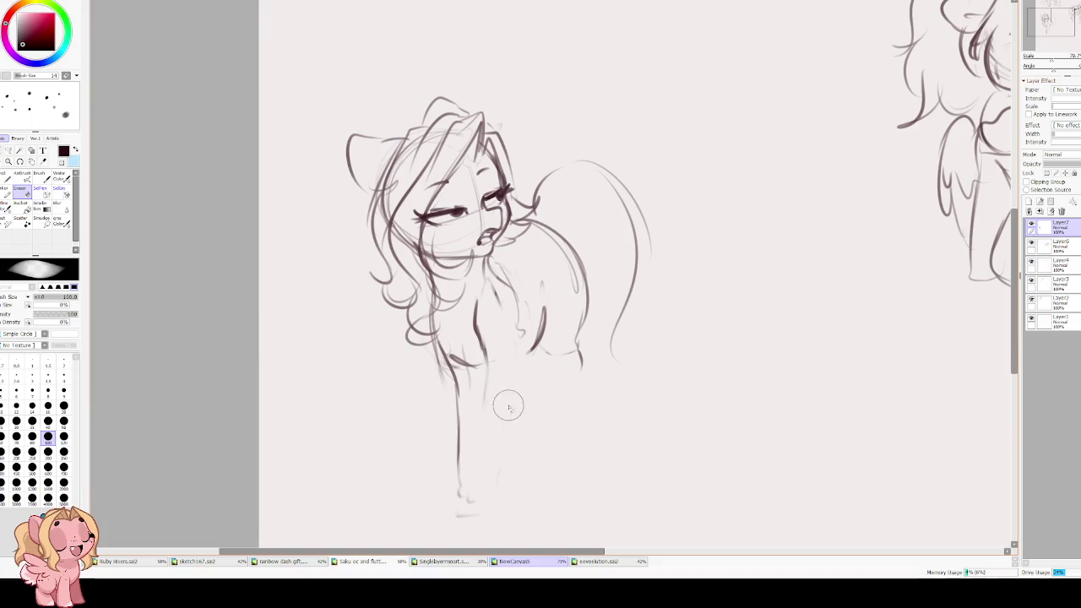
key("b")
left_click_drag(520, 353, 540, 467)
left_click_drag(486, 365, 495, 466)
left_click_drag(493, 421, 518, 499)
mouse_move(532, 422)
left_mouse_down()
mouse_move(541, 466)
mouse_move(500, 498)
left_mouse_up()
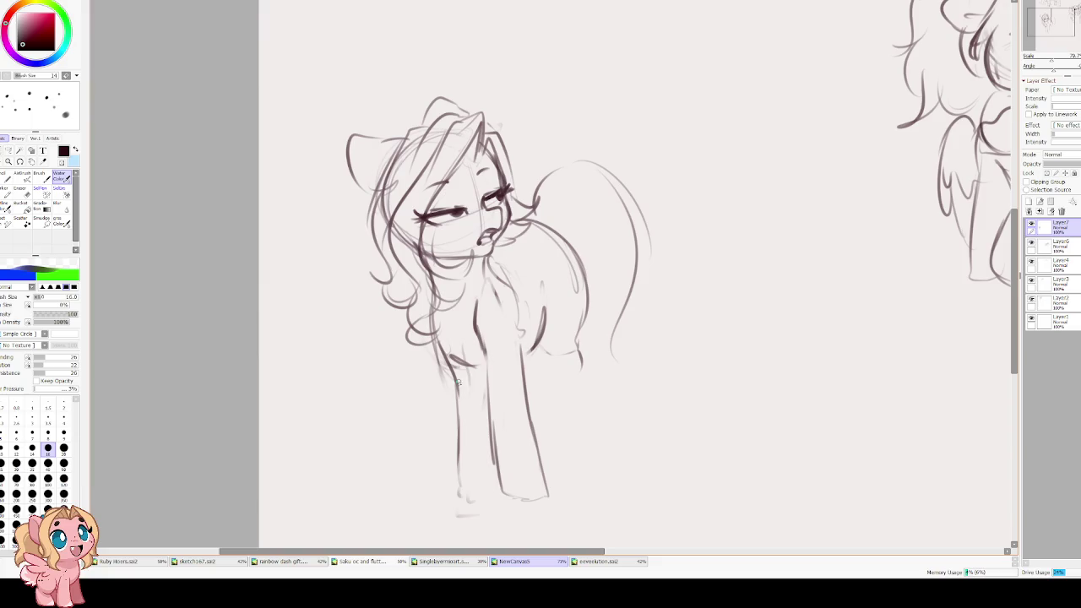
- Replace the old left front leg lines with a new leg down to a hoof
key("e")
mouse_move(437, 415)
left_mouse_down()
mouse_move(451, 494)
mouse_move(451, 438)
left_mouse_up()
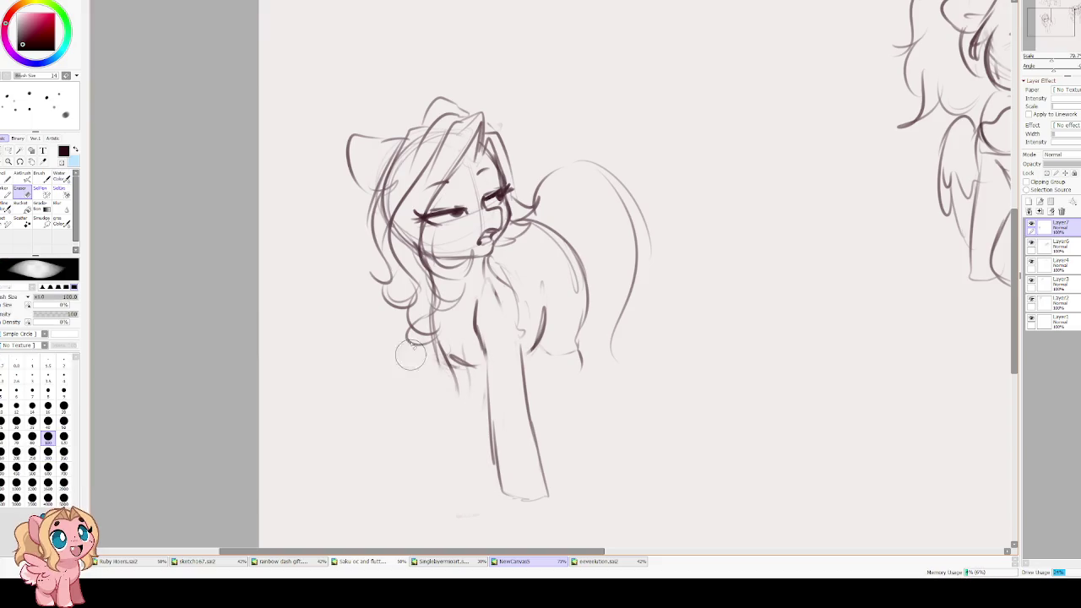
key("b")
mouse_move(433, 363)
left_mouse_down()
mouse_move(407, 482)
mouse_move(456, 473)
left_mouse_up()
key("ctrl+z")
mouse_move(433, 342)
left_mouse_down()
mouse_move(431, 403)
mouse_move(404, 469)
mouse_move(426, 488)
mouse_move(467, 380)
mouse_move(467, 394)
left_mouse_up()
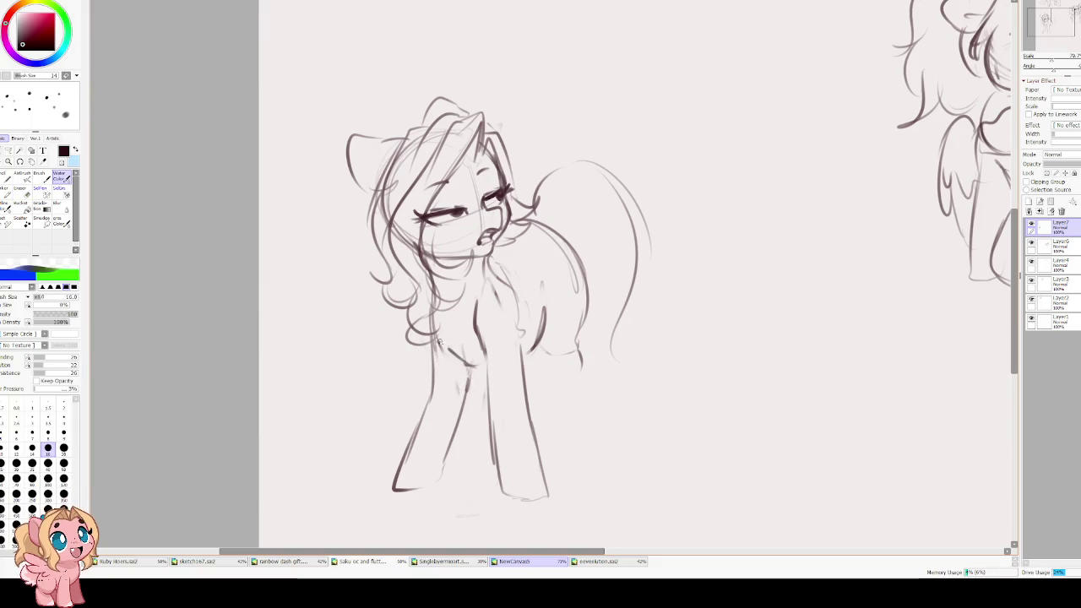
left_click_drag(479, 277, 450, 344)
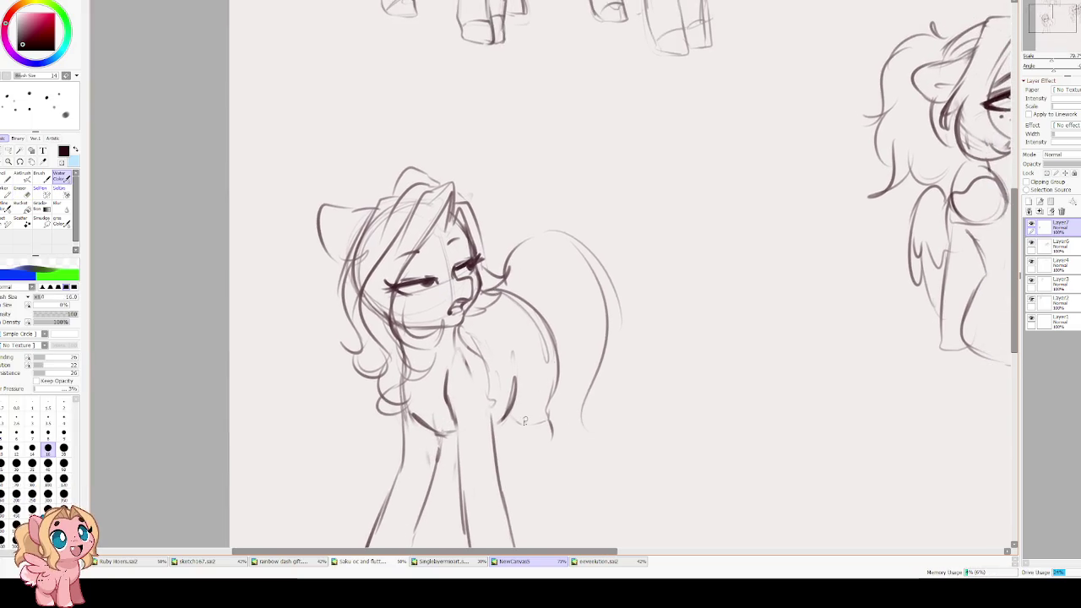
- Fix the unicorn's belly line and add a curve at the belly-leg joint
key("e")
mouse_move(549, 439)
left_mouse_down()
mouse_move(570, 345)
mouse_move(543, 433)
left_mouse_up()
key("c")
key("ctrl+z")
left_click_drag(559, 395, 557, 422)
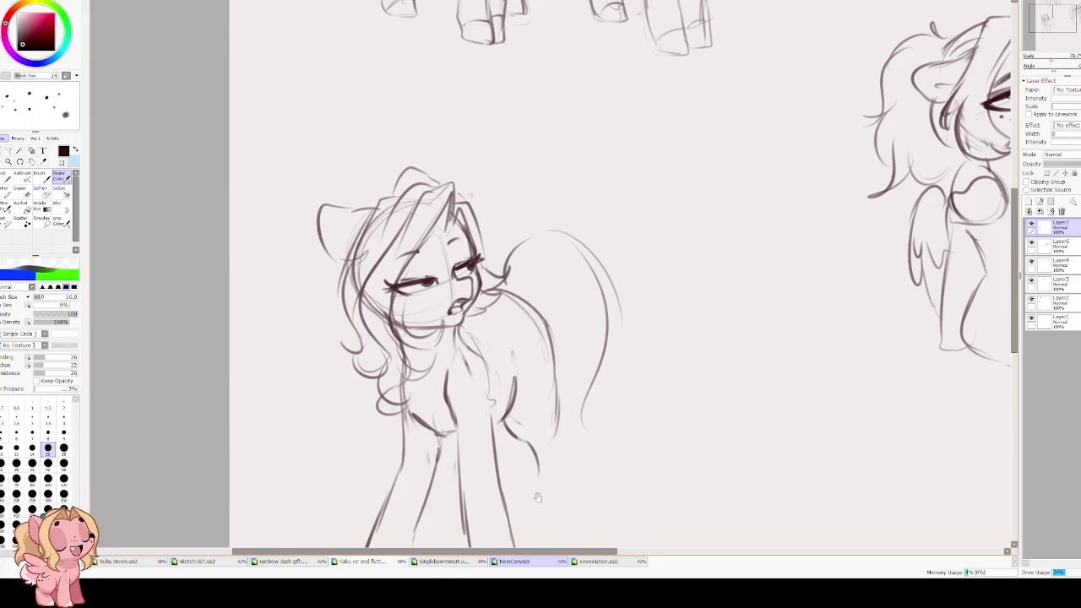
scroll(559, 395, "down", 2)
left_click_drag(559, 341, 575, 372)
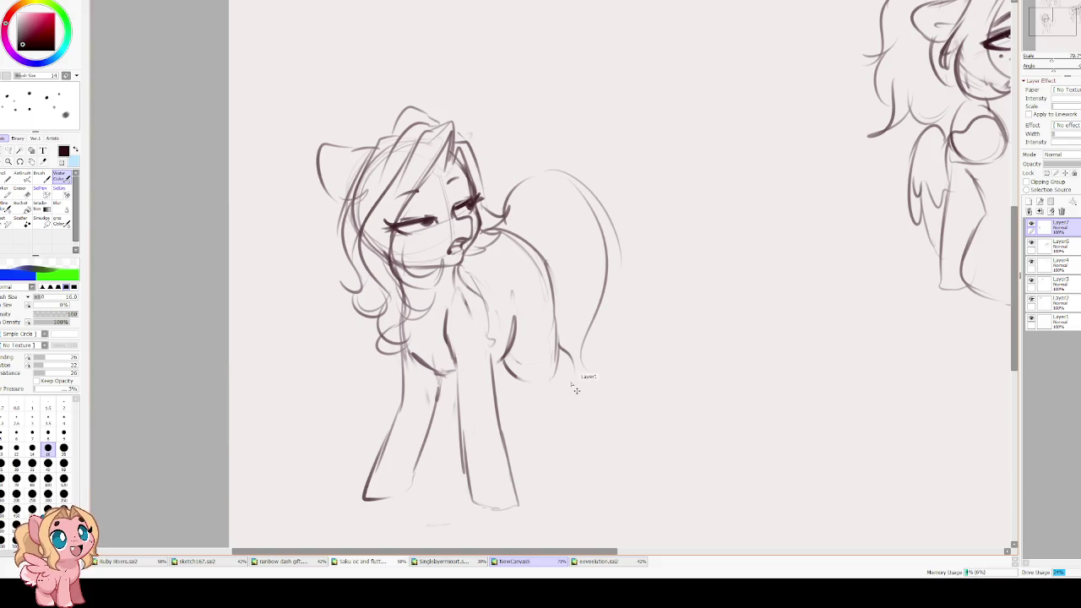
- Sketch the back leg and add darkened hooves at the bottoms of the legs
left_click_drag(572, 389, 578, 442)
mouse_move(539, 388)
left_mouse_down()
mouse_move(543, 465)
mouse_move(571, 480)
left_mouse_up()
mouse_move(576, 435)
left_mouse_down()
mouse_move(577, 478)
mouse_move(578, 463)
left_mouse_up()
left_click_drag(470, 474, 509, 469)
mouse_move(376, 469)
left_mouse_down()
mouse_move(410, 475)
mouse_move(393, 496)
left_mouse_up()
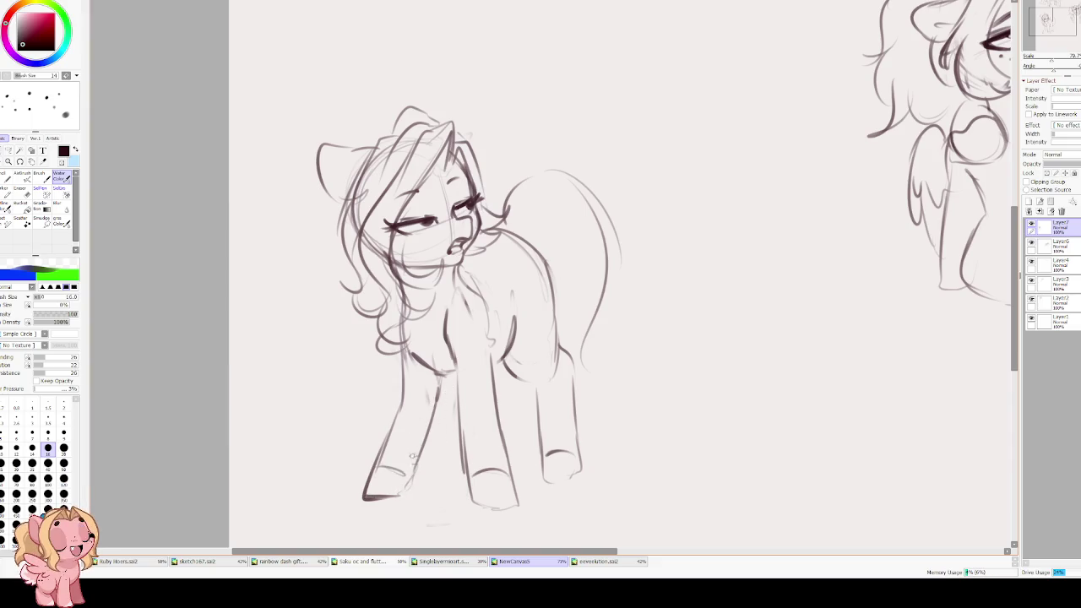
mouse_move(470, 499)
left_mouse_down()
mouse_move(517, 500)
mouse_move(576, 475)
left_mouse_up()
mouse_move(369, 467)
left_mouse_down()
mouse_move(397, 417)
mouse_move(374, 429)
mouse_move(399, 365)
left_mouse_up()
- Redraw the left front leg outline down to its hoof
key("e")
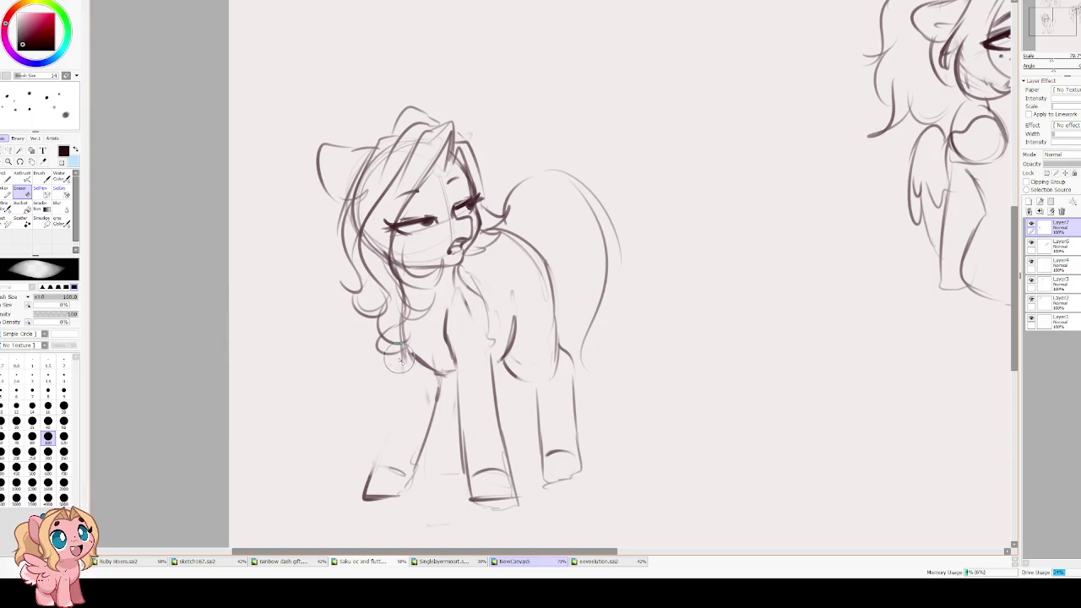
key("e")
mouse_move(400, 311)
left_mouse_down()
mouse_move(398, 402)
mouse_move(377, 470)
left_mouse_up()
mouse_move(394, 417)
left_mouse_down()
mouse_move(363, 494)
mouse_move(415, 484)
mouse_move(350, 502)
left_mouse_up()
- Add wavy hair tufts on top of the head with a small curl
key("e")
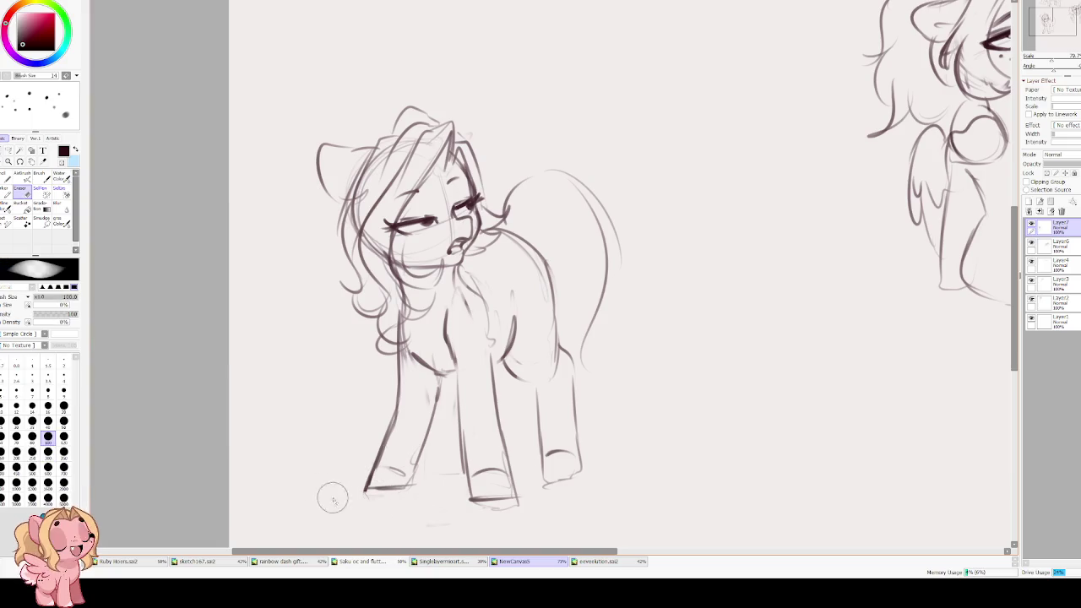
key("b")
left_click_drag(361, 307, 403, 400)
mouse_move(438, 223)
left_mouse_down()
mouse_move(405, 213)
mouse_move(417, 238)
left_mouse_up()
left_click_drag(364, 302, 391, 361)
key("ctrl+z")
key("ctrl+z")
left_click_drag(435, 224, 400, 245)
mouse_move(372, 282)
left_mouse_down()
mouse_move(363, 336)
mouse_move(394, 363)
left_mouse_up()
- Hand-letter 'OFF!' to the left of the unicorn's head
left_click_drag(314, 284, 329, 286)
mouse_move(296, 245)
left_mouse_down()
mouse_move(294, 262)
mouse_move(324, 238)
left_mouse_up()
left_click_drag(327, 220, 325, 245)
left_click(332, 259)
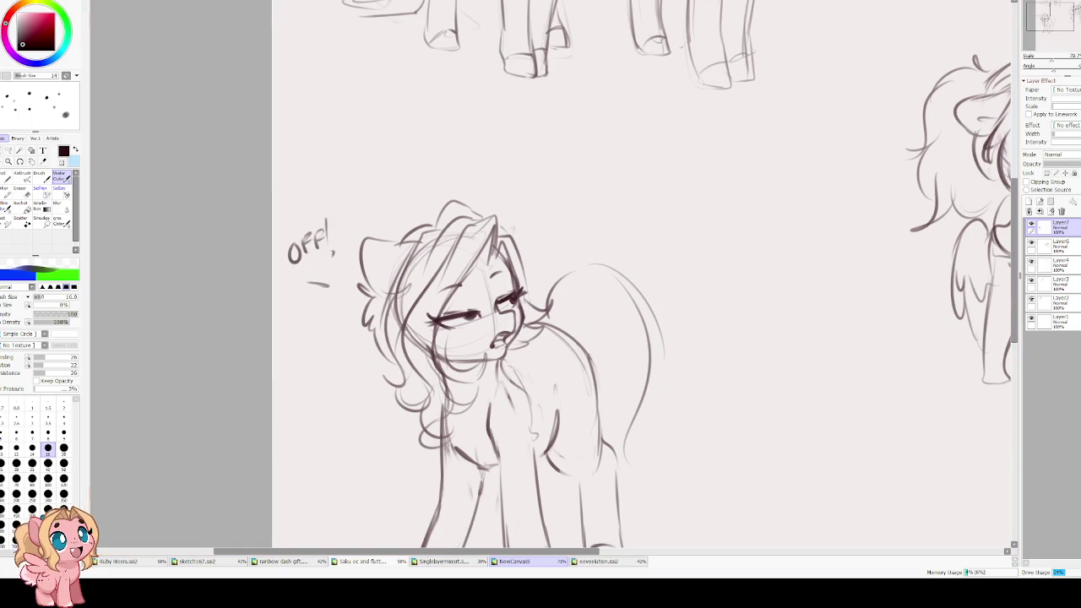
- Darken the unicorn's chest curve, undoing the unwanted strokes
left_click_drag(536, 386, 477, 331)
left_click_drag(482, 389, 501, 337)
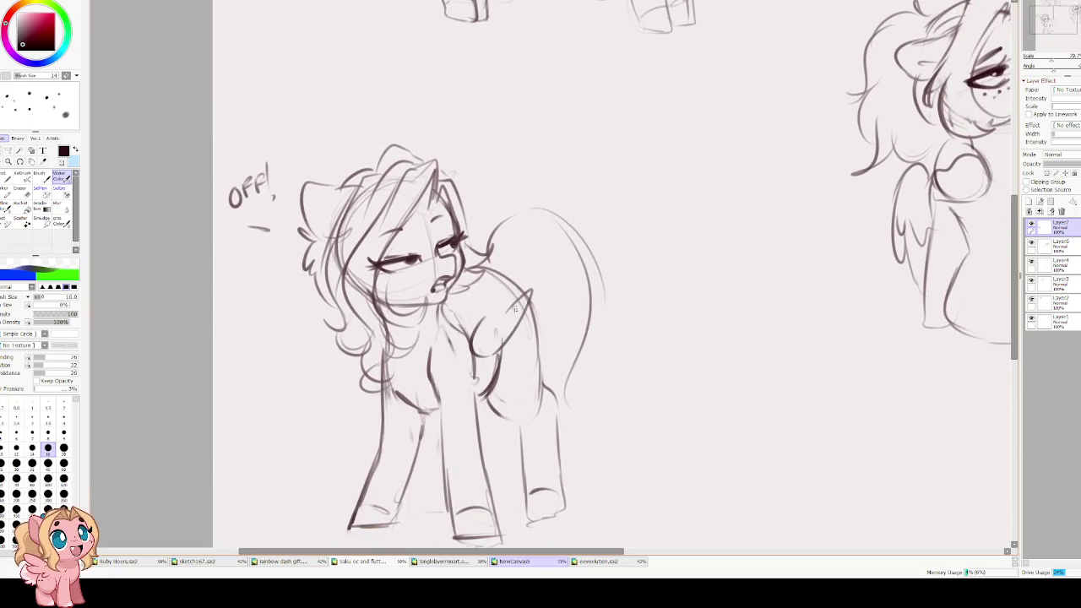
mouse_move(467, 316)
left_mouse_down()
mouse_move(495, 369)
mouse_move(517, 287)
mouse_move(469, 314)
mouse_move(509, 350)
left_mouse_up()
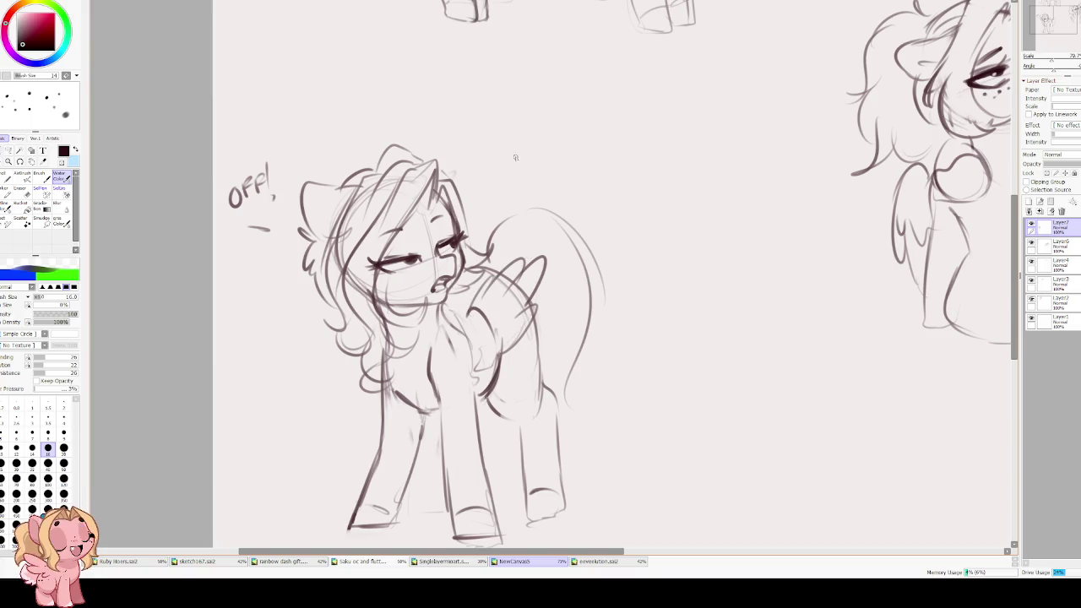
key("ctrl+z")
key("ctrl+z")
key("ctrl+z")
- Draw a feathered wing on the unicorn's side and refine the chest contours
mouse_move(508, 339)
left_mouse_down()
mouse_move(537, 300)
mouse_move(534, 287)
mouse_move(496, 305)
left_mouse_up()
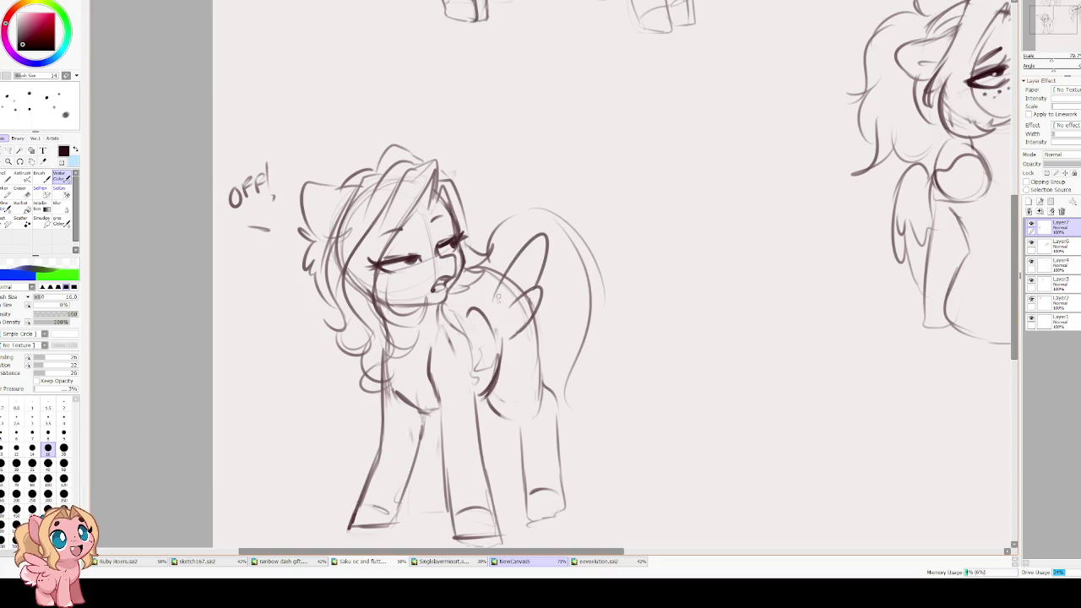
left_click_drag(510, 255, 480, 290)
left_click_drag(488, 268, 469, 303)
left_click_drag(538, 312, 494, 355)
left_click_drag(466, 289, 465, 333)
mouse_move(381, 326)
left_mouse_down()
mouse_move(363, 365)
mouse_move(385, 371)
left_mouse_up()
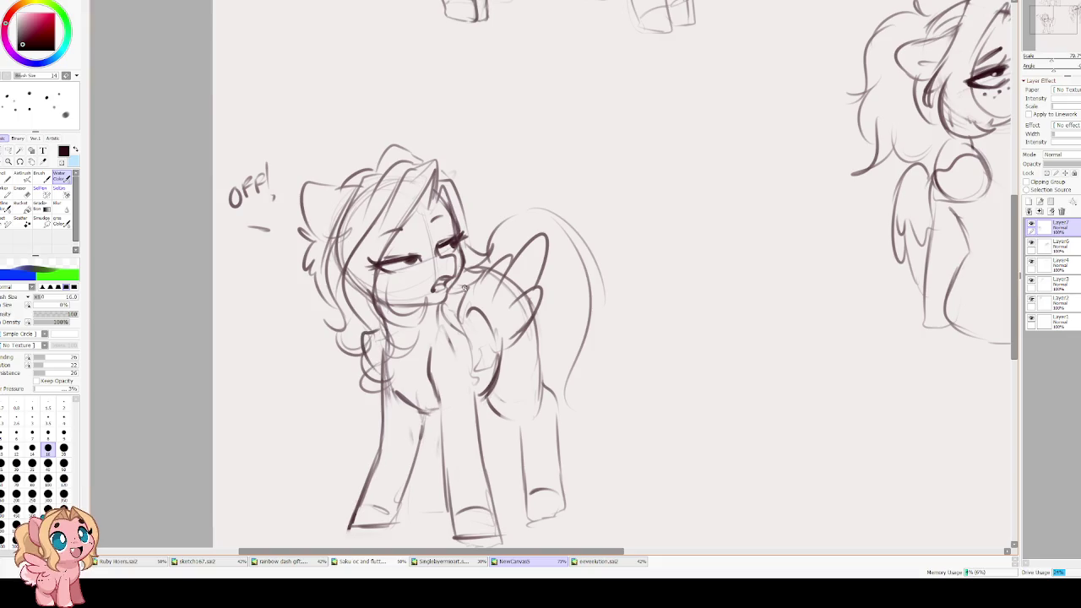
left_click_drag(490, 303, 471, 307)
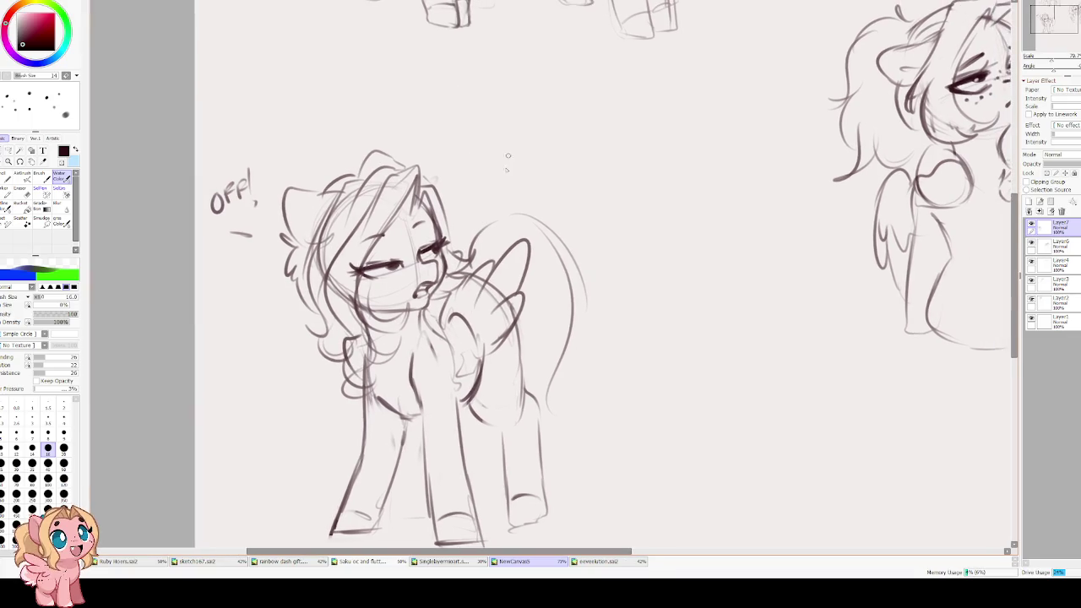
- Erase stray feather lines and shade the wing's feathers darker
key("e")
mouse_move(498, 266)
left_mouse_down()
mouse_move(477, 329)
mouse_move(515, 334)
left_mouse_up()
key("c")
mouse_move(506, 291)
left_mouse_down()
mouse_move(522, 296)
mouse_move(498, 338)
left_mouse_up()
left_click_drag(517, 258, 498, 334)
mouse_move(502, 296)
left_mouse_down()
mouse_move(458, 304)
mouse_move(485, 374)
left_mouse_up()
left_click_drag(388, 314, 405, 295)
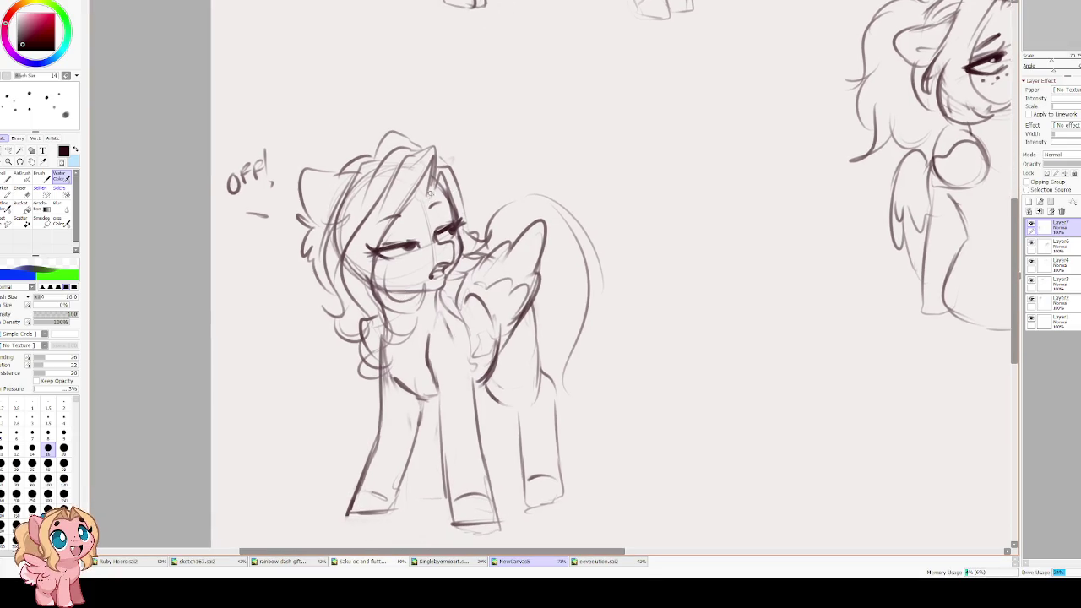
- Darken the neck, horn and forelock, add a nostril, and sketch the tail with a ground line
left_click_drag(475, 250, 434, 293)
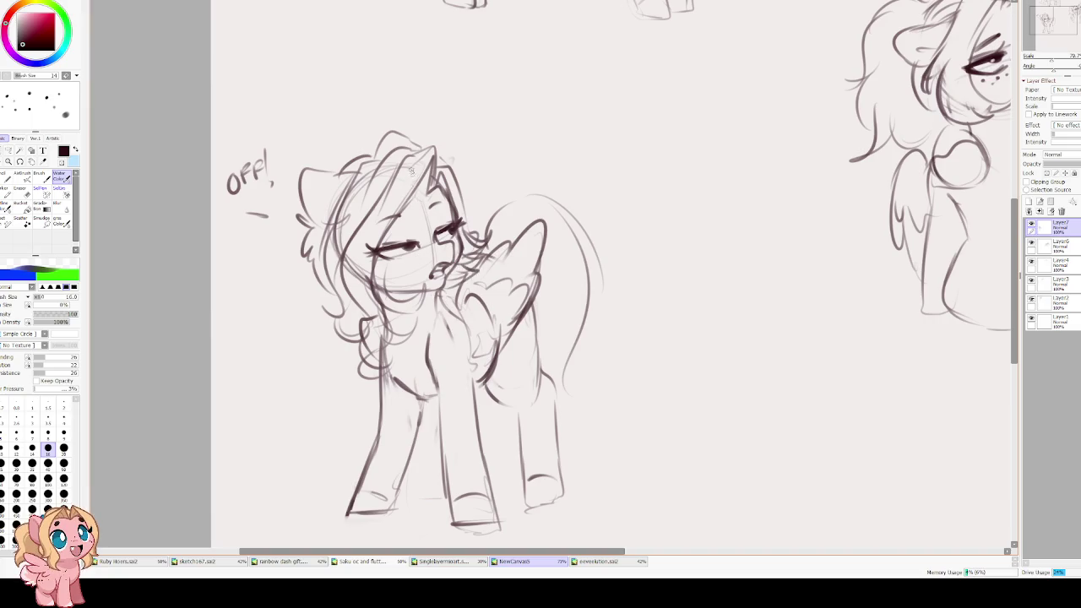
mouse_move(419, 186)
left_mouse_down()
mouse_move(448, 193)
mouse_move(413, 198)
mouse_move(434, 197)
left_mouse_up()
left_click_drag(399, 272, 394, 281)
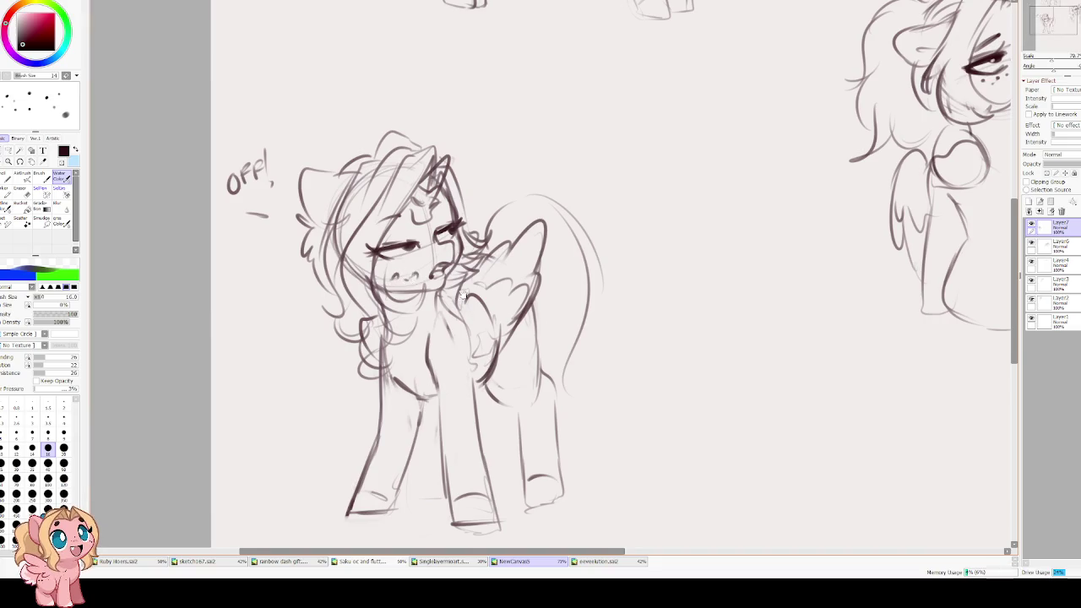
mouse_move(573, 240)
left_mouse_down()
mouse_move(587, 418)
mouse_move(621, 453)
mouse_move(644, 454)
left_mouse_up()
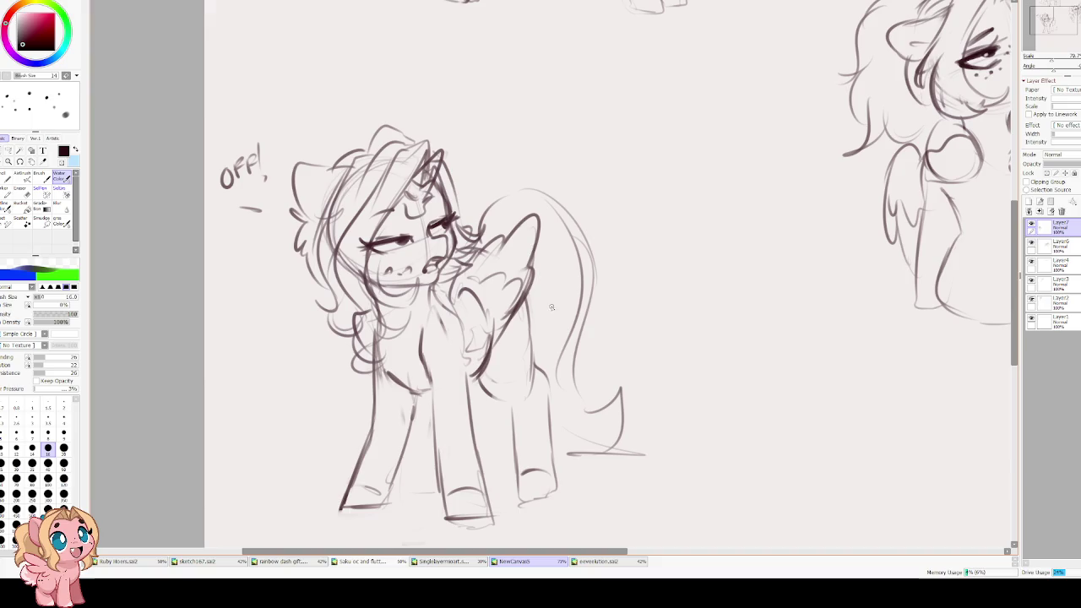
left_click_drag(547, 109, 533, 117)
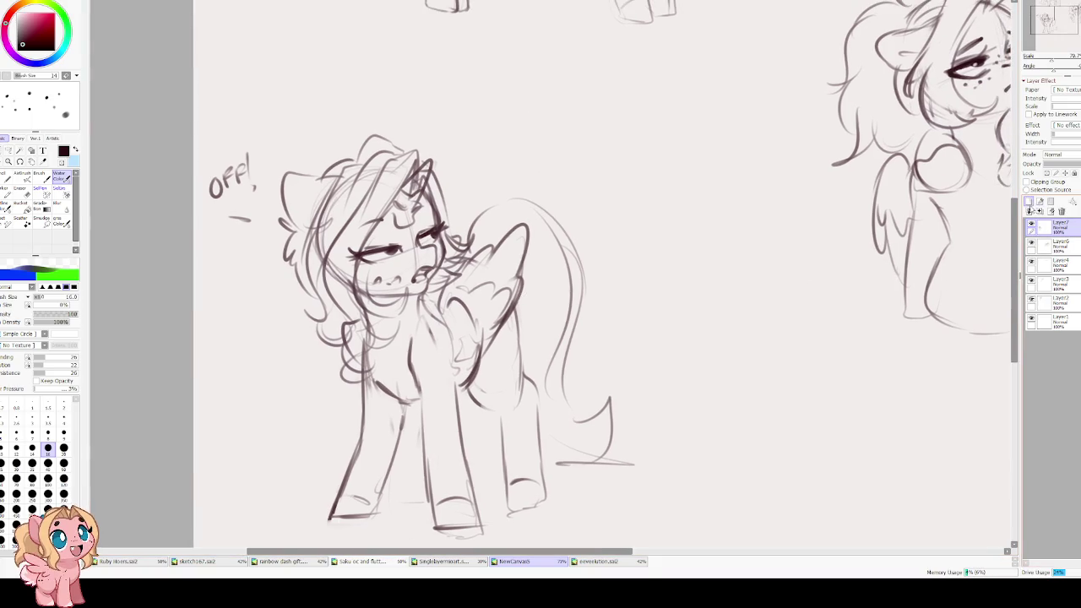
- Add a new layer for the small pony, mirror the canvas and zoom in
left_click(1030, 211)
key("h")
left_click_drag(457, 182, 533, 207)
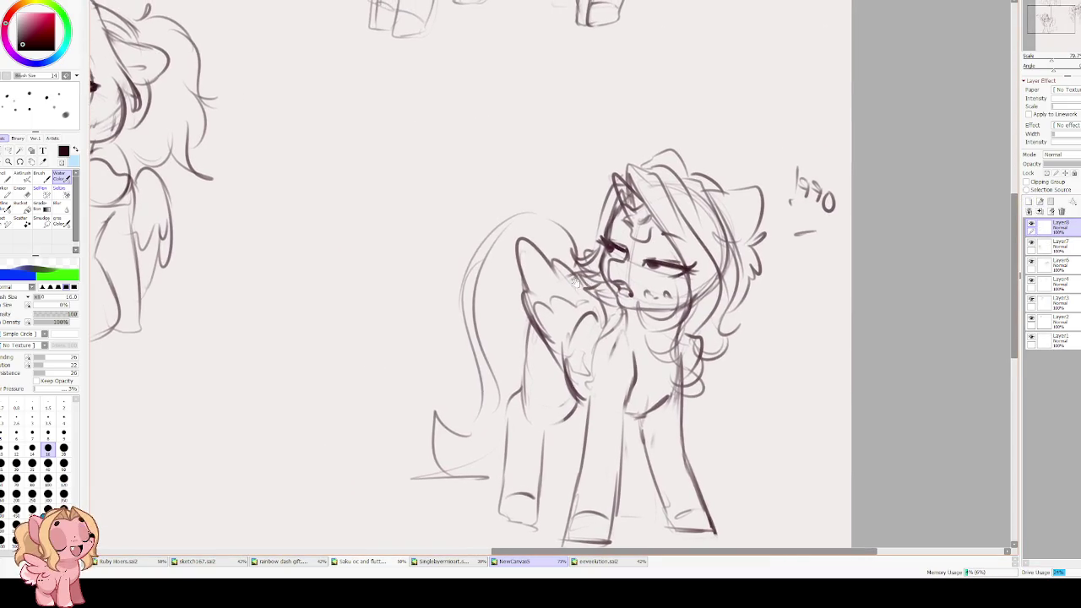
scroll(519, 233, "up", 1)
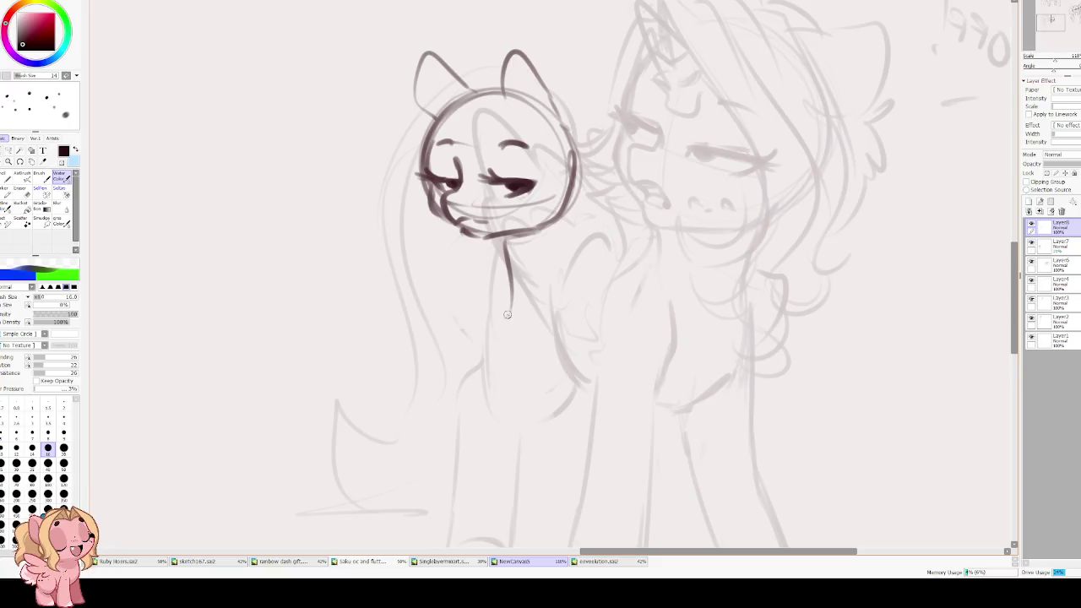
- Sketch the small pony's neck and chest line, then unmirror the view
key("ctrl+z")
mouse_move(494, 242)
left_mouse_down()
mouse_move(538, 251)
mouse_move(515, 355)
left_mouse_up()
key("ctrl+z")
mouse_move(515, 248)
left_mouse_down()
mouse_move(528, 374)
mouse_move(546, 247)
mouse_move(512, 283)
mouse_move(517, 351)
mouse_move(566, 321)
mouse_move(558, 291)
left_mouse_up()
key("ctrl+z")
mouse_move(489, 260)
left_mouse_down()
mouse_move(494, 340)
mouse_move(534, 355)
left_mouse_up()
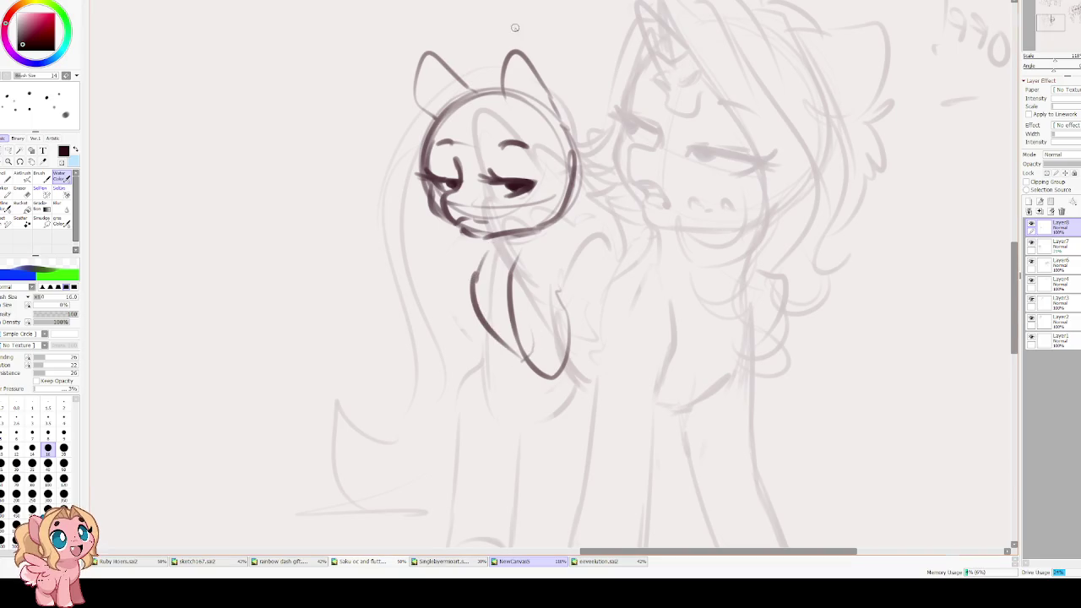
scroll(520, 220, "down", 1)
scroll(510, 214, "down", 1)
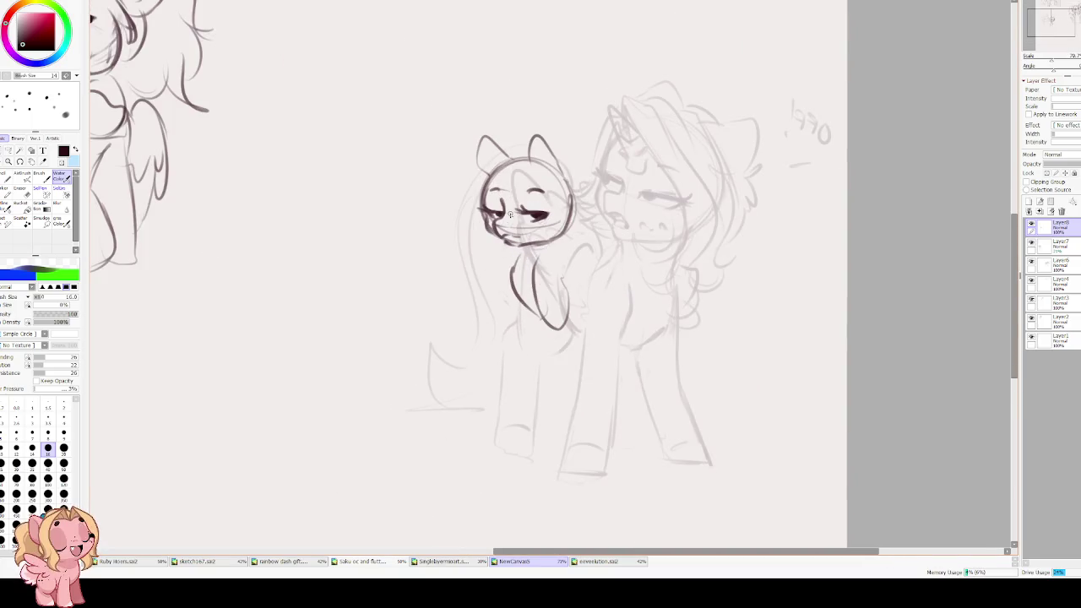
key("h")
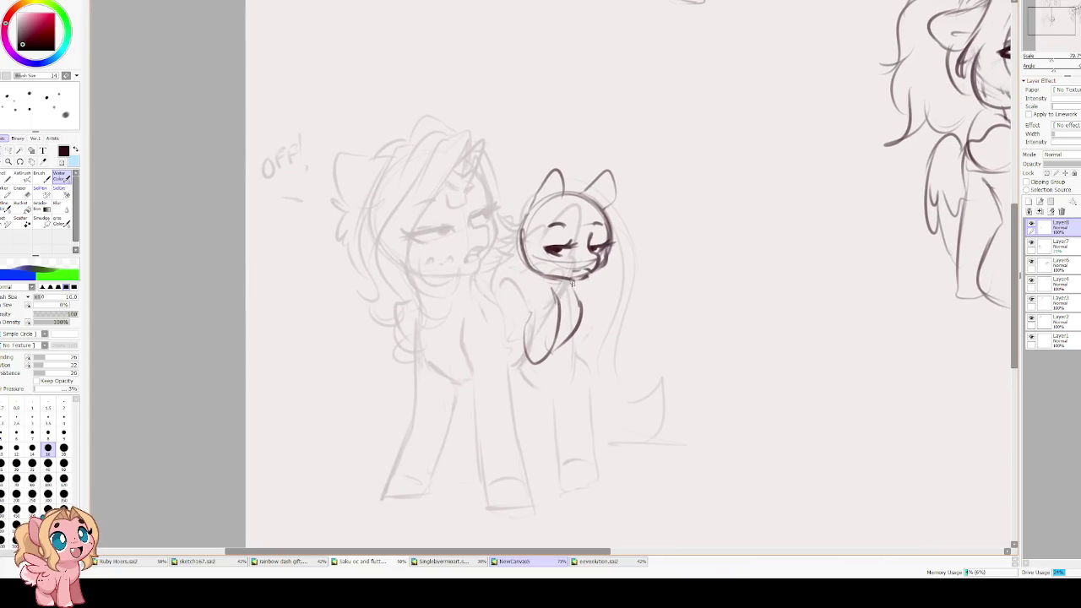
- Rough in the small pony's body line and front leg
left_click_drag(513, 262, 473, 259)
key("ctrl+z")
mouse_move(431, 289)
left_mouse_down()
mouse_move(442, 274)
mouse_move(387, 367)
mouse_move(421, 363)
left_mouse_up()
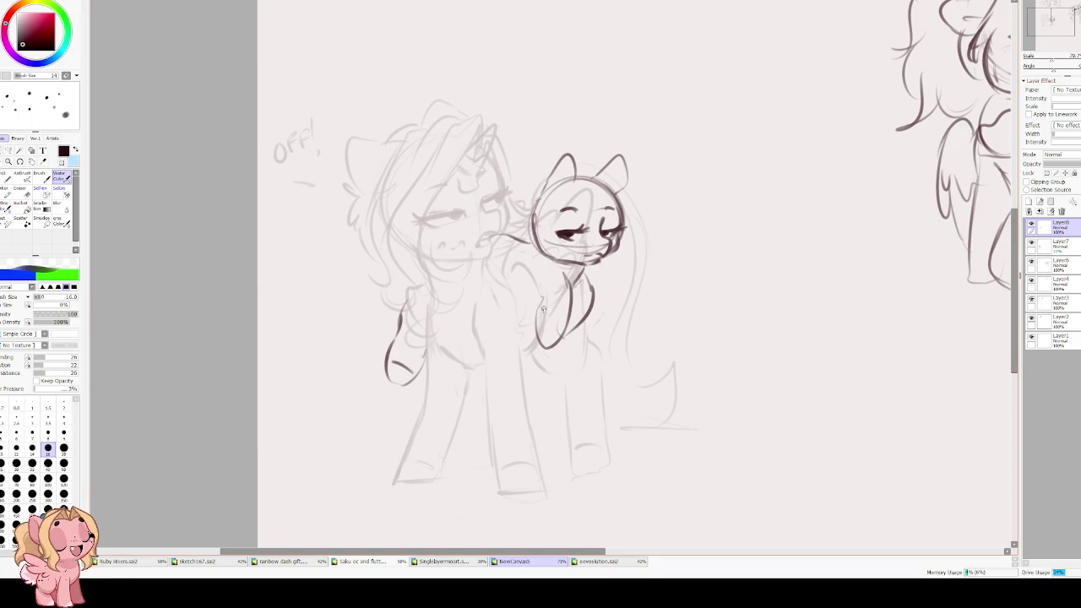
left_click_drag(553, 272, 518, 309)
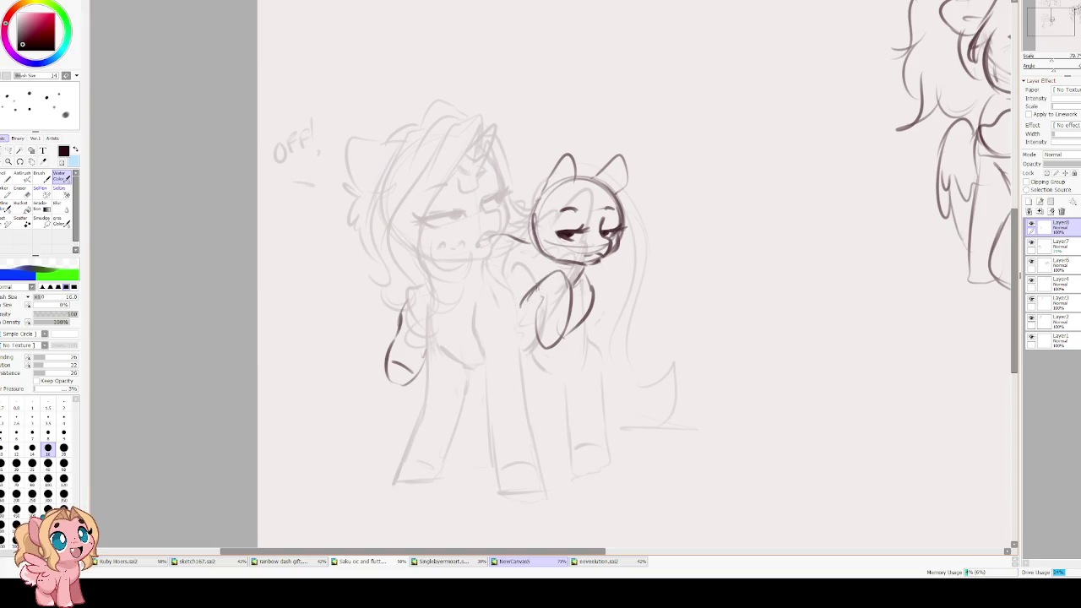
- Erase the body lines and redraw the small pony's neck and front leg with a hoof
key("e")
left_click_drag(591, 287, 544, 313)
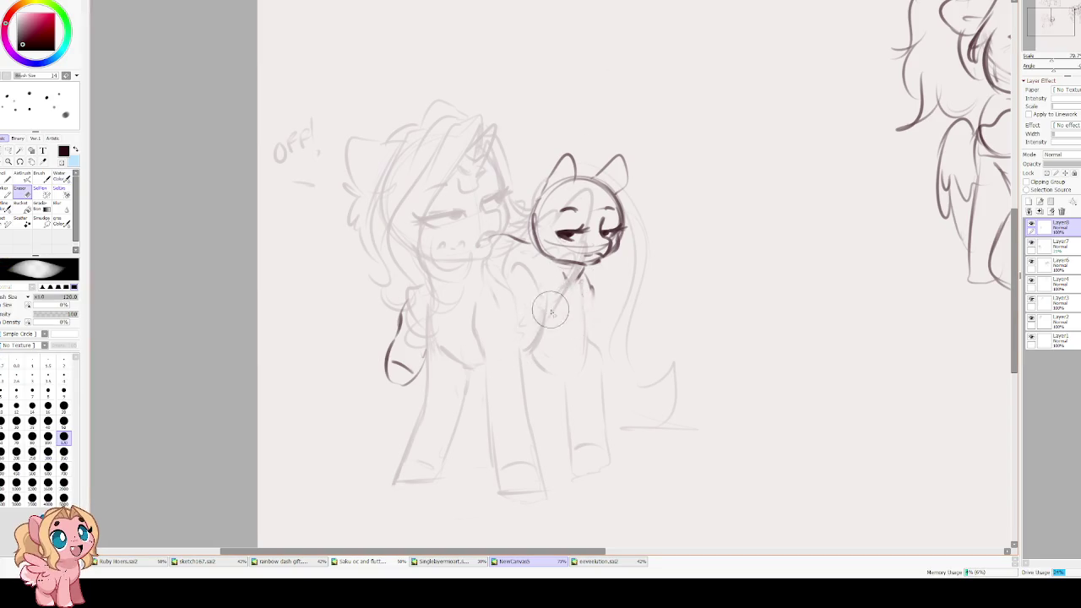
key("b")
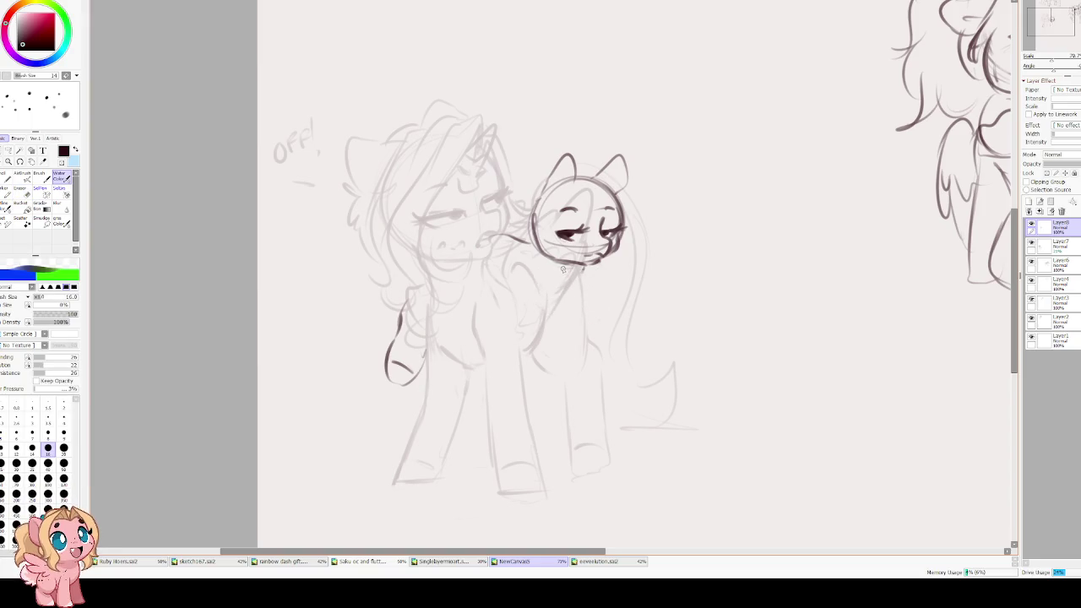
left_click_drag(560, 268, 571, 365)
left_click_drag(575, 323, 529, 351)
mouse_move(581, 272)
left_mouse_down()
mouse_move(586, 349)
mouse_move(564, 370)
left_mouse_up()
key("ctrl+z")
mouse_move(582, 295)
left_mouse_down()
mouse_move(569, 368)
mouse_move(583, 337)
left_mouse_up()
left_click_drag(531, 358, 545, 347)
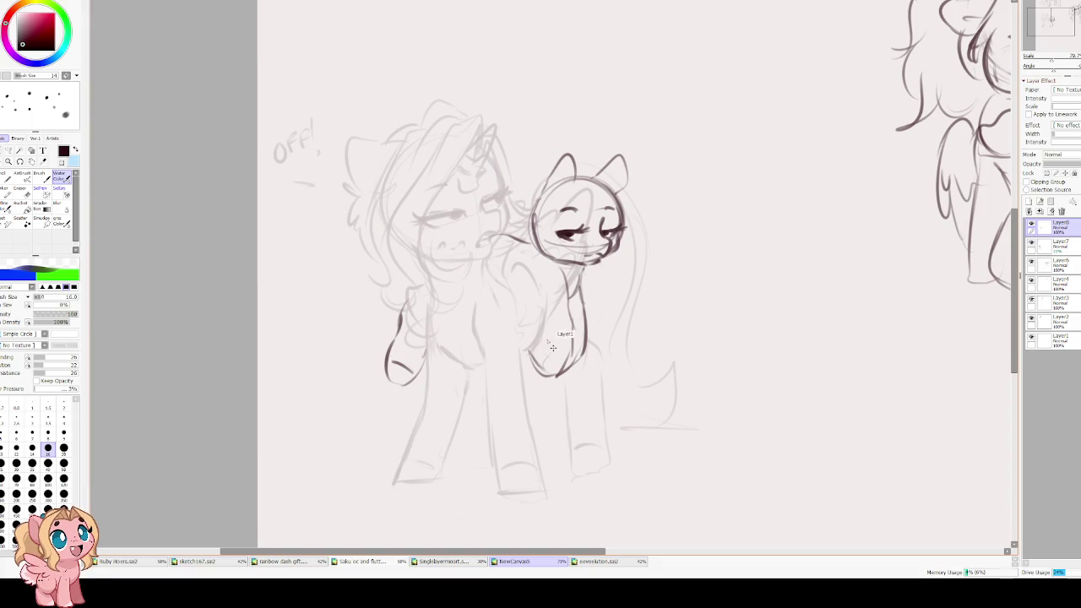
mouse_move(547, 338)
left_mouse_down()
mouse_move(545, 294)
mouse_move(511, 298)
left_mouse_up()
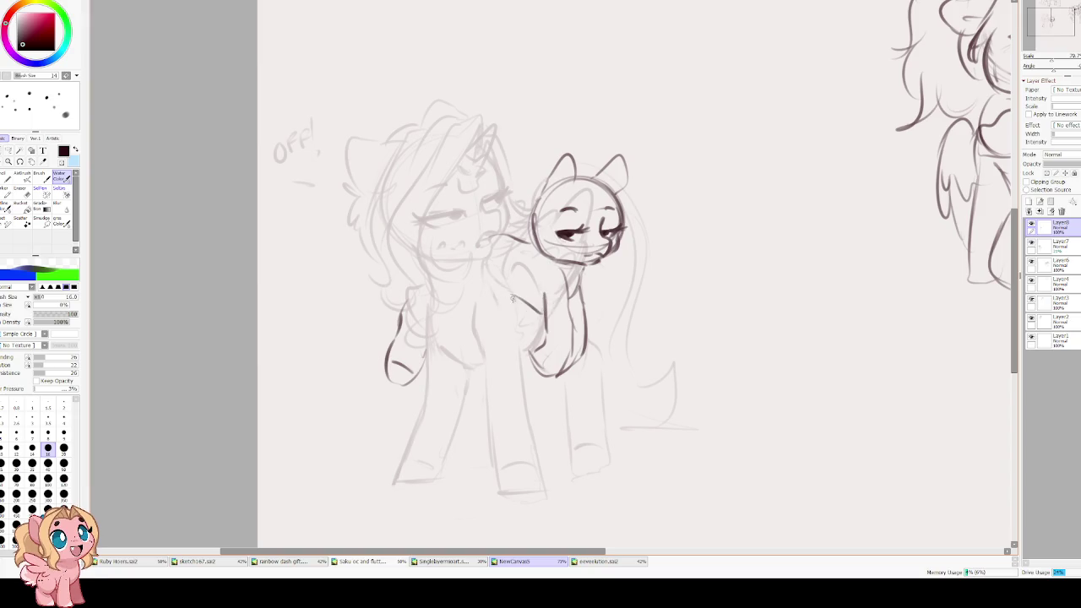
- Check proportions in a mirrored view, undoing the retried leg and shoulder strokes
key("h")
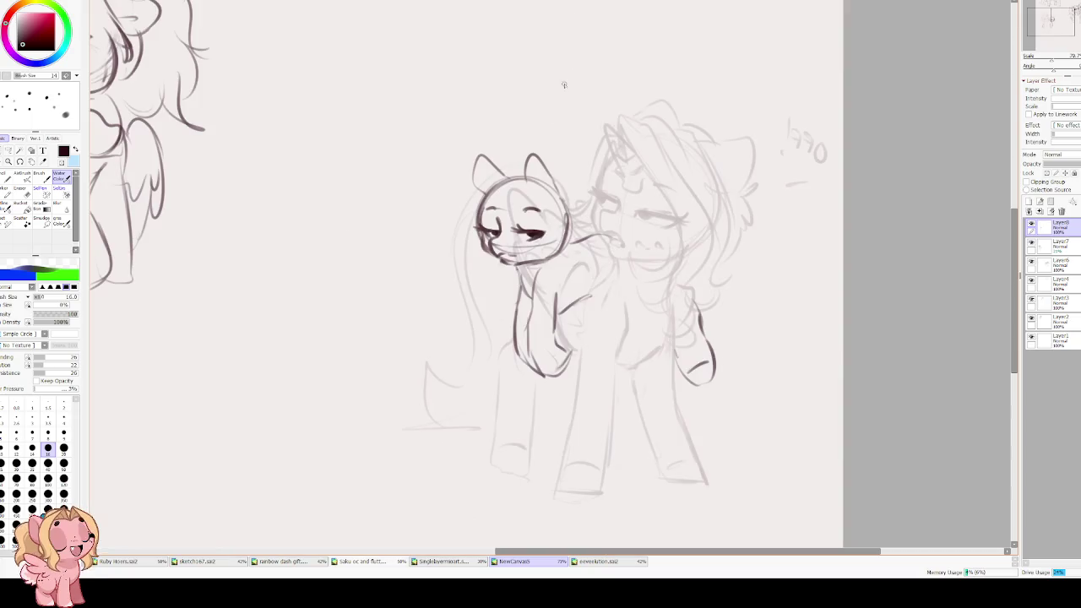
key("ctrl+z")
left_click_drag(544, 283, 578, 308)
key("ctrl+z")
mouse_move(553, 272)
left_mouse_down()
mouse_move(597, 263)
mouse_move(563, 271)
mouse_move(592, 285)
mouse_move(613, 256)
mouse_move(571, 287)
mouse_move(549, 277)
left_mouse_up()
key("ctrl+z")
key("ctrl+z")
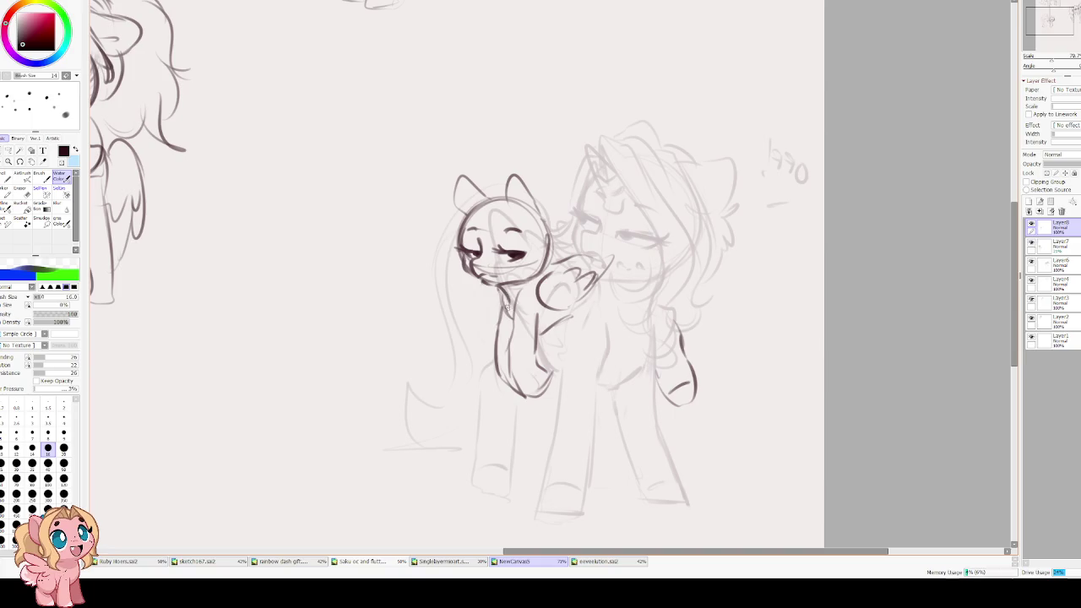
key("h")
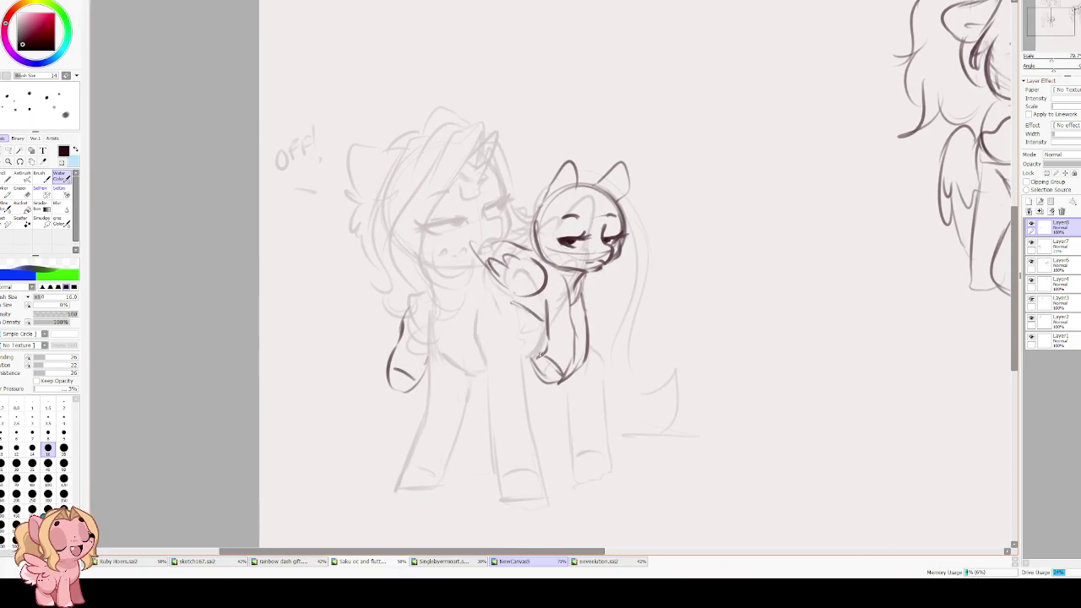
- Erase lines near the unicorn's muzzle and darken the small pony's head, jaw and chin
scroll(555, 350, "up", 1)
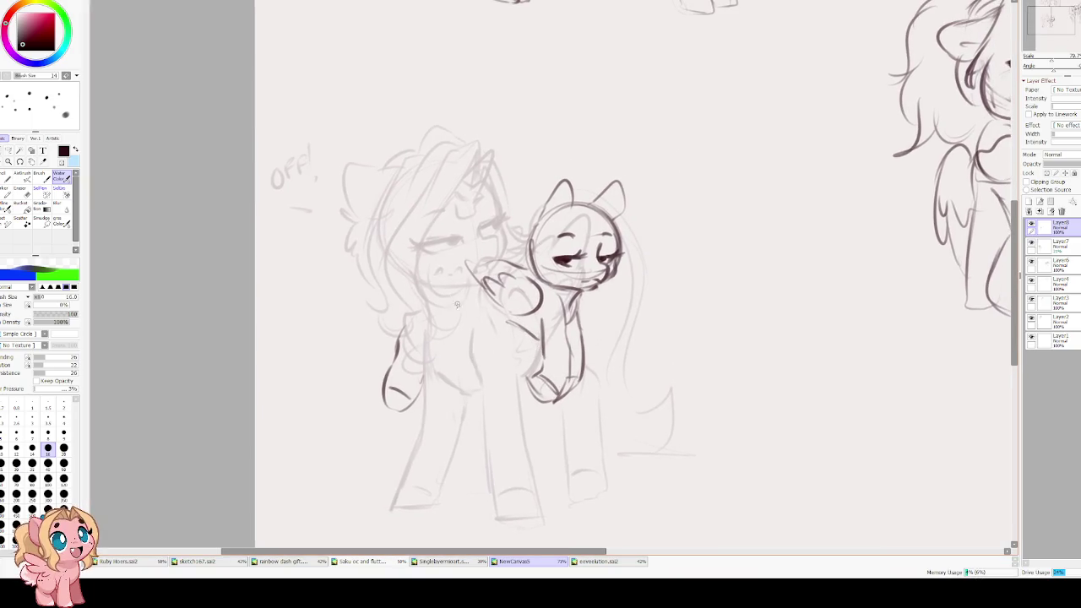
key("e")
mouse_move(485, 241)
left_mouse_down()
mouse_move(469, 275)
mouse_move(473, 260)
left_mouse_up()
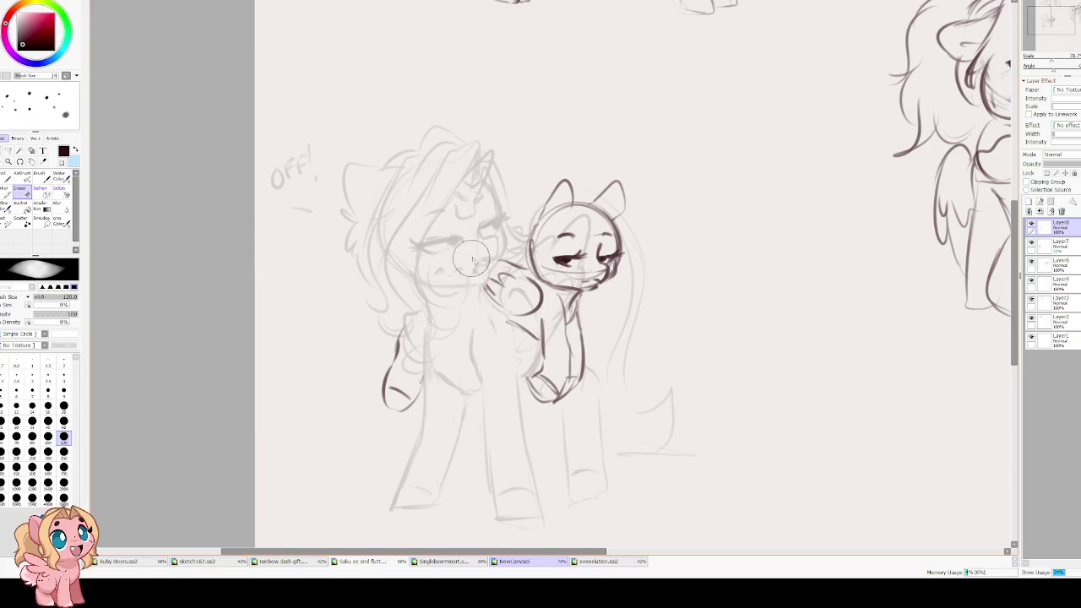
key("c")
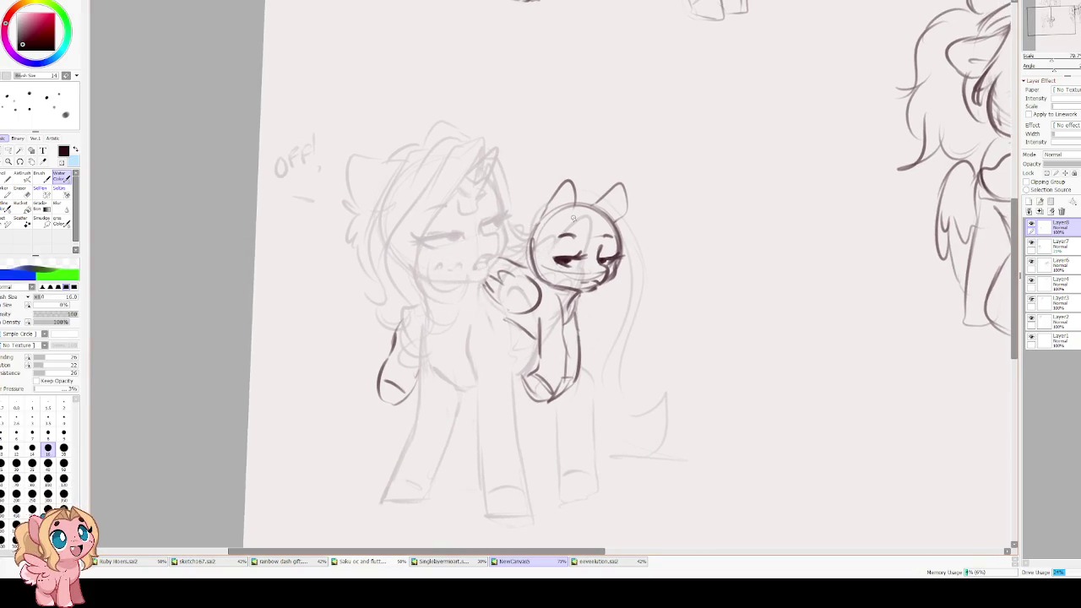
mouse_move(591, 218)
left_mouse_down()
mouse_move(556, 257)
mouse_move(553, 291)
mouse_move(586, 221)
mouse_move(539, 254)
left_mouse_up()
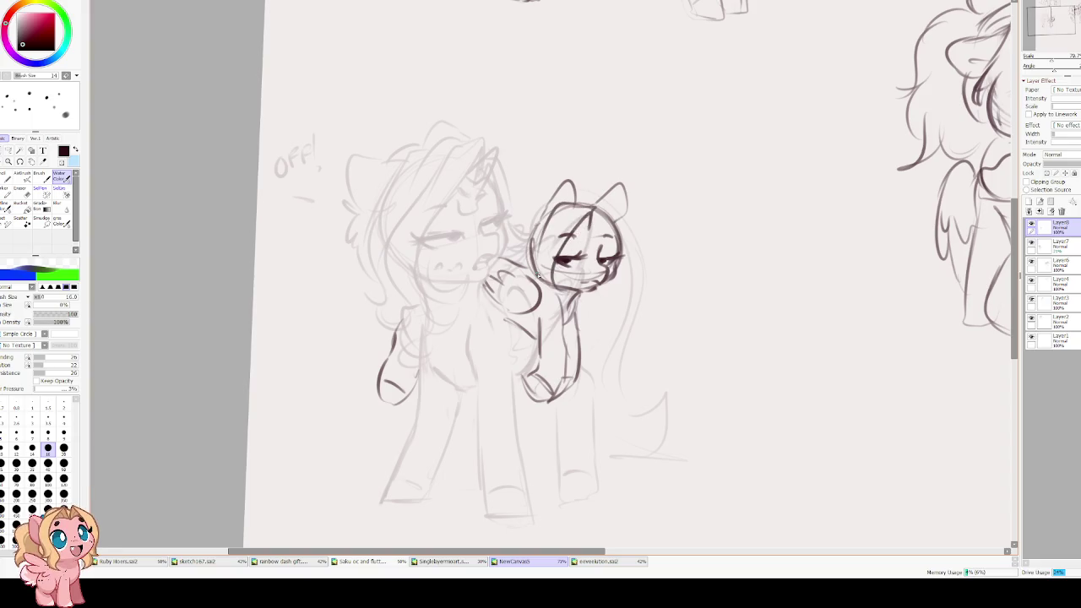
left_click_drag(577, 288, 540, 296)
mouse_move(594, 208)
left_mouse_down()
mouse_move(619, 245)
mouse_move(594, 292)
left_mouse_up()
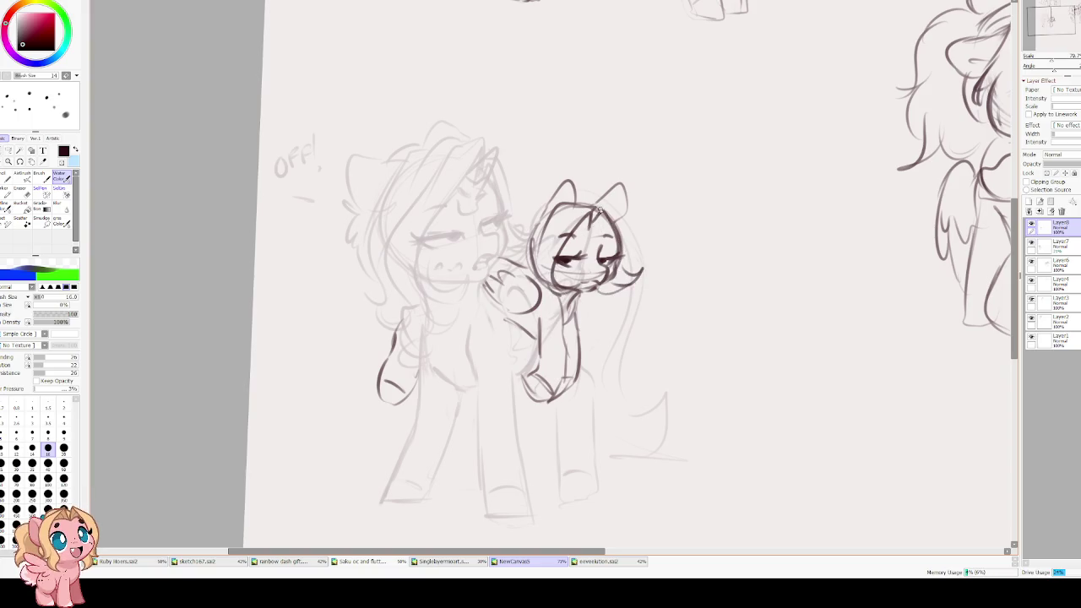
left_click_drag(613, 208, 623, 263)
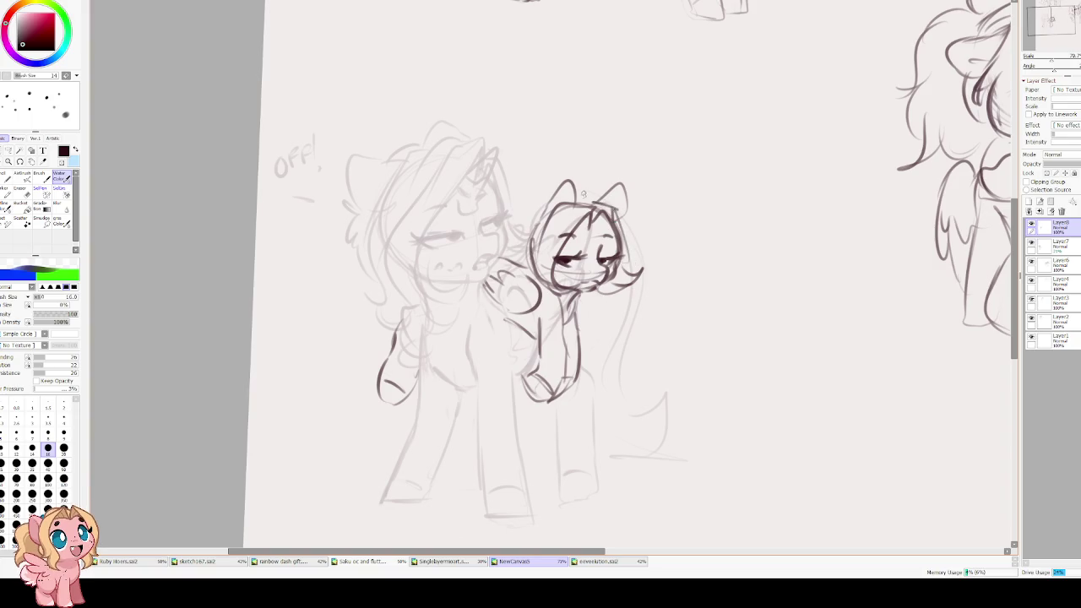
- Draw the small pony's left ear and a hair tuft on her head
mouse_move(550, 191)
left_mouse_down()
mouse_move(524, 239)
mouse_move(530, 184)
left_mouse_up()
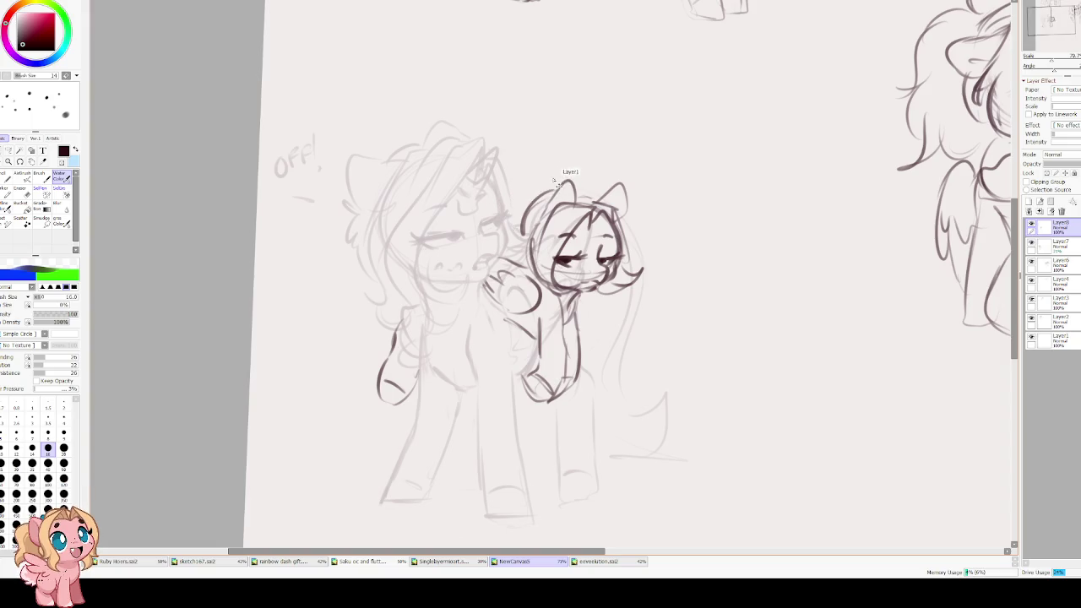
mouse_move(559, 187)
left_mouse_down()
mouse_move(540, 169)
mouse_move(504, 223)
left_mouse_up()
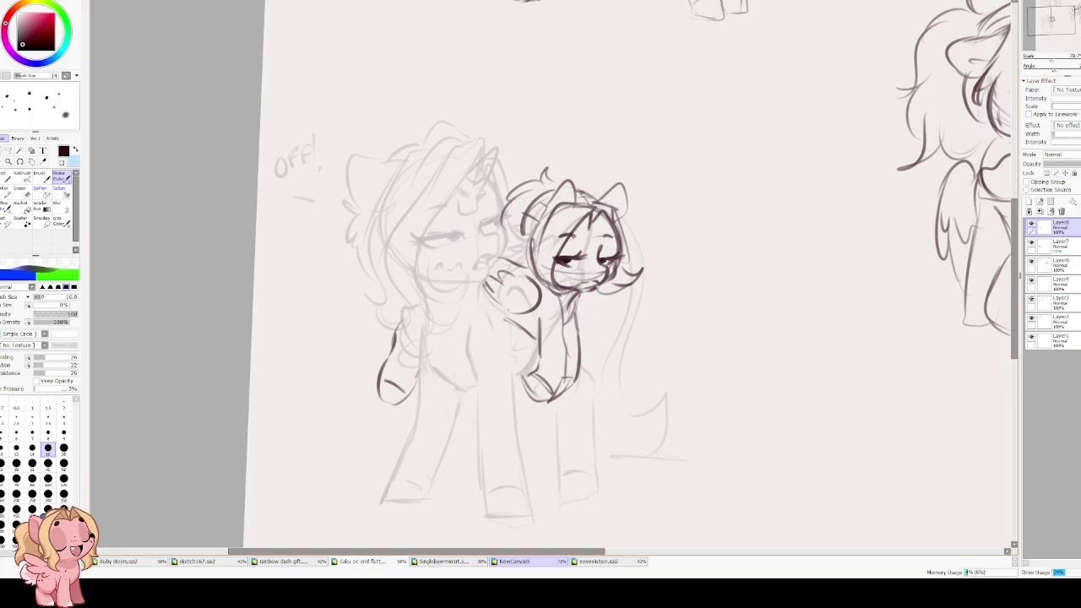
left_click_drag(537, 120, 577, 76)
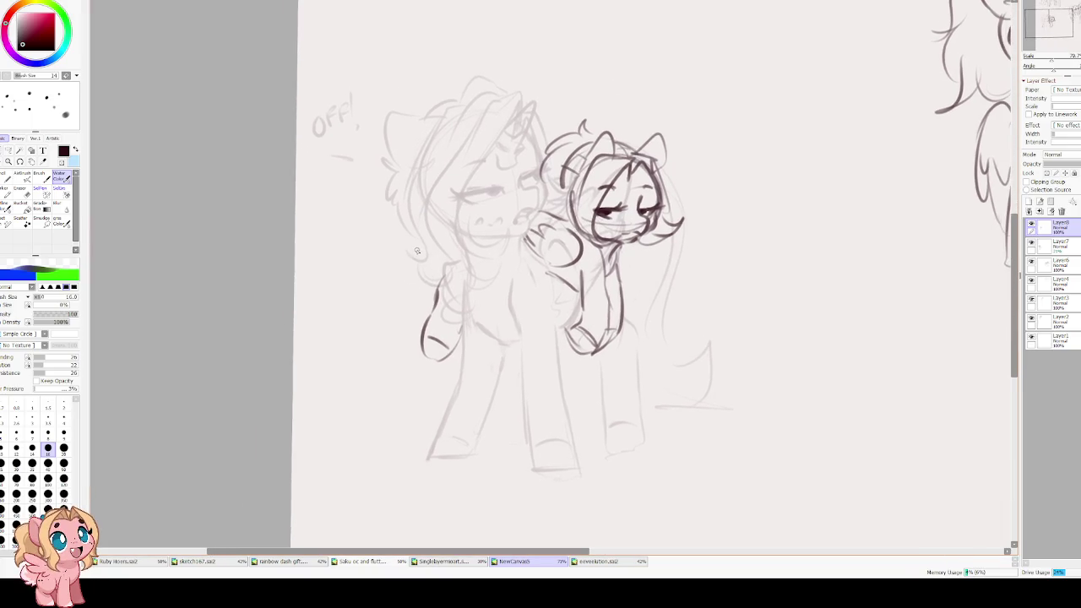
left_click_drag(444, 251, 397, 271)
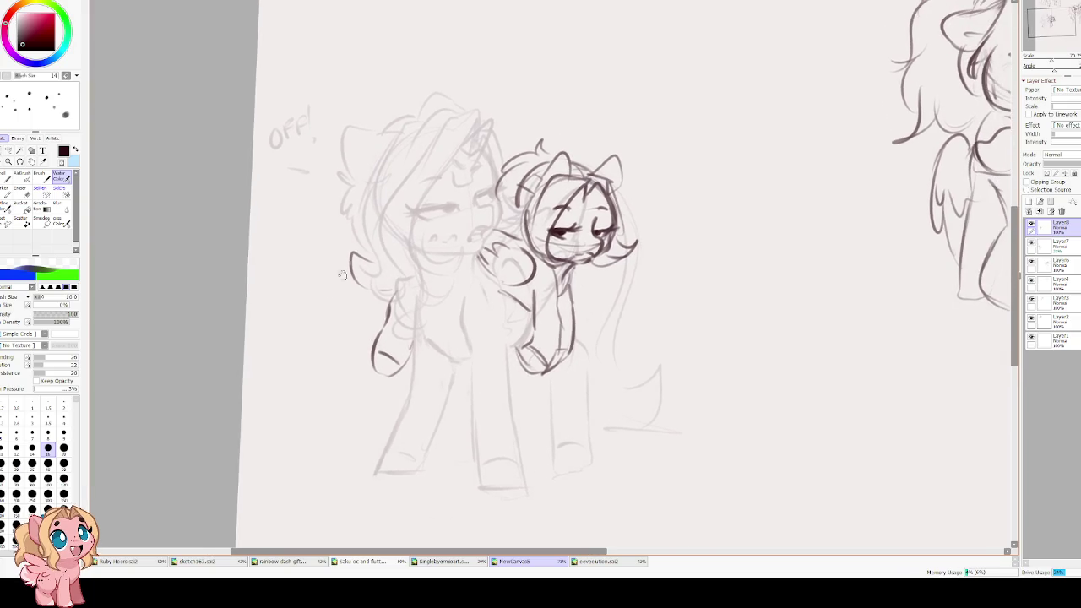
- Select the unicorn's Layer7 with the Eraser and toggle its visibility to compare
left_click(1060, 244)
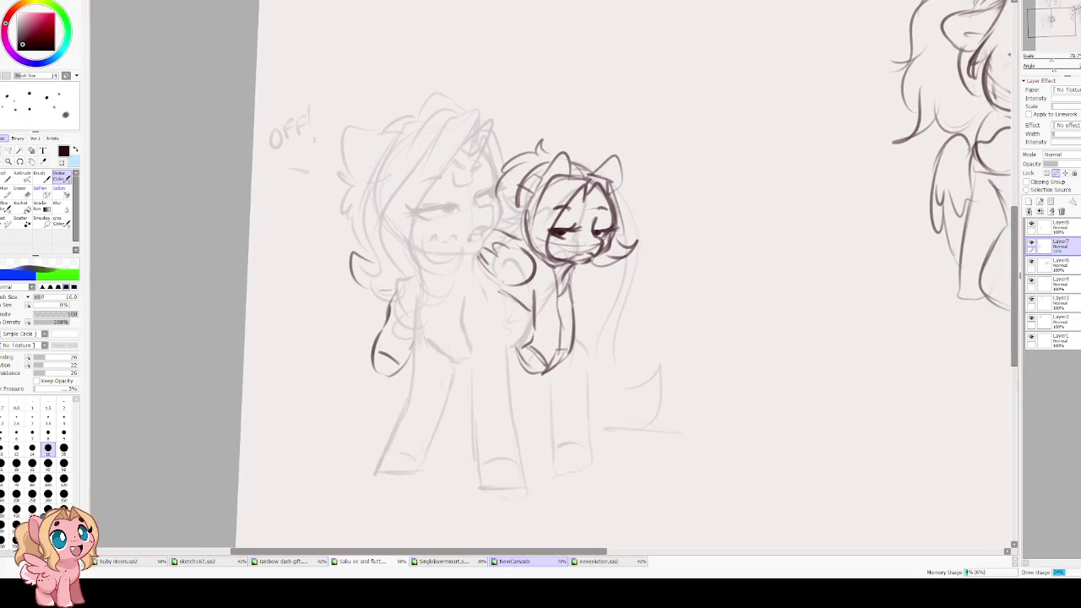
key("e")
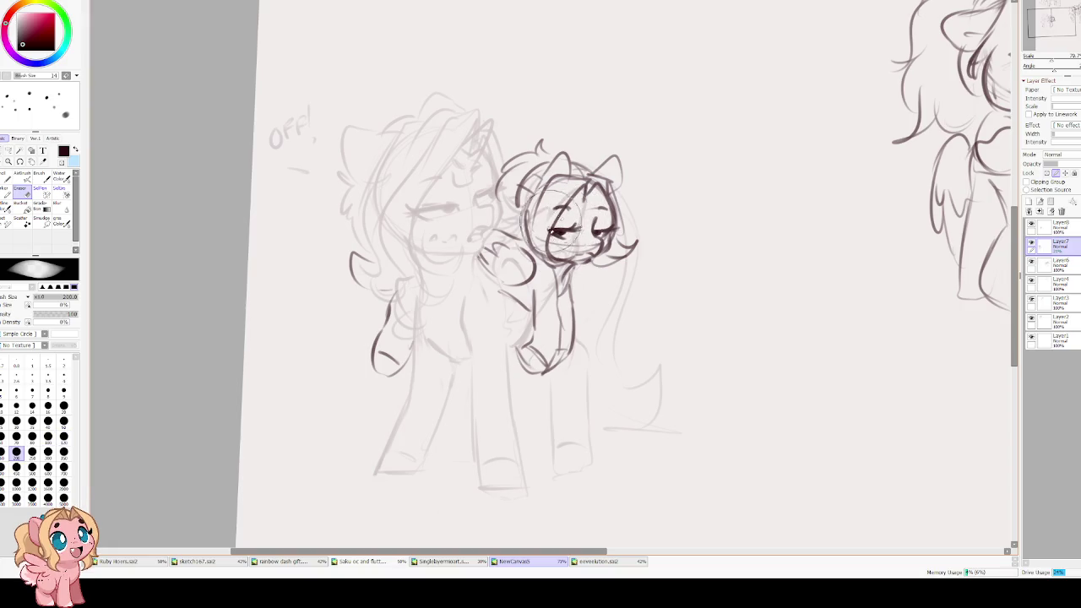
left_click(1032, 224)
left_click(1031, 244)
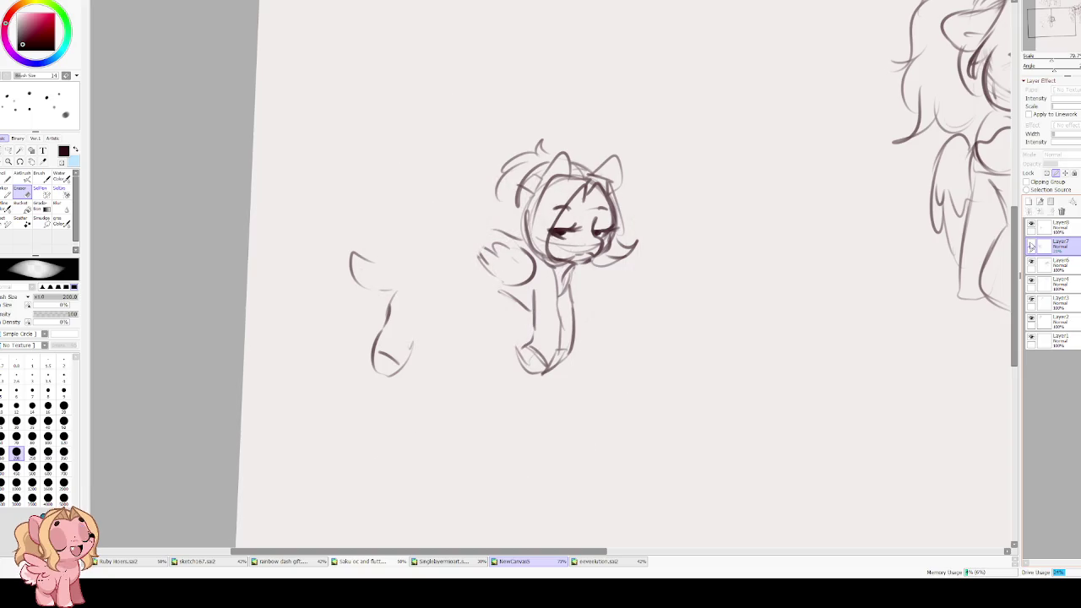
left_click(1031, 243)
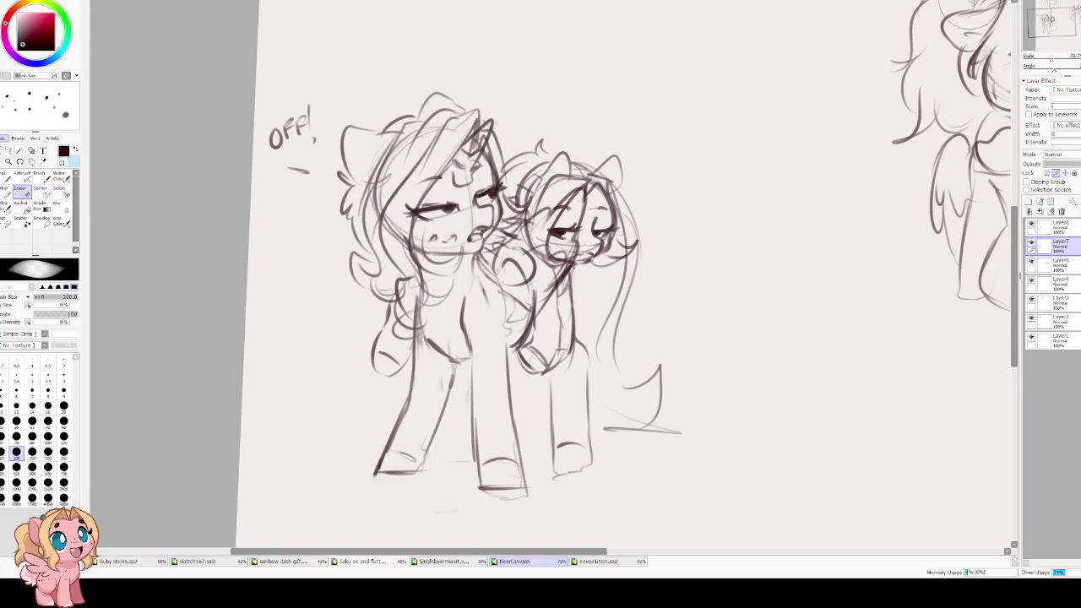
- Erase the unicorn lines behind the small pony's face, then return to Layer8
mouse_move(573, 200)
left_mouse_down()
mouse_move(549, 215)
mouse_move(583, 241)
left_mouse_up()
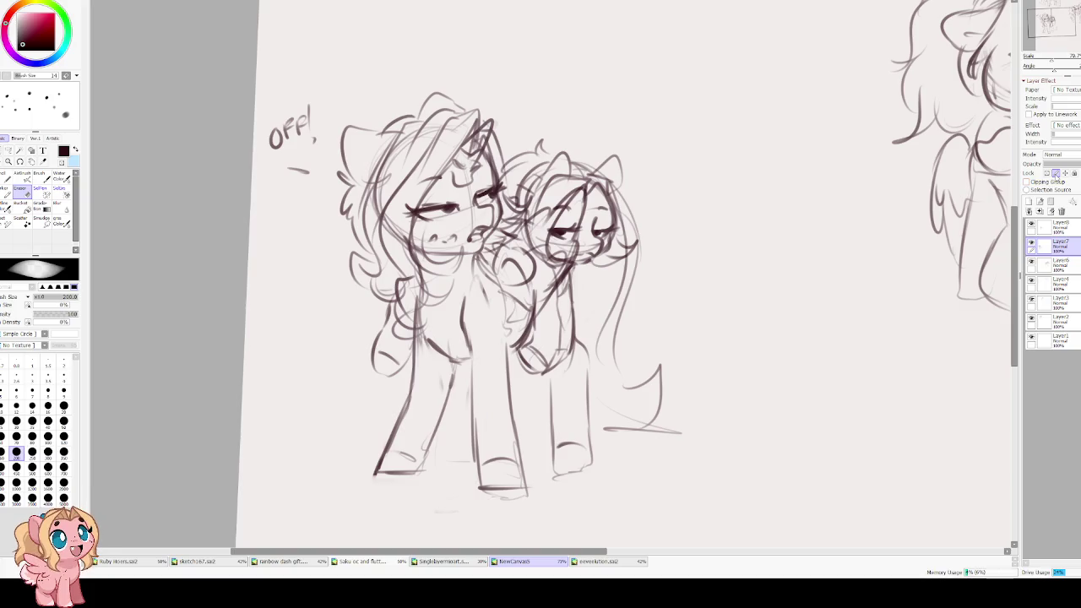
mouse_move(583, 194)
left_mouse_down()
mouse_move(541, 228)
mouse_move(574, 237)
mouse_move(541, 245)
mouse_move(553, 241)
mouse_move(533, 262)
left_mouse_up()
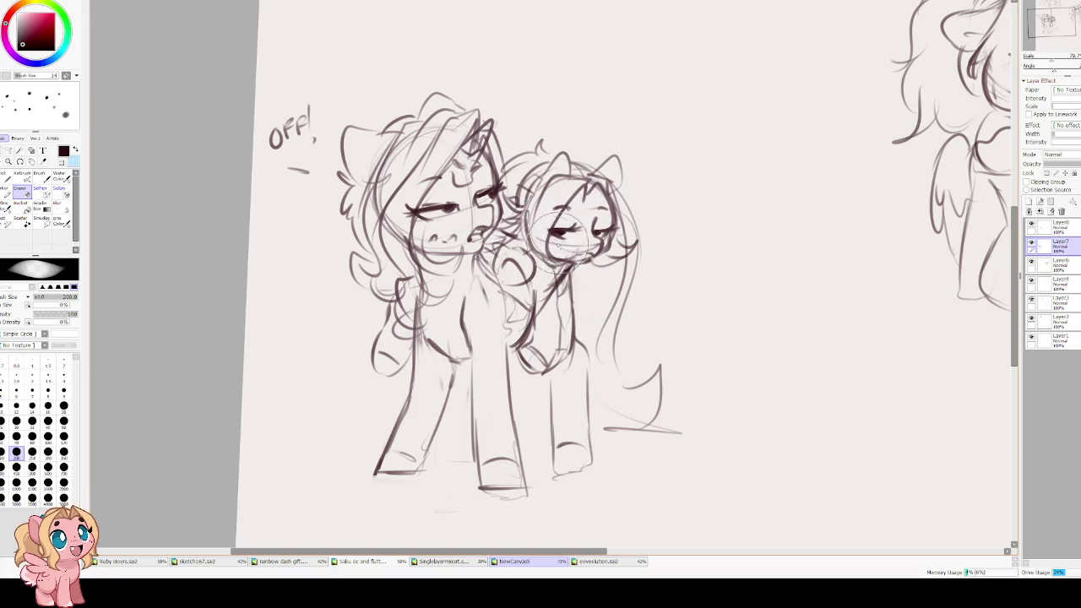
left_click_drag(574, 220, 540, 271)
left_click_drag(582, 220, 561, 249)
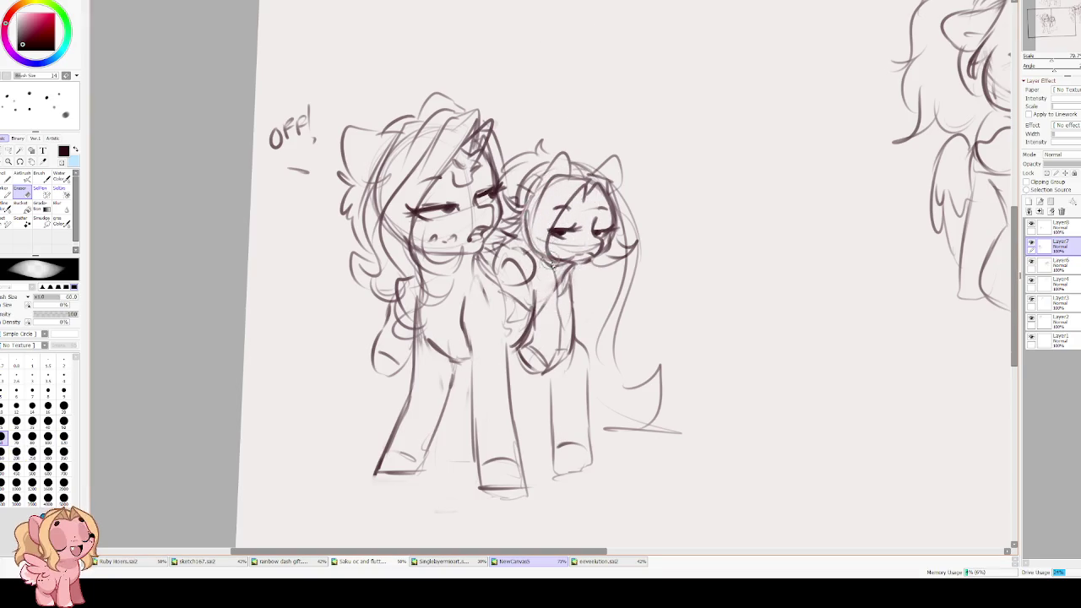
key("bracketleft")
key("bracketleft")
key("bracketleft")
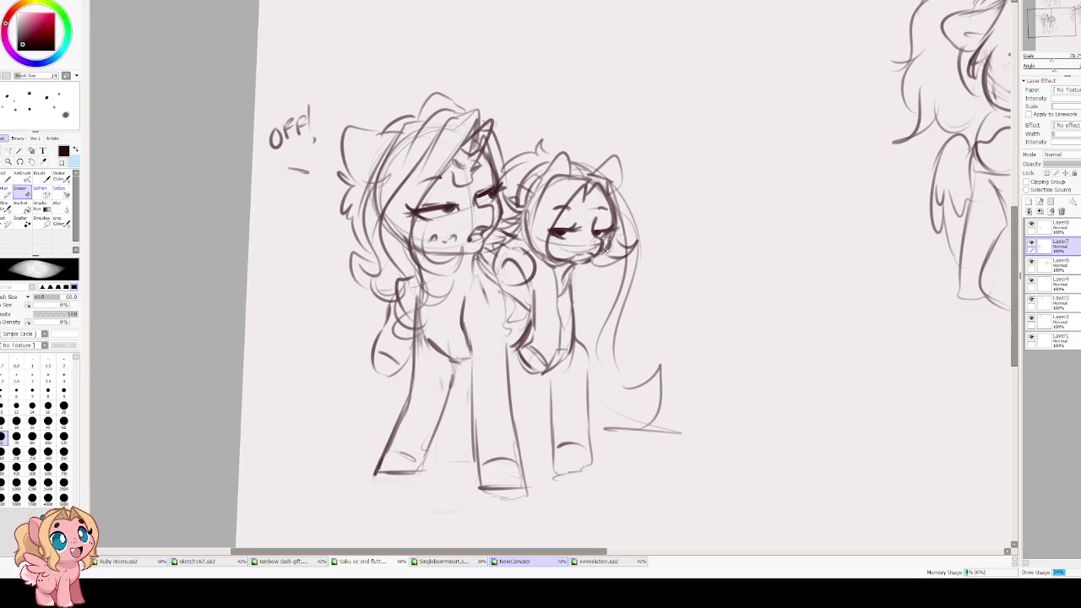
left_click(1057, 228)
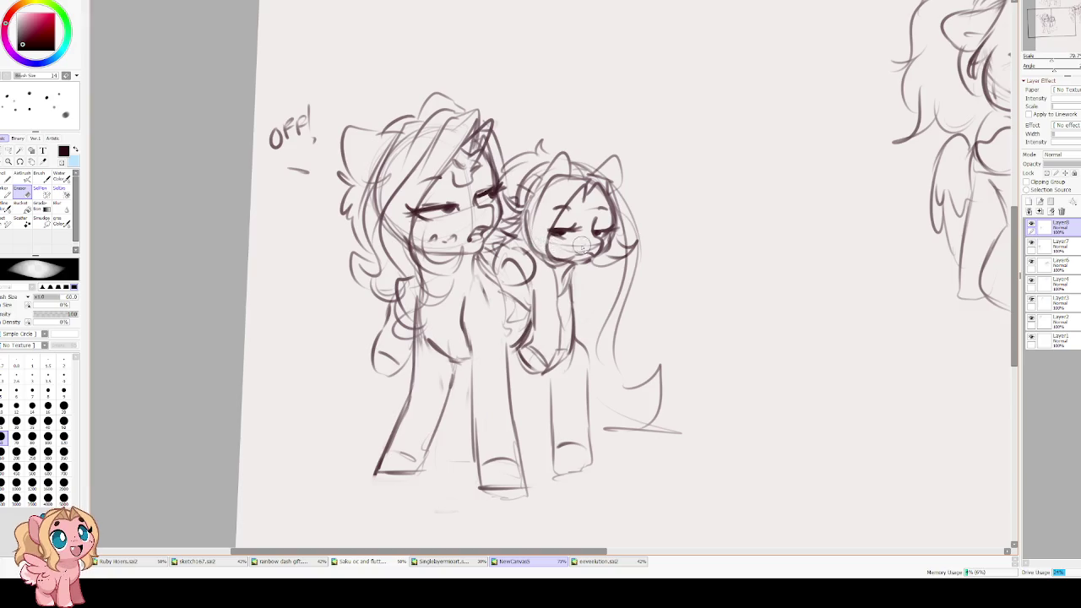
key("v")
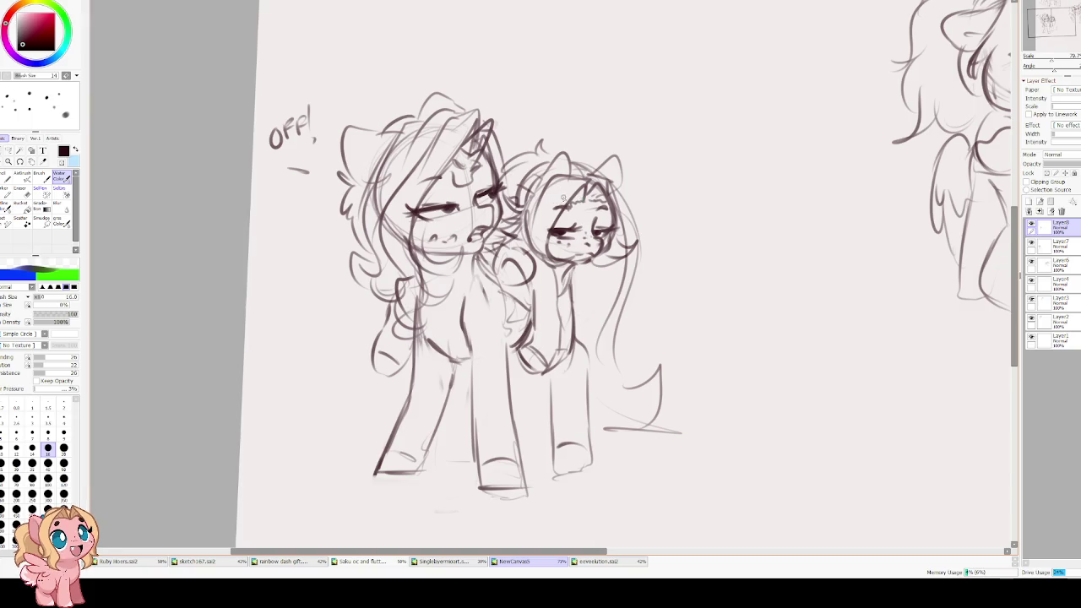
- Draw hair strands down the small pony's cheek on Layer8
left_click_drag(568, 184, 533, 253)
mouse_move(545, 214)
left_mouse_down()
mouse_move(525, 258)
mouse_move(528, 217)
left_mouse_up()
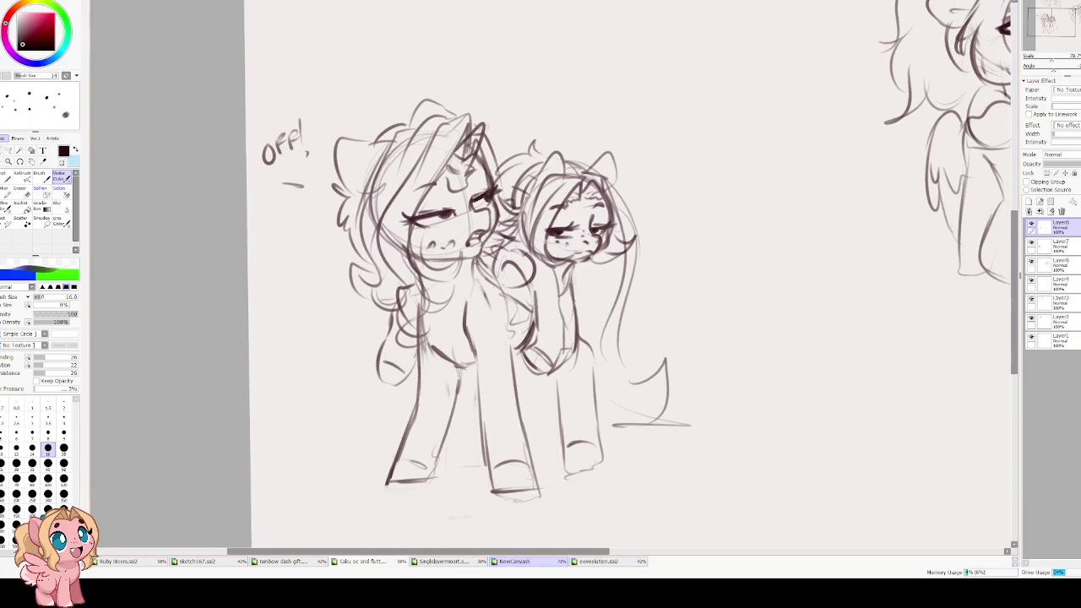
key("e")
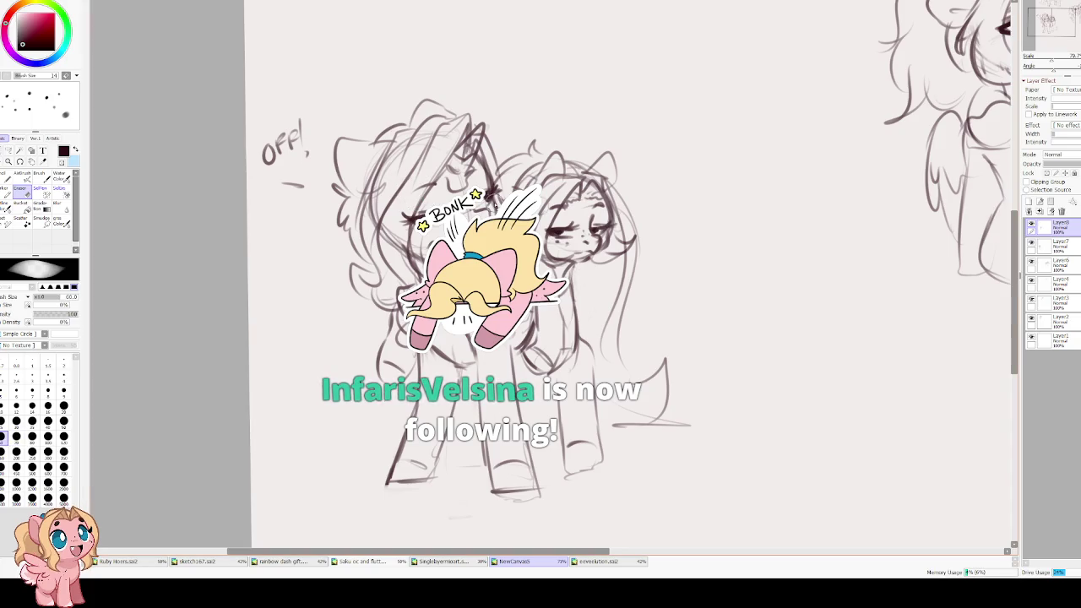
- On the unicorn's layer, add strokes strengthening her mane and side
key("alt+bracketleft")
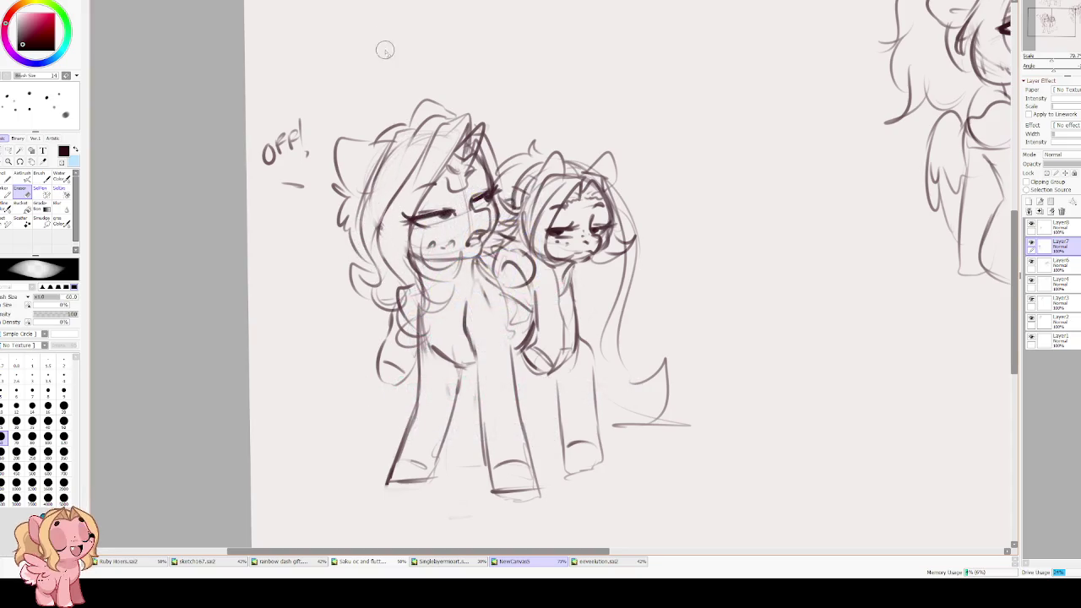
key("c")
left_click_drag(427, 156, 384, 254)
left_click_drag(412, 195, 397, 279)
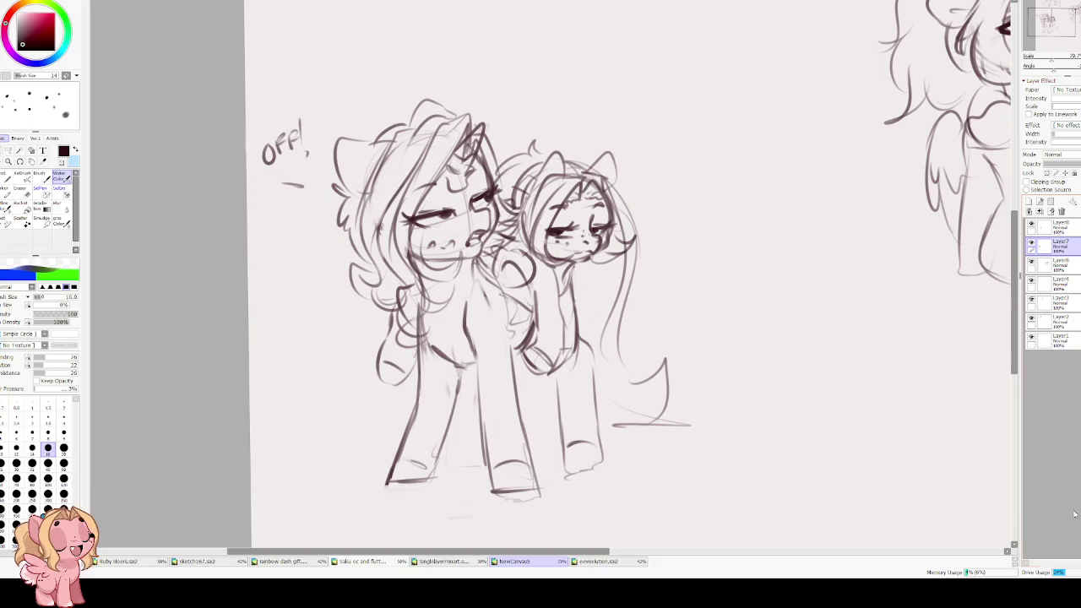
- Redraw the unicorn's front leg and chest in mirrored view, then unmirror
key("h")
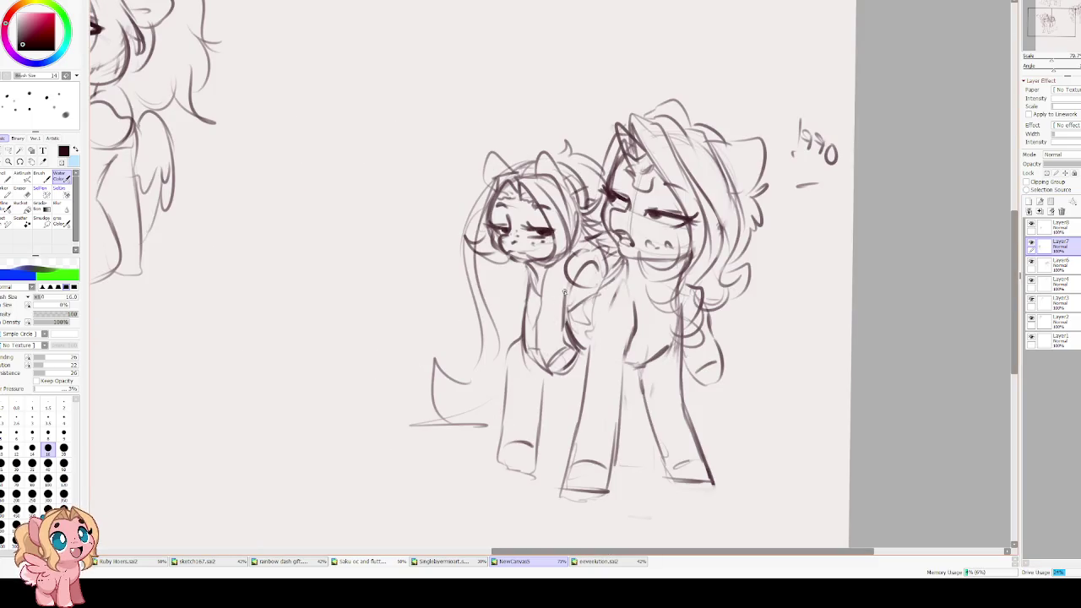
mouse_move(541, 282)
left_mouse_down()
mouse_move(537, 365)
mouse_move(562, 376)
left_mouse_up()
mouse_move(527, 335)
left_mouse_down()
mouse_move(551, 366)
mouse_move(578, 370)
mouse_move(532, 360)
mouse_move(545, 372)
left_mouse_up()
key("h")
- Merge the small pony's Layer8 down into the unicorn layer
scroll(521, 308, "down", 1)
scroll(555, 85, "down", 1)
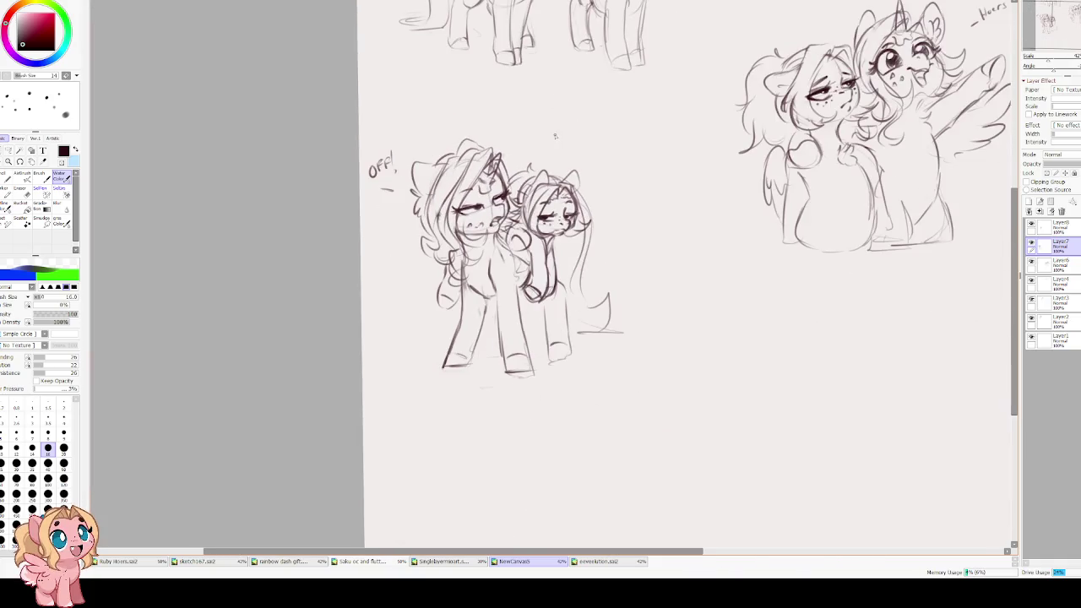
scroll(555, 135, "up", 1)
left_click_drag(571, 145, 428, 227)
left_click(1060, 227)
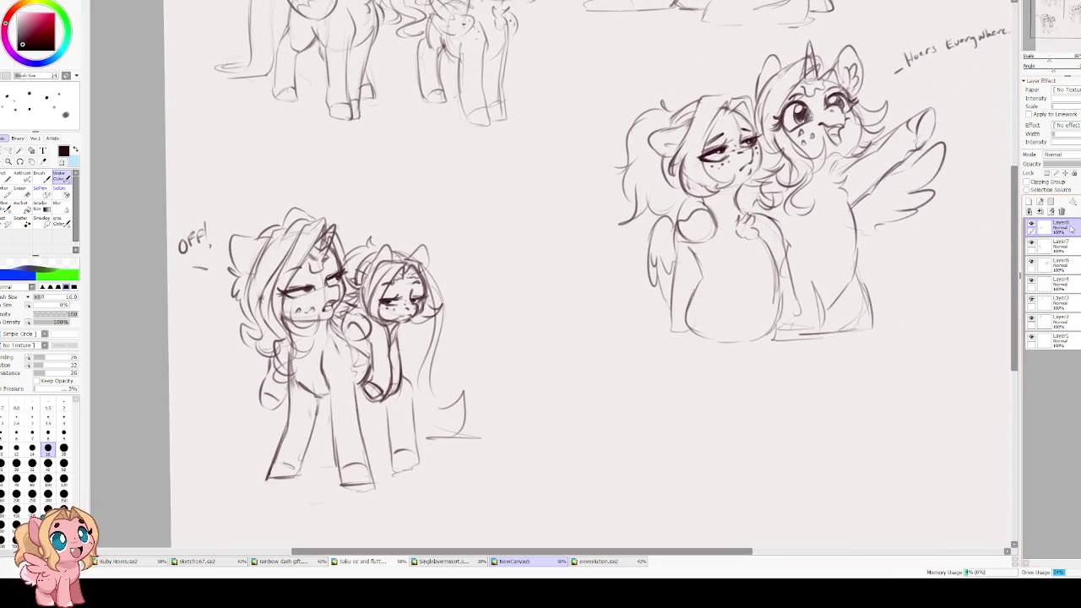
left_click(1040, 211)
- Transform the OFF! sketch: shrink it slightly and move it beside the hugging ponies
key("ctrl+t")
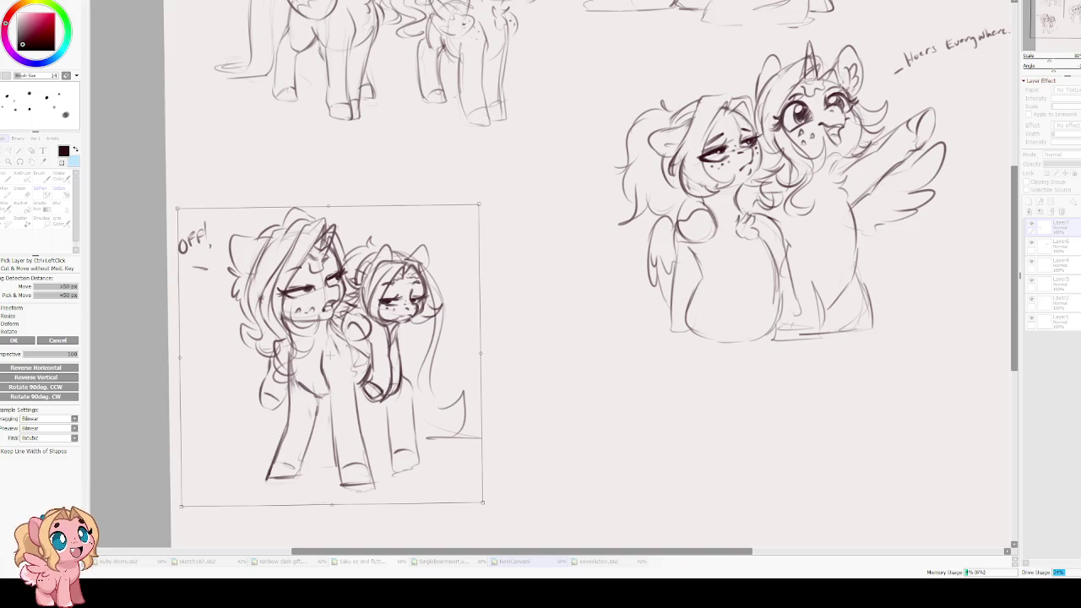
mouse_move(351, 313)
left_mouse_down()
mouse_move(450, 242)
mouse_move(447, 234)
left_mouse_up()
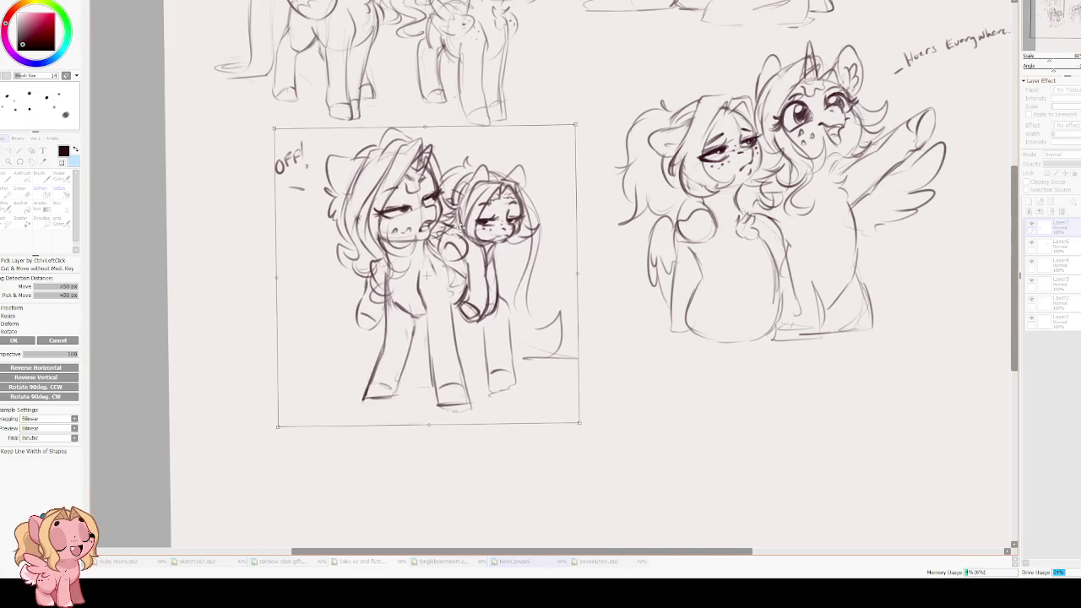
left_click_drag(491, 209, 488, 217)
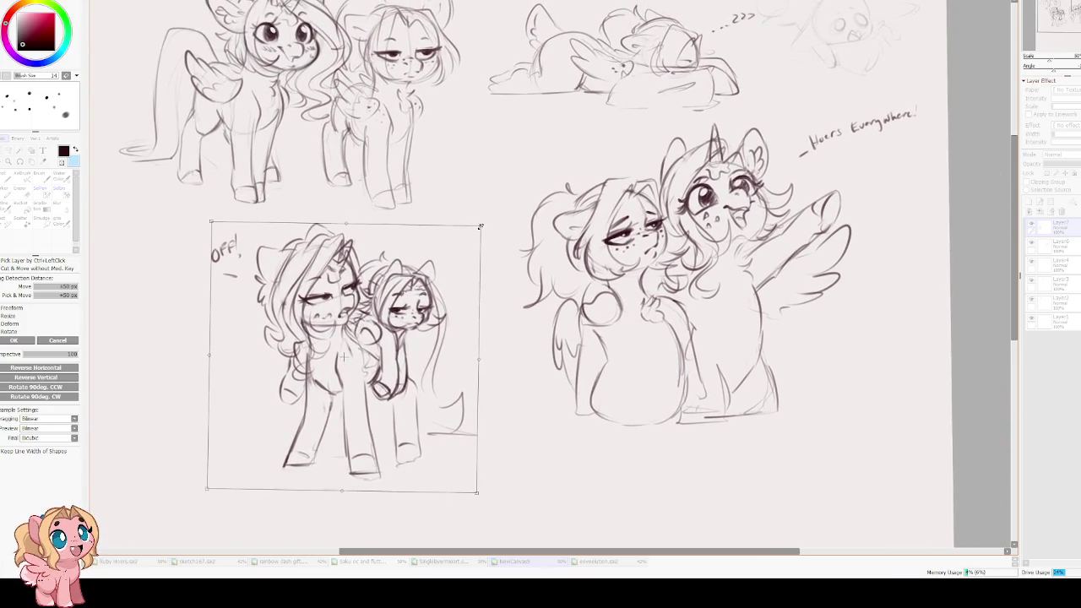
mouse_move(369, 285)
left_mouse_down()
mouse_move(434, 256)
mouse_move(419, 240)
left_mouse_up()
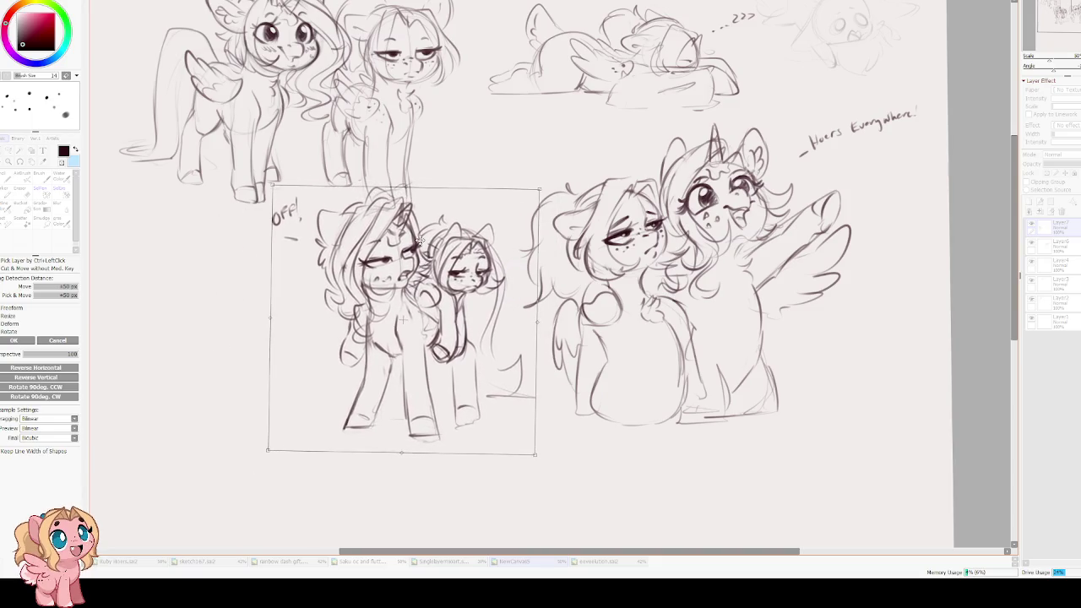
key("Return")
- Zoom out, add a new empty layer, and enlarge the brush slightly
key("minus")
key("minus")
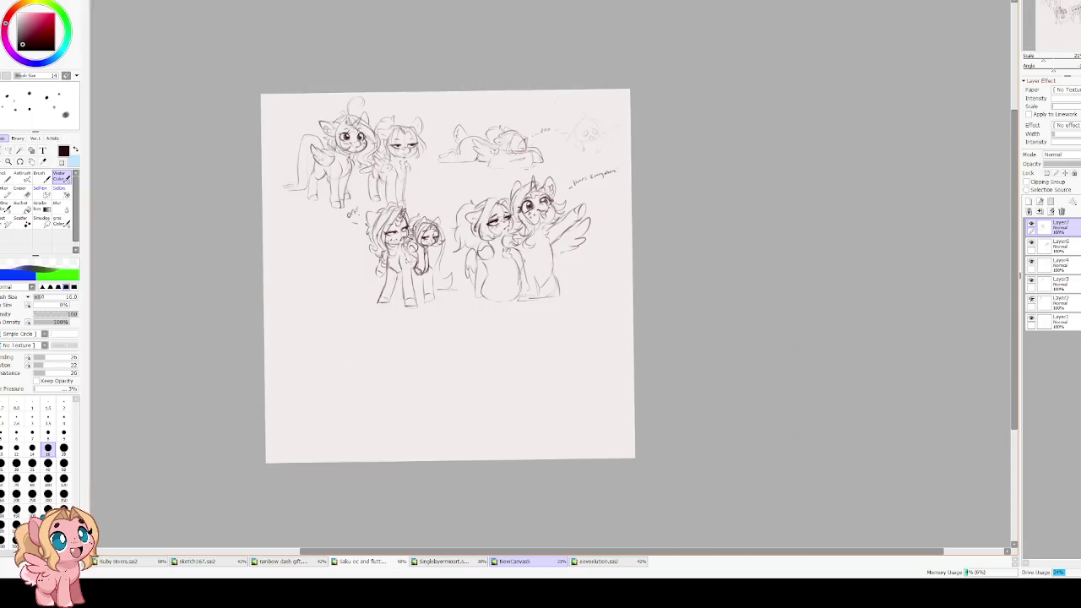
key("minus")
scroll(440, 242, "up", 2)
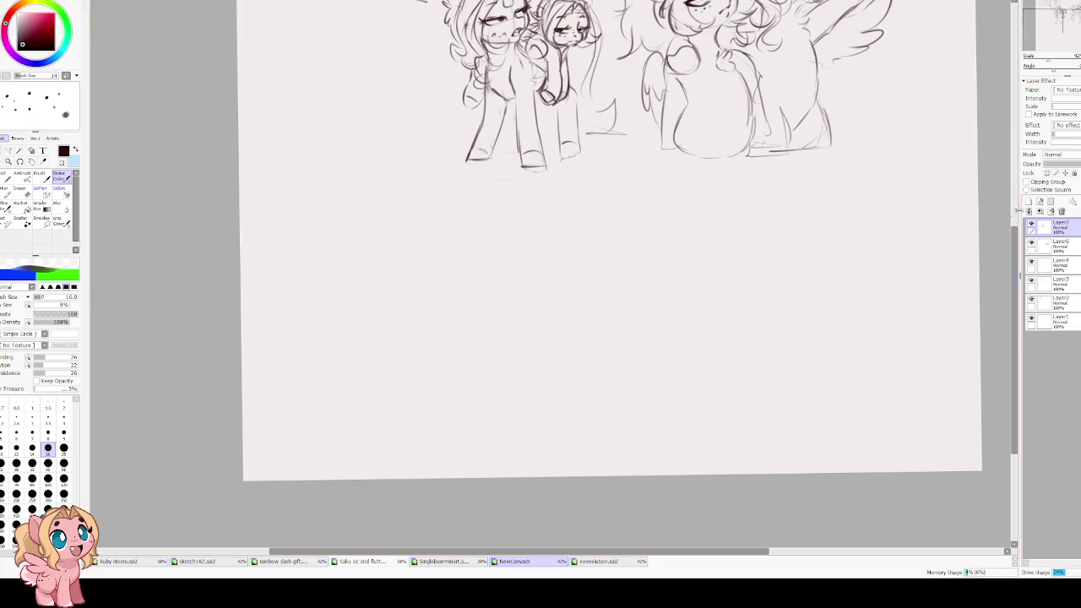
left_click(1029, 211)
left_click_drag(550, 216, 522, 261)
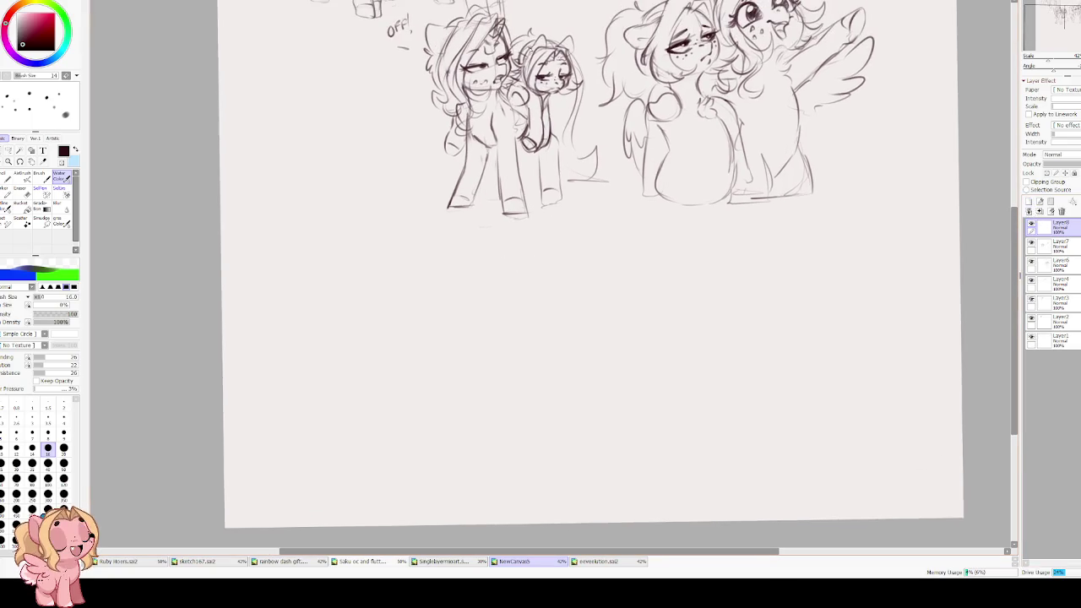
key("bracketright")
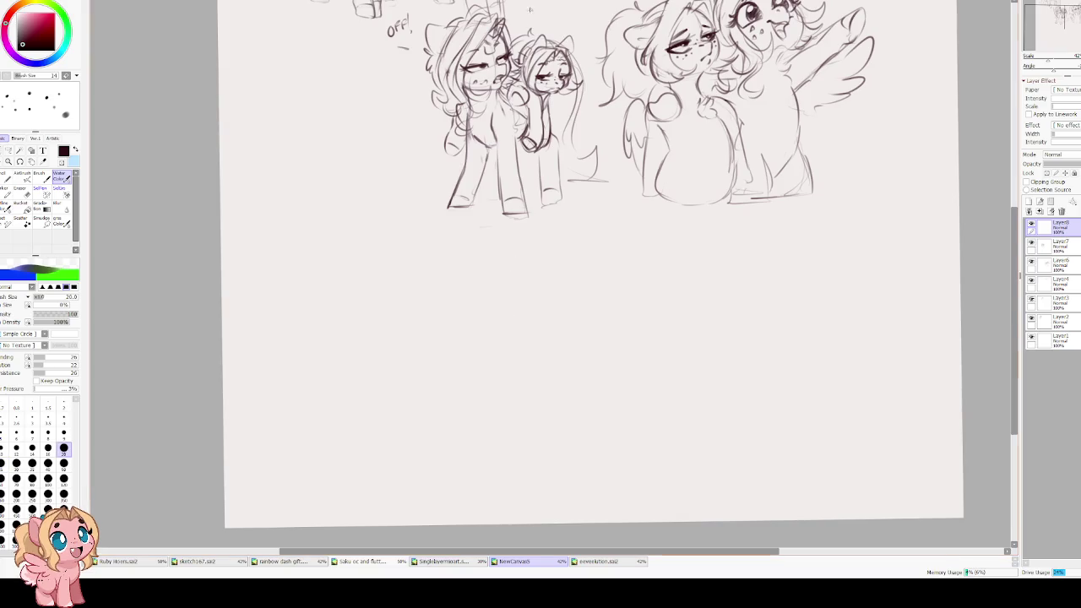
mouse_move(495, 282)
left_mouse_down()
mouse_move(438, 262)
mouse_move(428, 278)
left_mouse_up()
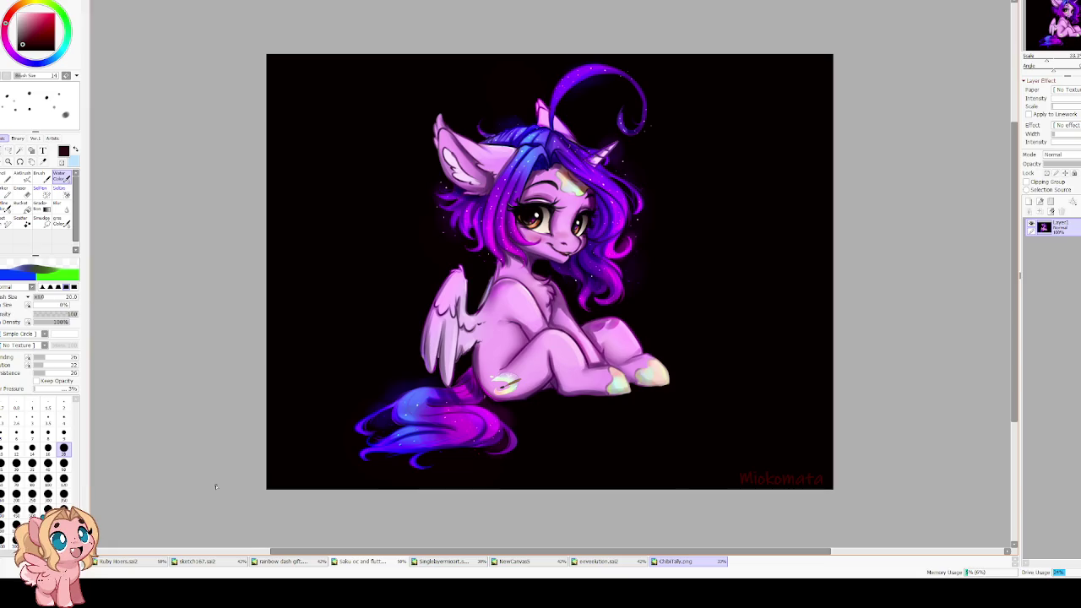
scroll(437, 259, "up", 1)
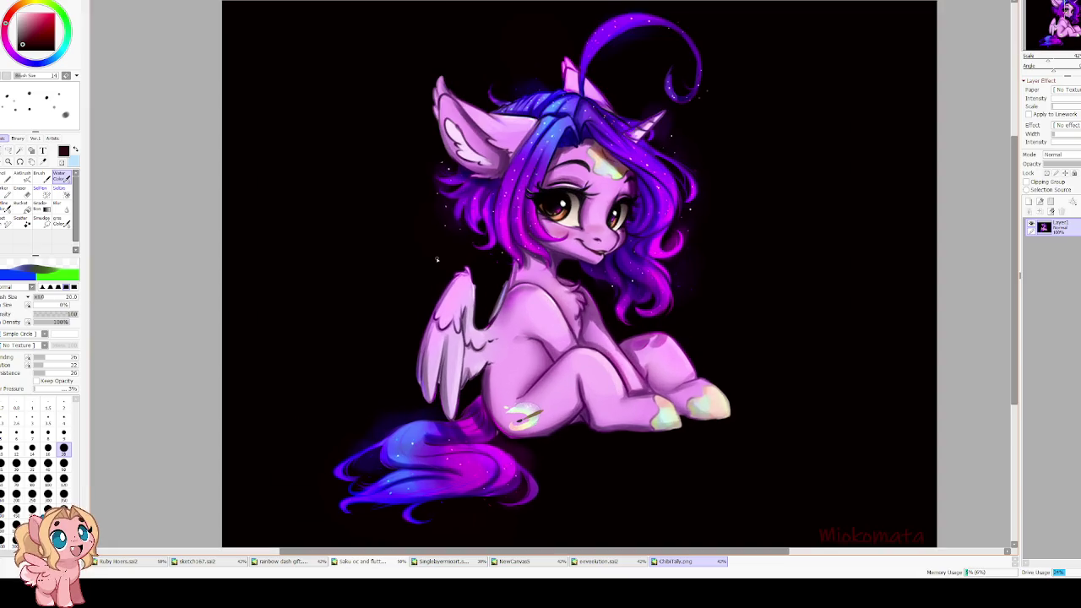
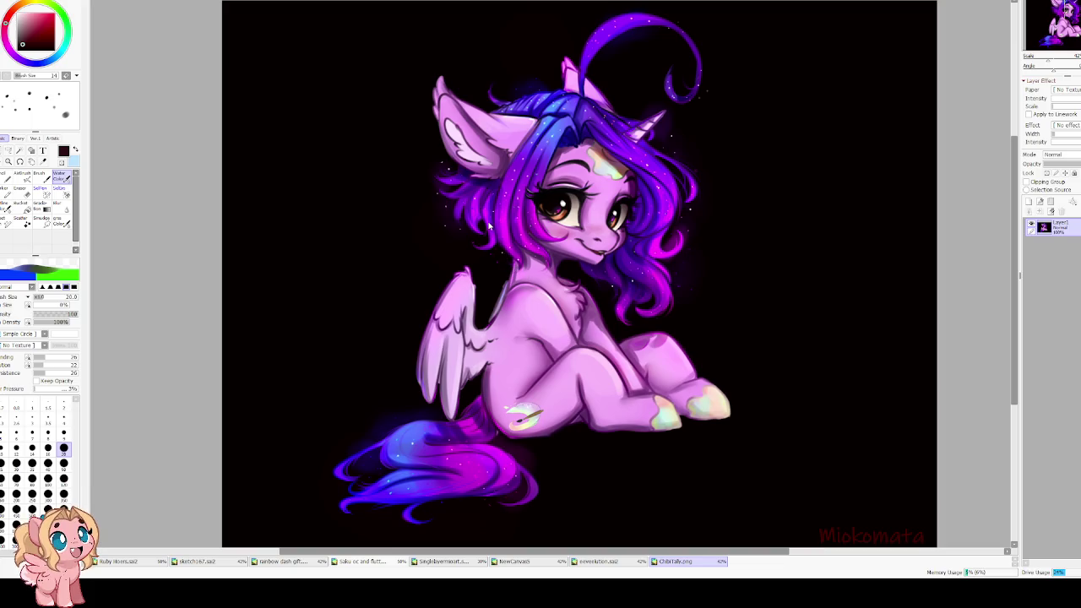
- Switch to the NewCanvas pony sketch, zoom in, set brush size 20, and pan to the blank area below
left_click(598, 561)
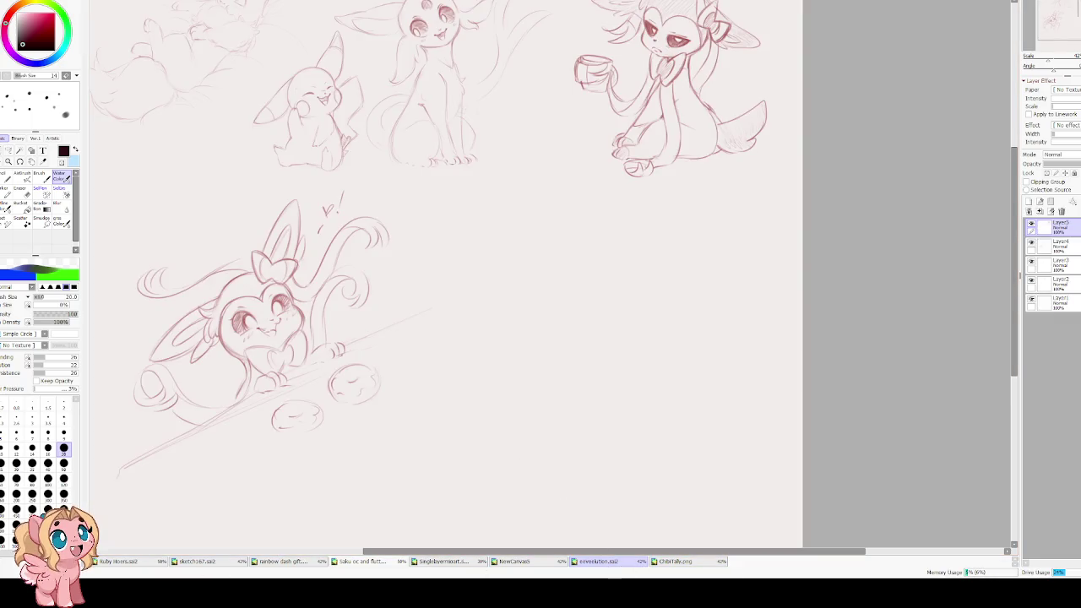
left_click(517, 562)
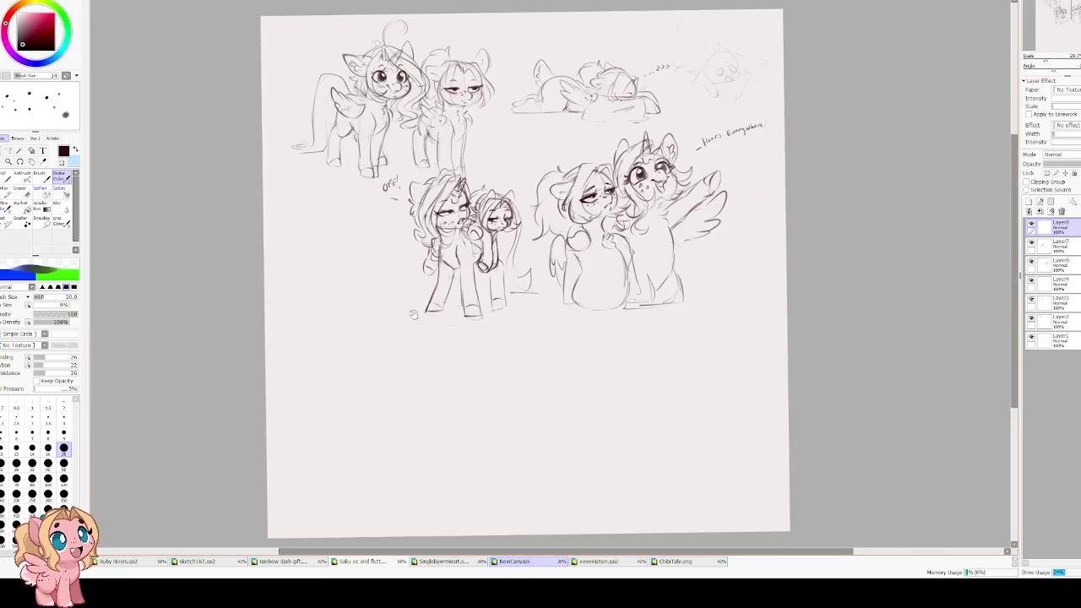
scroll(435, 308, "up", 1)
scroll(457, 300, "up", 1)
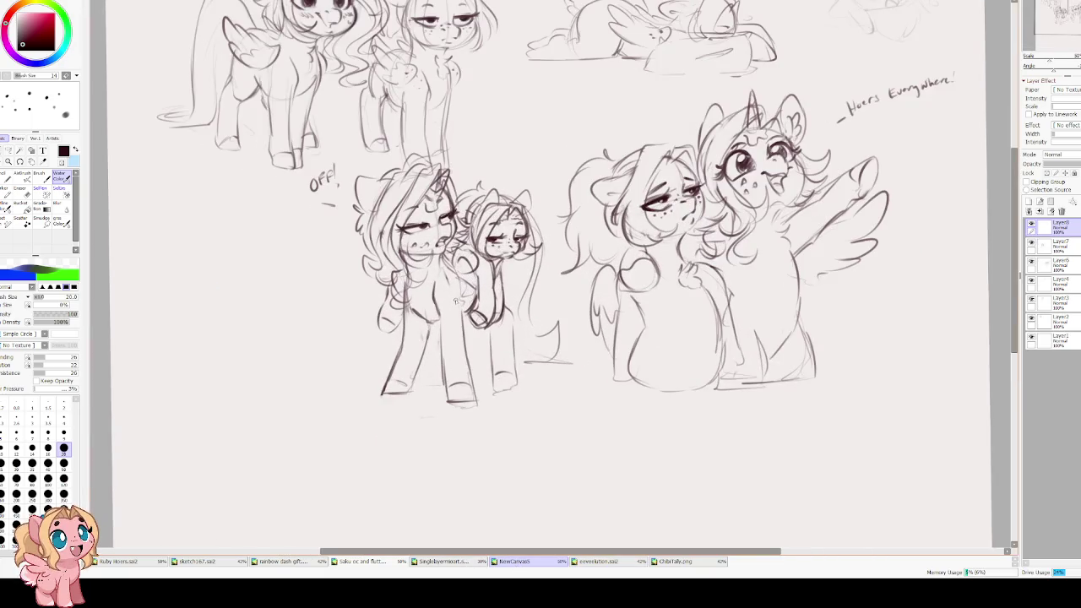
left_click_drag(457, 301, 550, 56)
key("bracketleft")
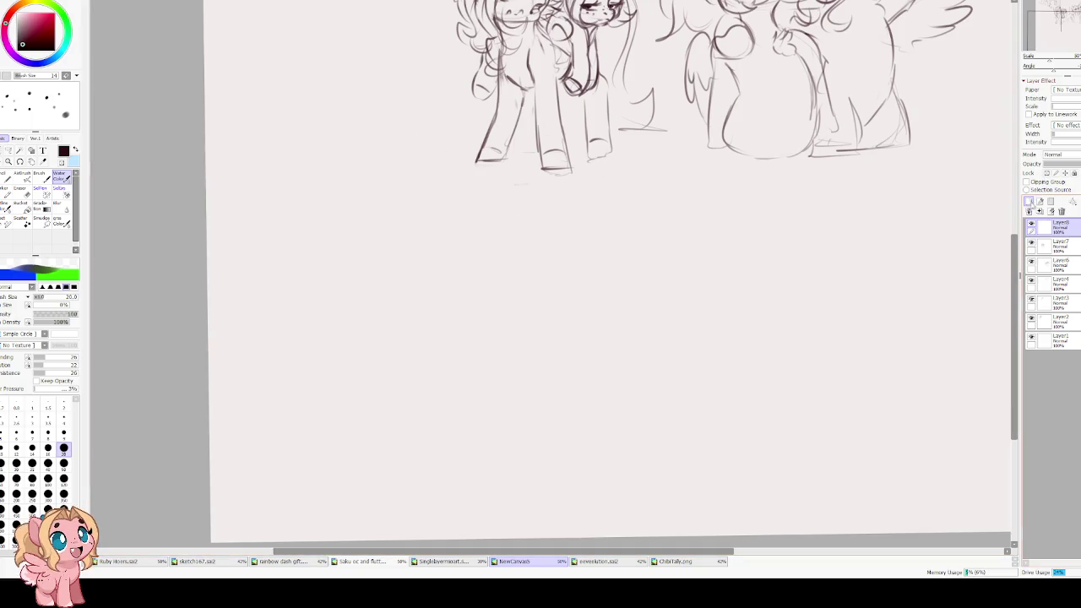
left_click_drag(830, 244, 542, 172)
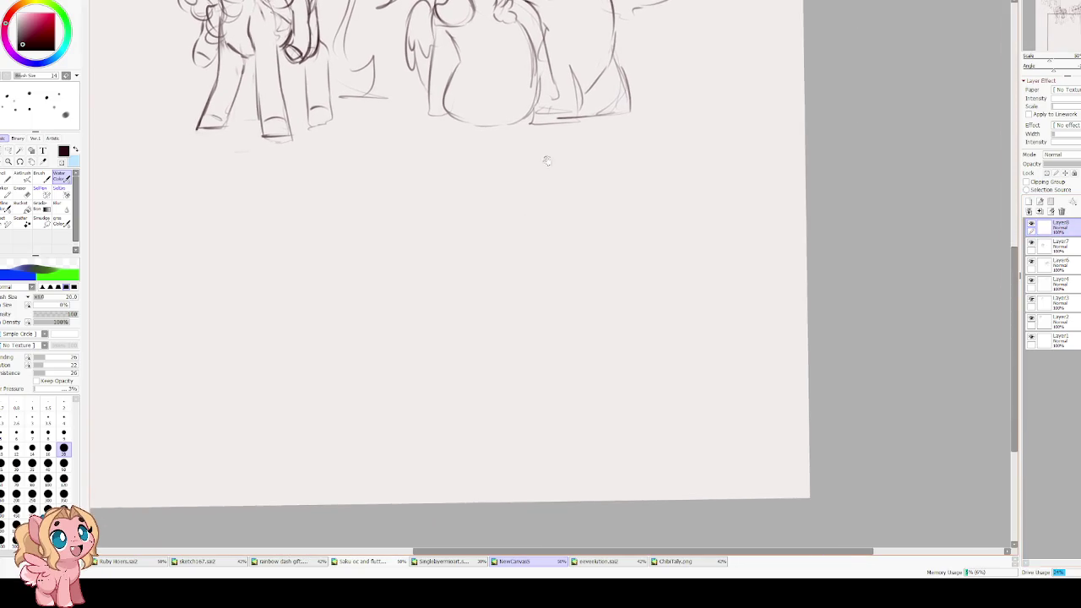
left_click_drag(465, 249, 566, 198)
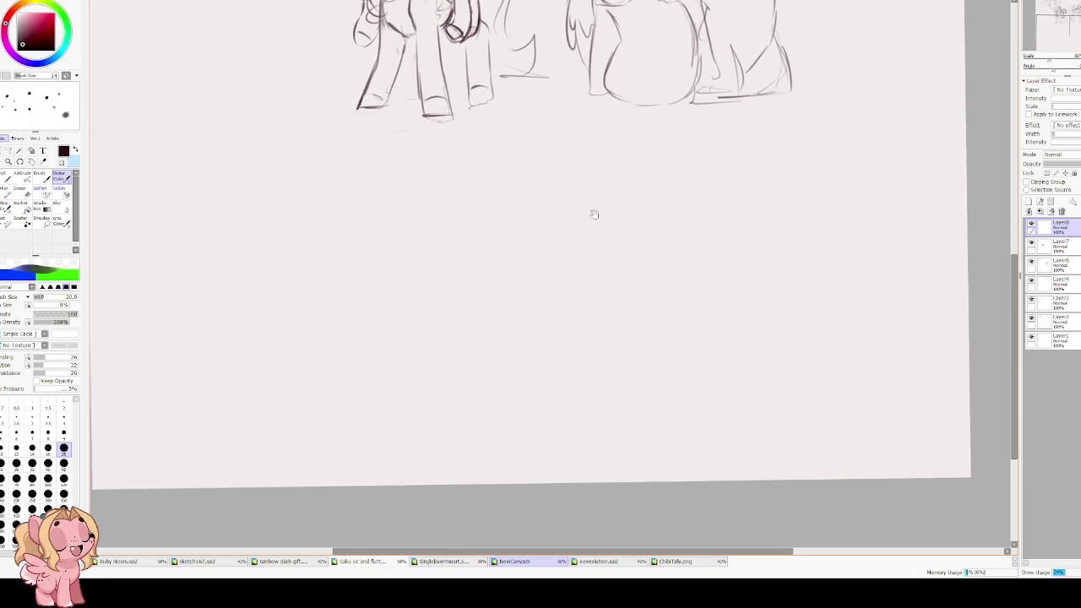
- Draw the round chibi head circle in the empty space, undoing a stray arc
left_click_drag(524, 124, 586, 146)
left_click_drag(456, 210, 434, 217)
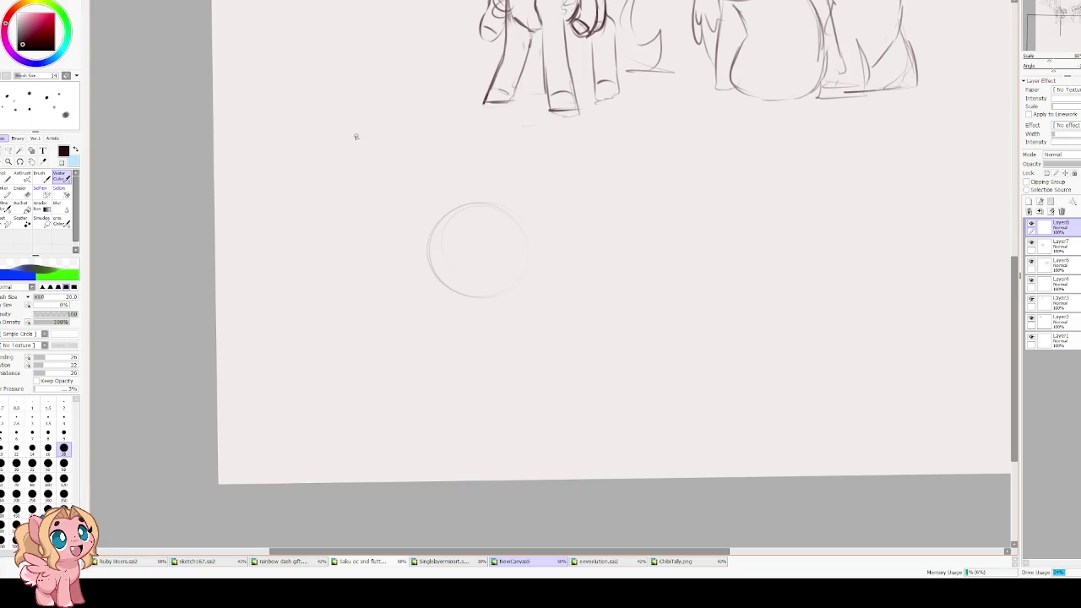
scroll(426, 162, "up", 1)
scroll(431, 161, "up", 1)
left_click_drag(424, 267, 566, 253)
key("ctrl+z")
- Add the curved eye-level guide and vertical centre line, then firm up the head's left outline
left_click_drag(440, 284, 518, 289)
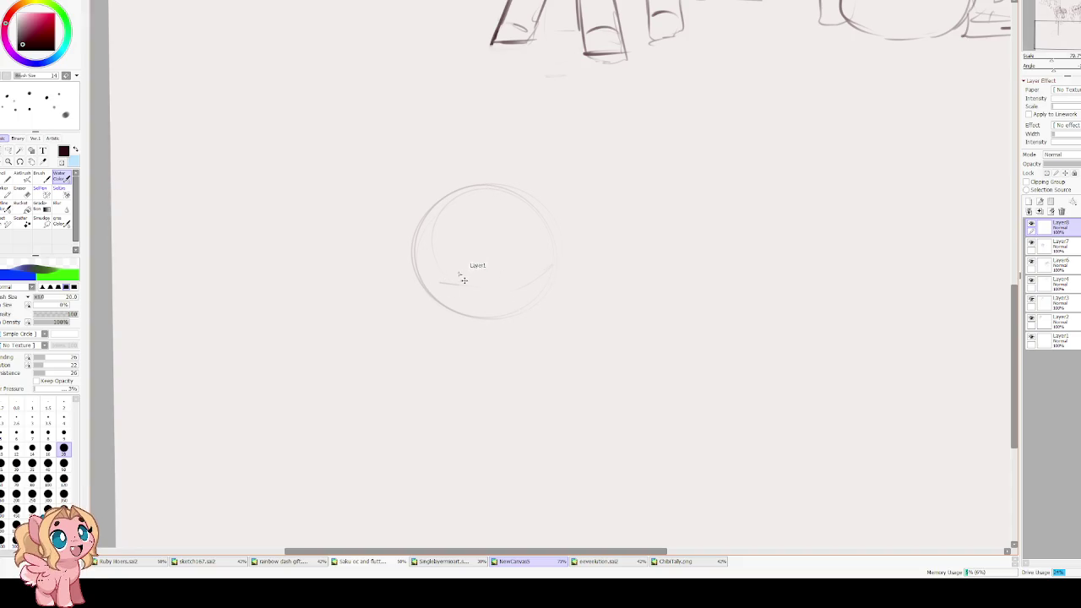
left_click_drag(475, 291, 553, 268)
left_click_drag(478, 296, 476, 228)
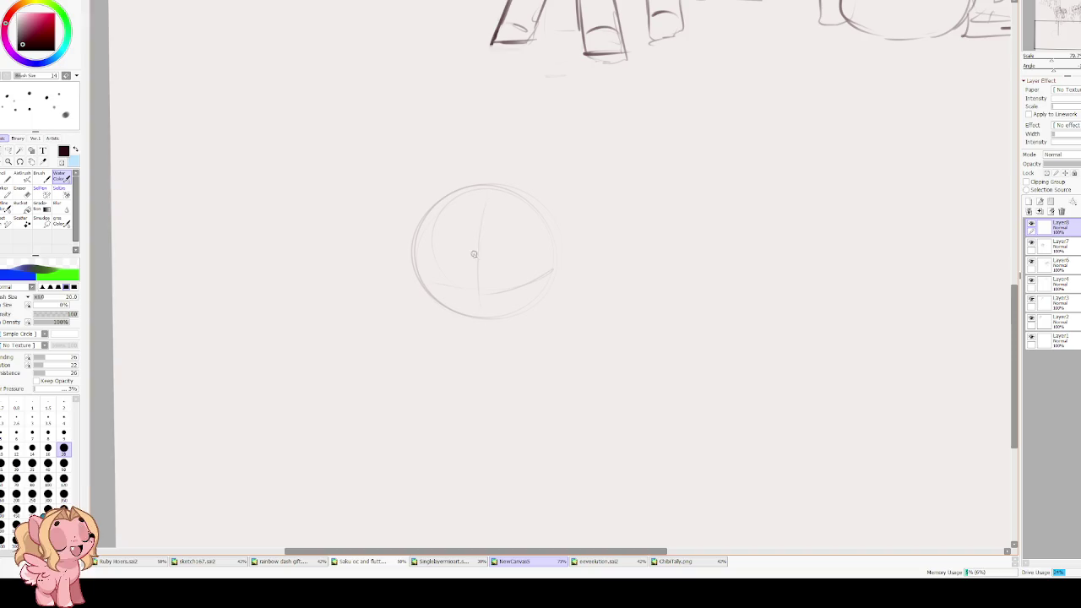
scroll(473, 236, "up", 1)
scroll(470, 242, "up", 1)
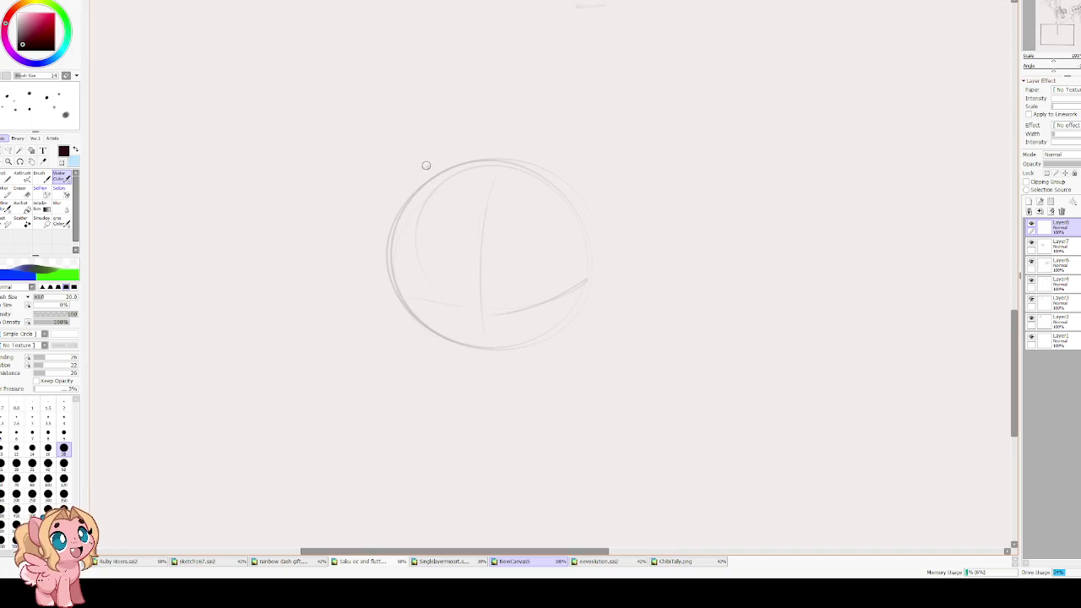
left_click_drag(471, 161, 397, 253)
mouse_move(401, 190)
left_mouse_down()
mouse_move(414, 333)
mouse_move(507, 348)
mouse_move(591, 283)
left_mouse_up()
key("ctrl+z")
mouse_move(442, 261)
left_mouse_down()
mouse_move(427, 304)
mouse_move(459, 294)
left_mouse_up()
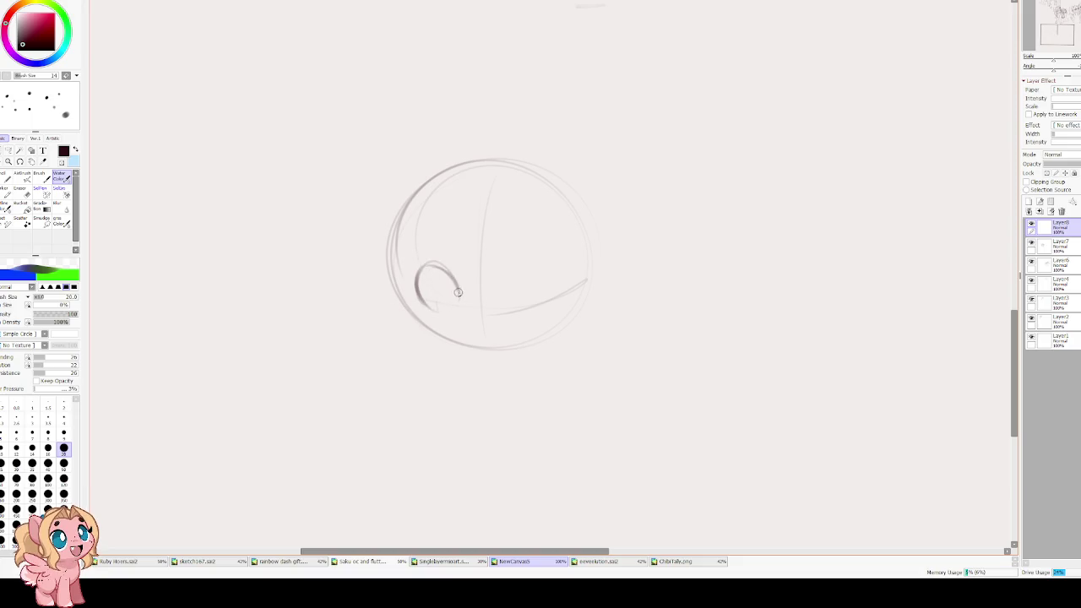
- Replace the ear-like stroke with two eye arches sitting on the eye-level guide
key("ctrl+z")
key("ctrl+z")
mouse_move(439, 258)
left_mouse_down()
mouse_move(463, 287)
mouse_move(434, 258)
left_mouse_up()
left_click_drag(420, 301, 441, 305)
left_click_drag(435, 262, 458, 302)
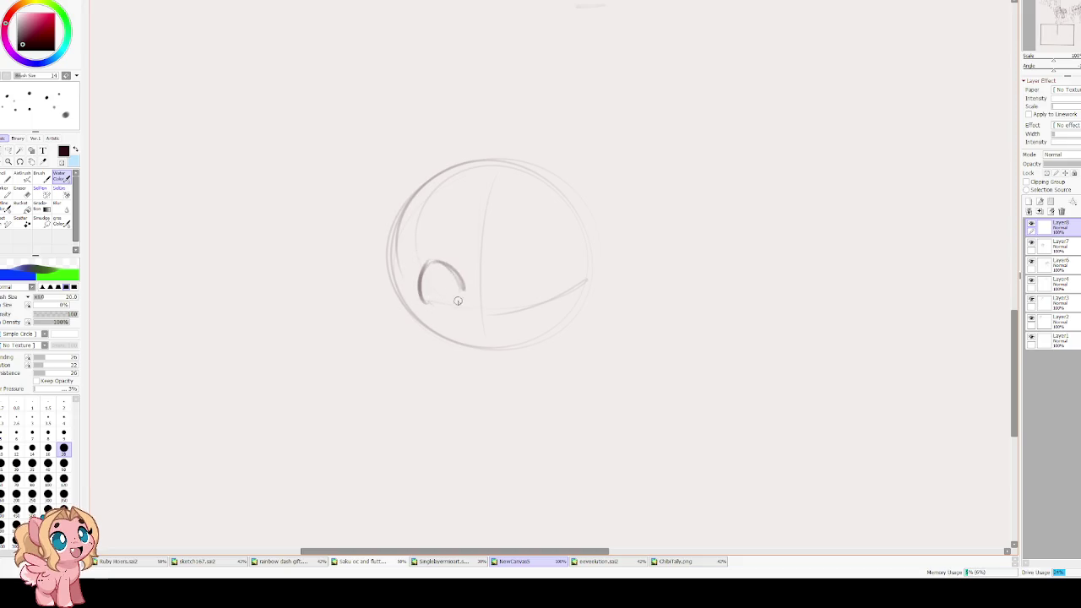
mouse_move(523, 266)
left_mouse_down()
mouse_move(506, 300)
mouse_move(557, 285)
mouse_move(546, 306)
mouse_move(505, 295)
mouse_move(527, 261)
mouse_move(556, 277)
left_mouse_up()
left_click_drag(422, 263, 459, 293)
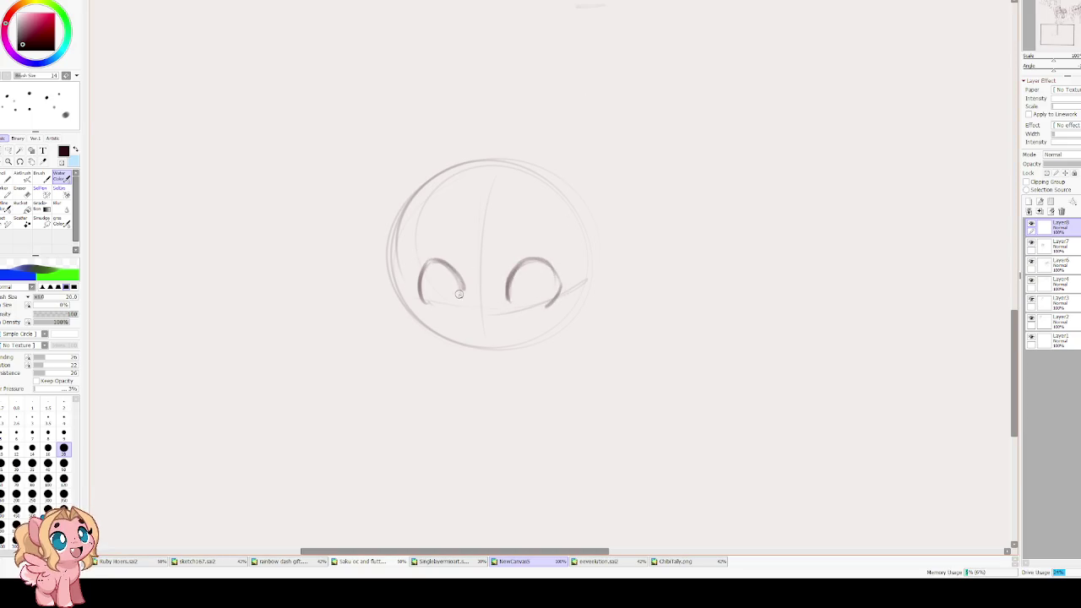
- Retrace both eye outlines with bolder, darker strokes
left_click_drag(446, 264, 418, 302)
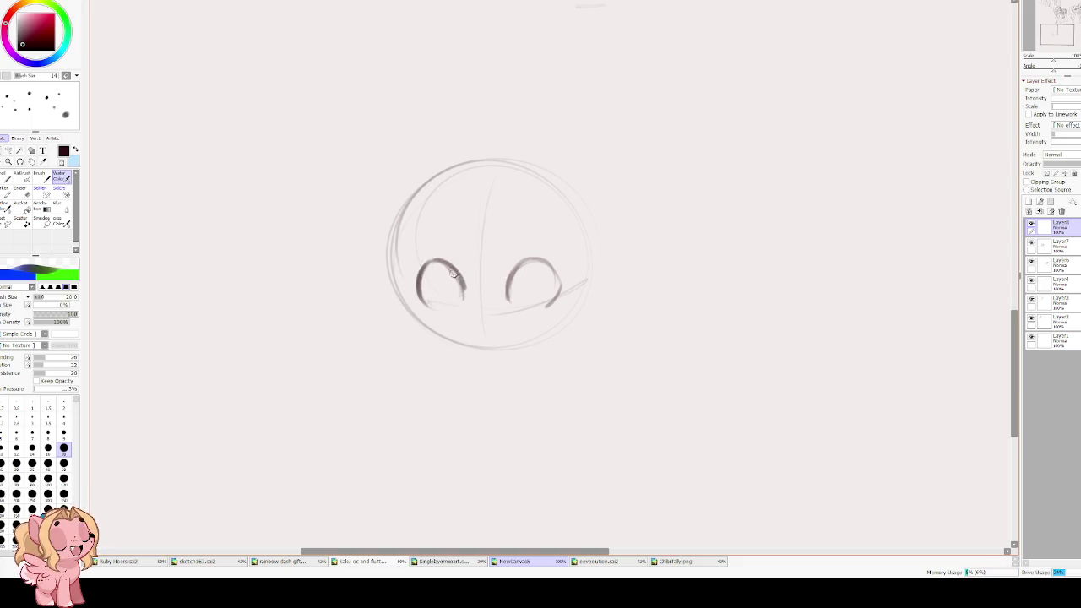
left_click_drag(435, 262, 418, 304)
left_click_drag(439, 265, 465, 296)
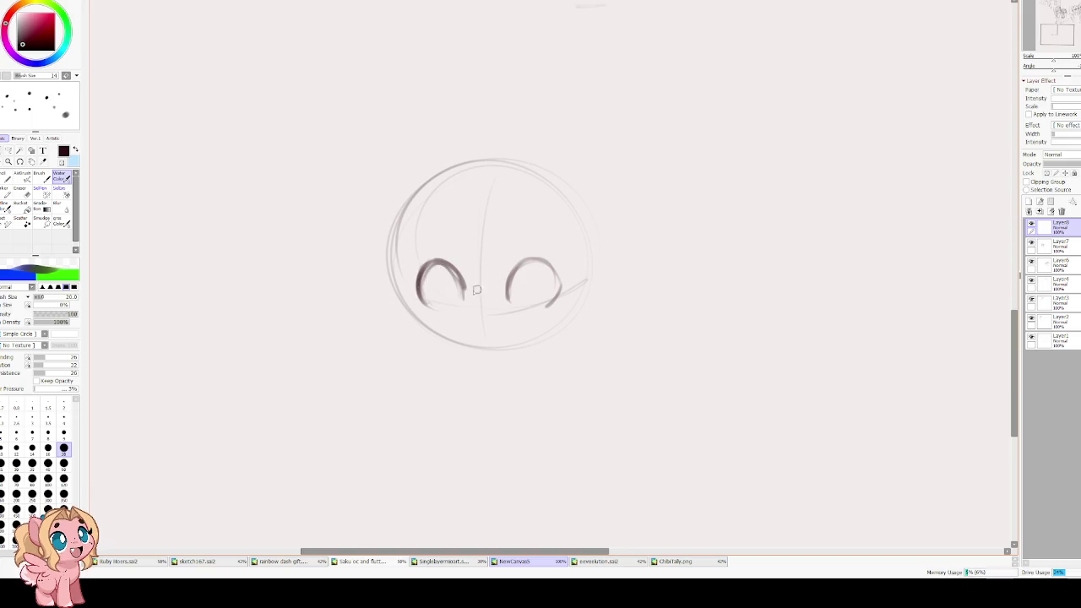
mouse_move(518, 258)
left_mouse_down()
mouse_move(505, 300)
mouse_move(556, 299)
left_mouse_up()
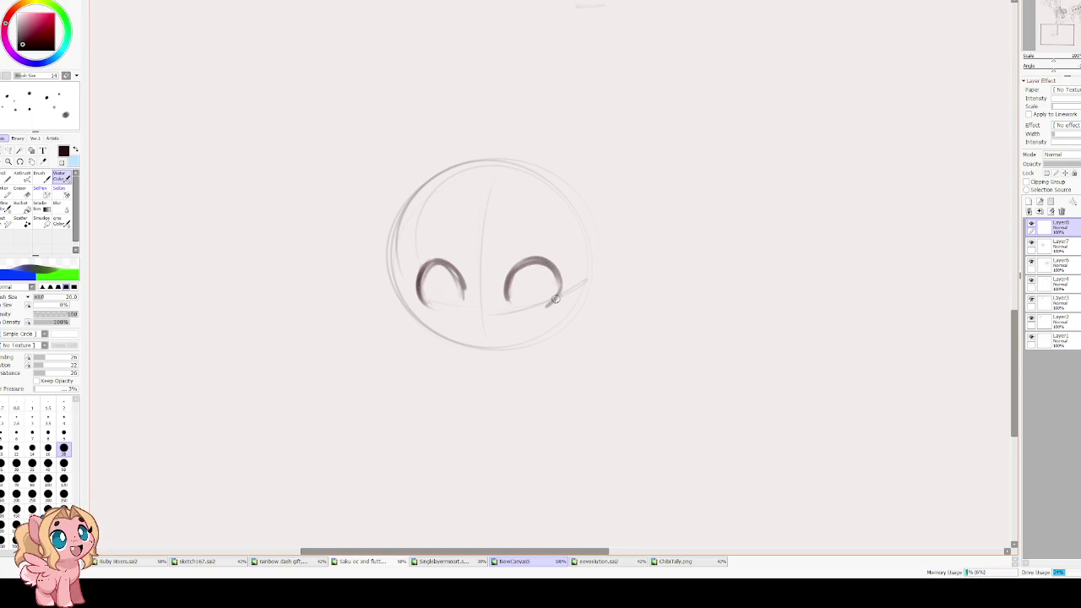
left_click_drag(526, 257, 505, 300)
mouse_move(440, 263)
left_mouse_down()
mouse_move(420, 304)
mouse_move(463, 296)
mouse_move(460, 306)
left_mouse_up()
- Draw iris ovals in both eyes and shade them dark
left_click_drag(454, 267, 447, 294)
left_click_drag(530, 269, 518, 305)
left_click_drag(527, 262, 548, 296)
left_click_drag(449, 269, 460, 305)
mouse_move(523, 270)
left_mouse_down()
mouse_move(516, 286)
mouse_move(540, 303)
mouse_move(530, 272)
mouse_move(525, 301)
left_mouse_up()
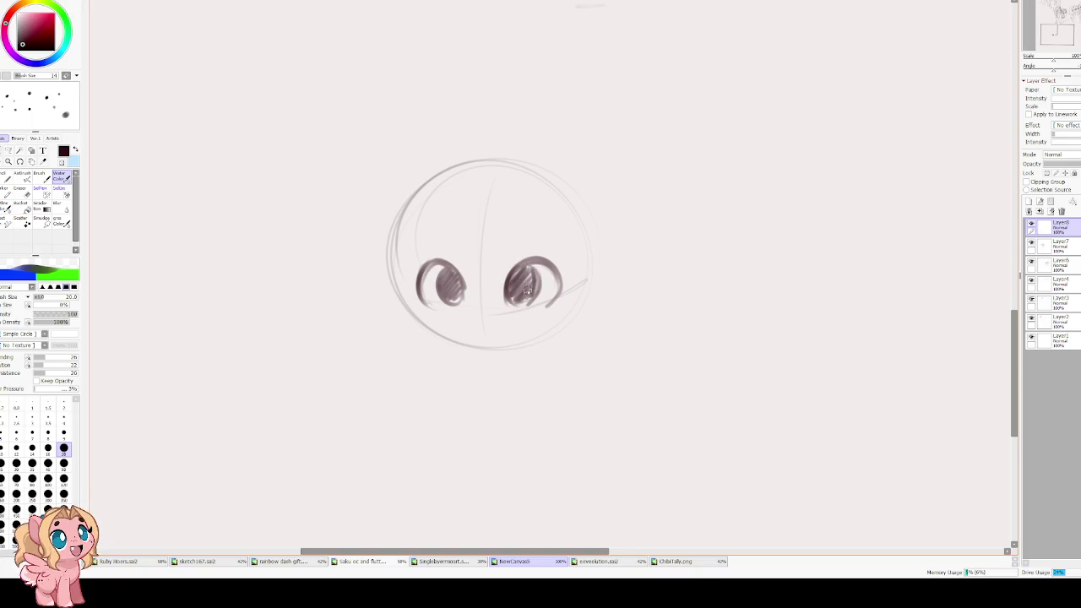
- Redo the right eye's shading, darken both irises, and add lashes at the outer corners
key("ctrl+z")
key("ctrl+z")
key("ctrl+z")
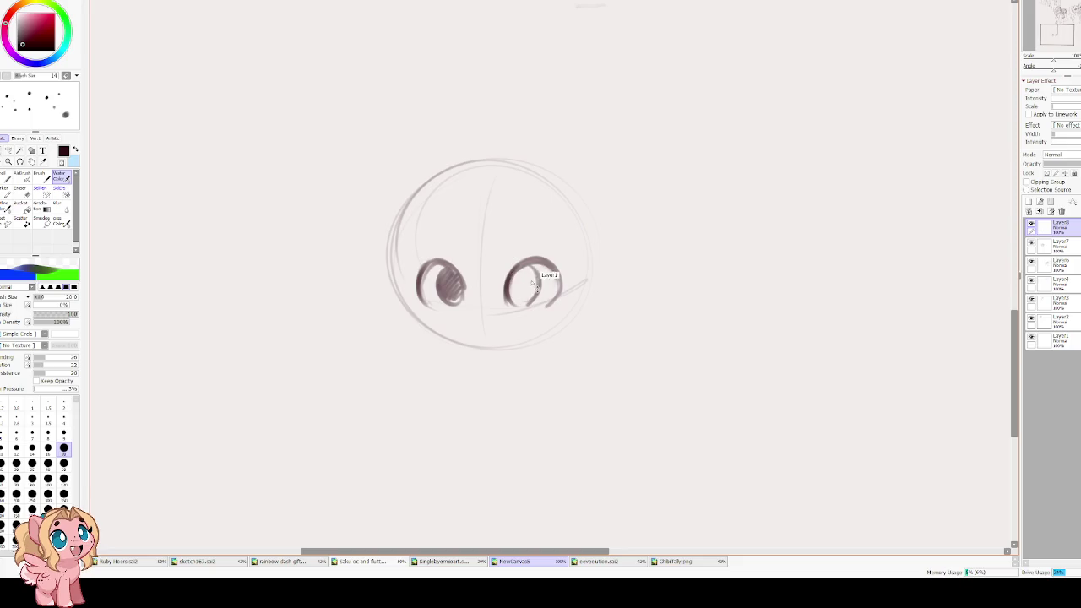
mouse_move(513, 270)
left_mouse_down()
mouse_move(532, 272)
mouse_move(523, 269)
mouse_move(527, 301)
left_mouse_up()
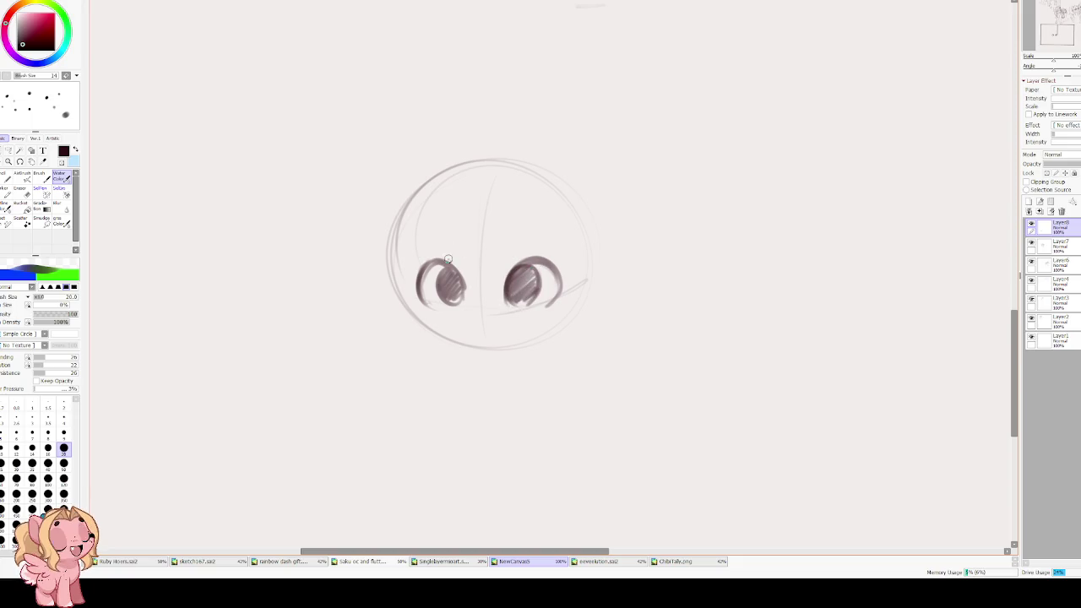
mouse_move(449, 257)
left_mouse_down()
mouse_move(424, 298)
mouse_move(418, 249)
mouse_move(434, 260)
mouse_move(406, 268)
left_mouse_up()
key("ctrl+z")
mouse_move(532, 261)
left_mouse_down()
mouse_move(561, 246)
mouse_move(579, 264)
left_mouse_up()
- Rework the right eye's lashes and sketch eyebrows and a small mouth
key("ctrl+z")
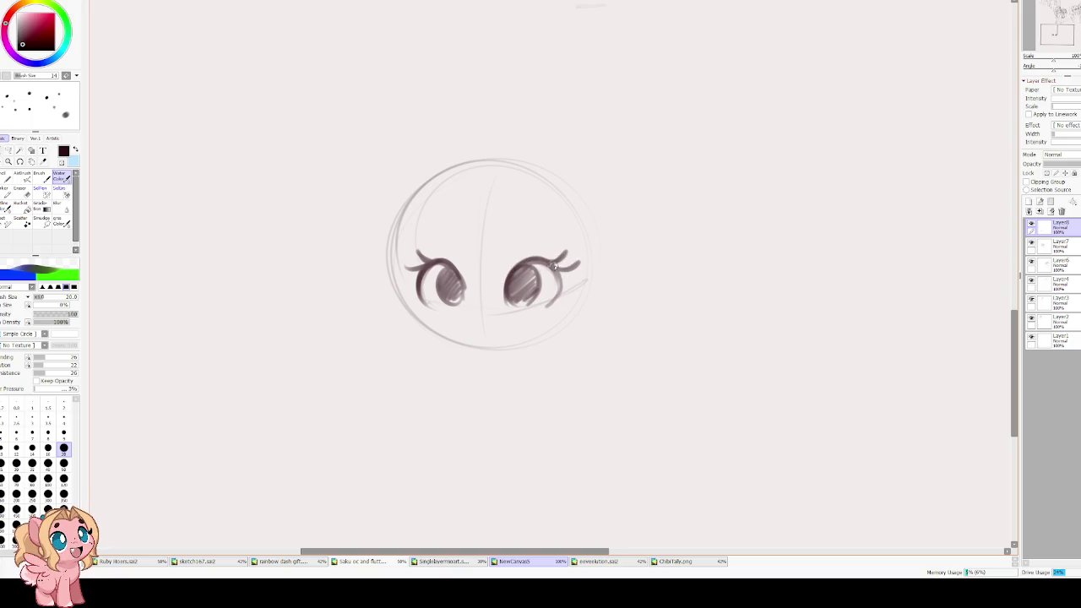
left_click_drag(437, 244, 531, 246)
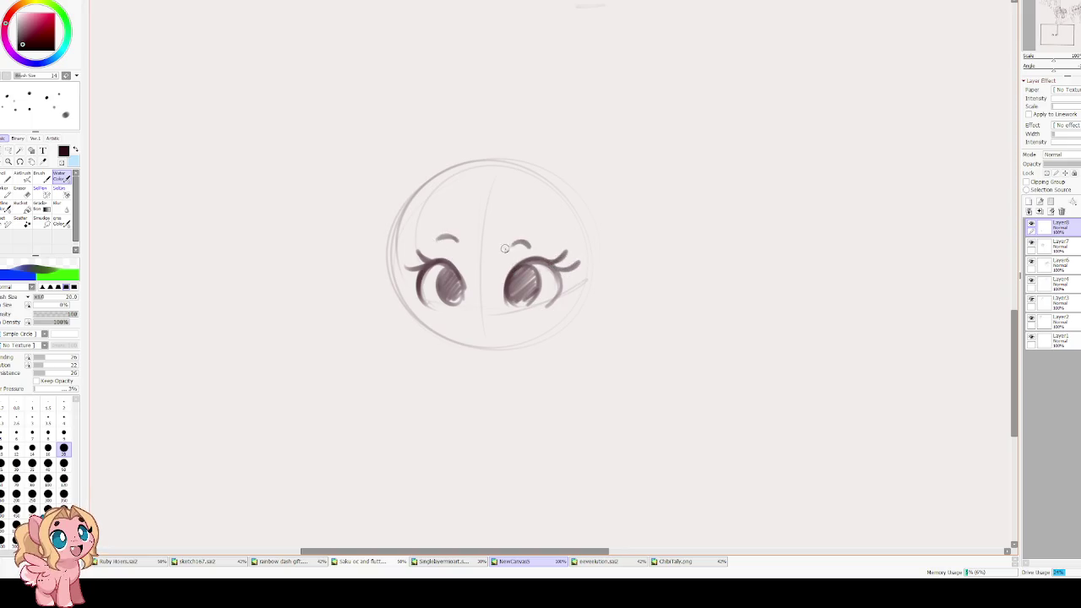
left_click_drag(472, 319, 497, 316)
- Retrace the head outline darker along the left, top and right sides
mouse_move(414, 194)
left_mouse_down()
mouse_move(407, 291)
mouse_move(437, 334)
mouse_move(488, 344)
mouse_move(569, 324)
mouse_move(594, 249)
left_mouse_up()
mouse_move(419, 188)
left_mouse_down()
mouse_move(486, 161)
mouse_move(592, 236)
left_mouse_up()
mouse_move(404, 221)
left_mouse_down()
mouse_move(393, 304)
mouse_move(407, 289)
mouse_move(431, 350)
mouse_move(481, 362)
mouse_move(582, 268)
mouse_move(544, 186)
left_mouse_up()
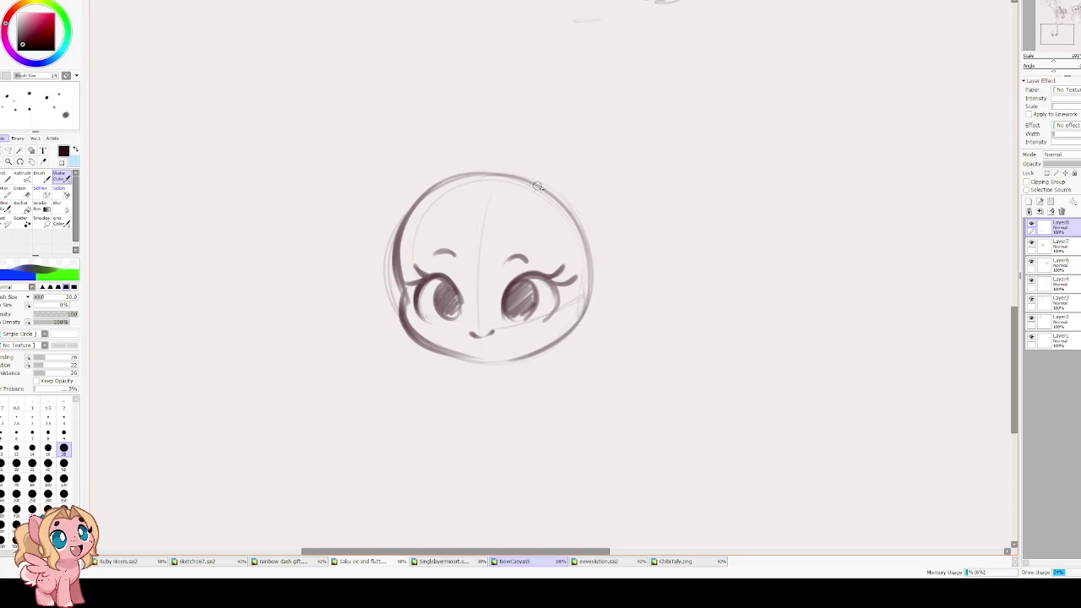
mouse_move(428, 192)
left_mouse_down()
mouse_move(545, 191)
mouse_move(582, 296)
left_mouse_up()
left_click_drag(574, 218, 571, 331)
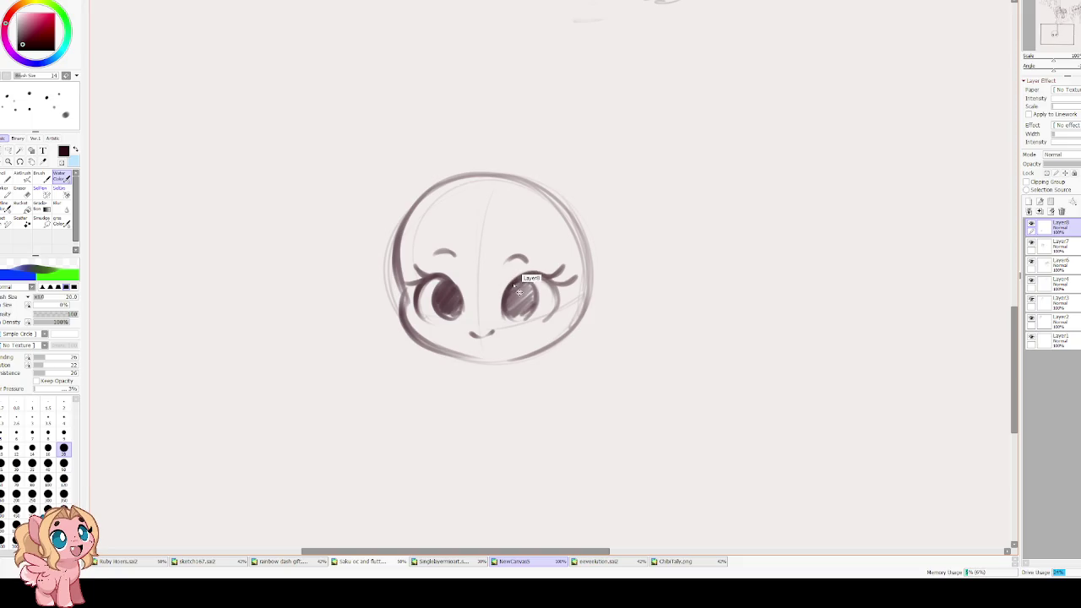
- Darken the right pupil, add a mark below the mouth, and erase both eyebrows
mouse_move(511, 287)
left_mouse_down()
mouse_move(537, 299)
mouse_move(510, 285)
left_mouse_up()
left_click_drag(483, 345, 481, 337)
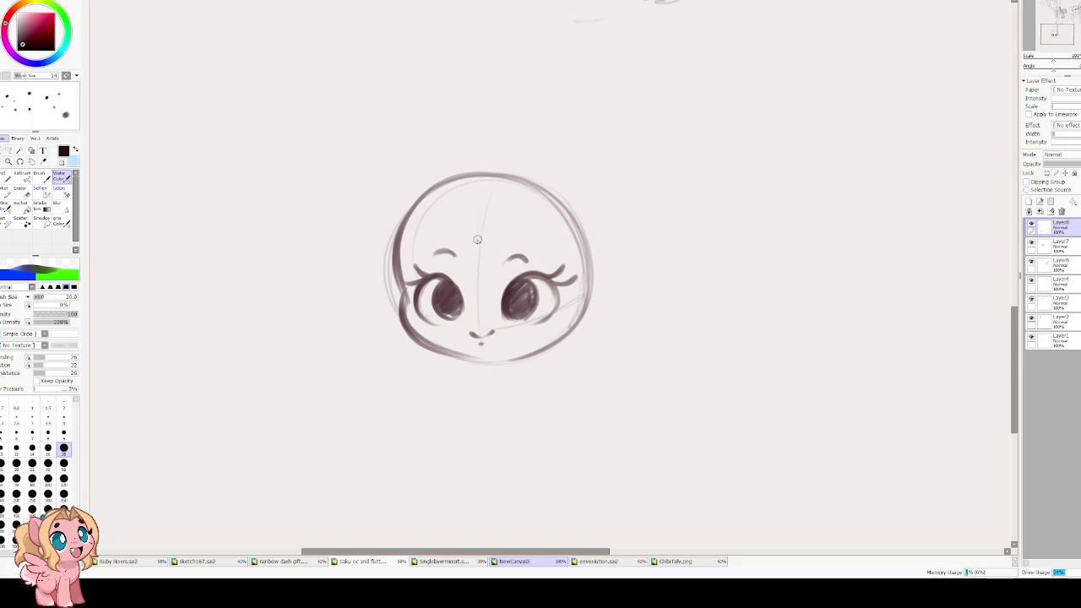
key("e")
left_click_drag(504, 245, 530, 262)
left_click_drag(422, 253, 456, 251)
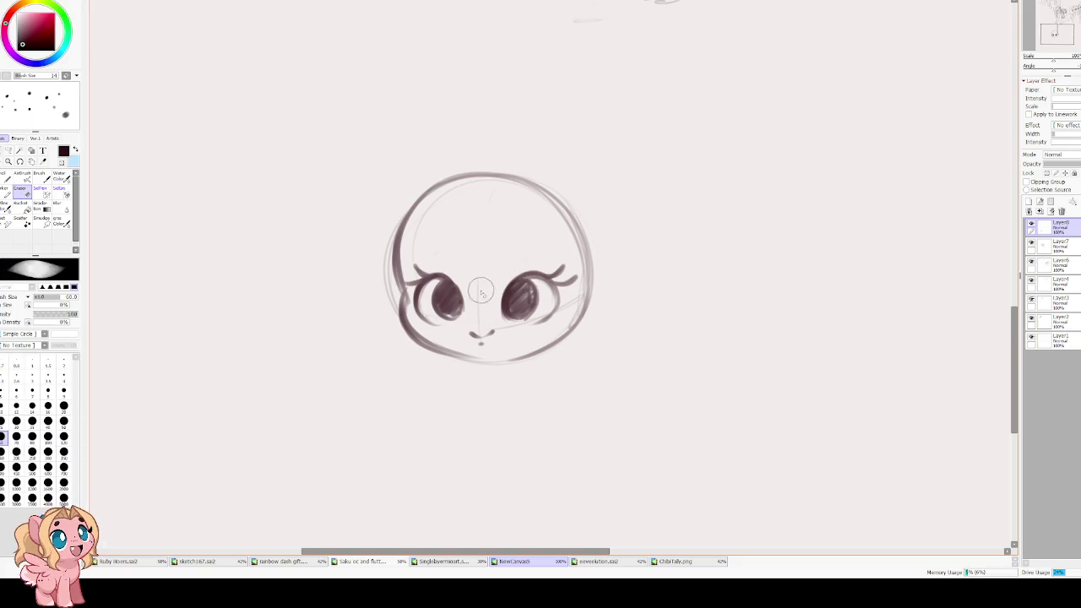
- Lasso the left eye and nudge it with a transform, mirroring the view to check symmetry
left_click(17, 150)
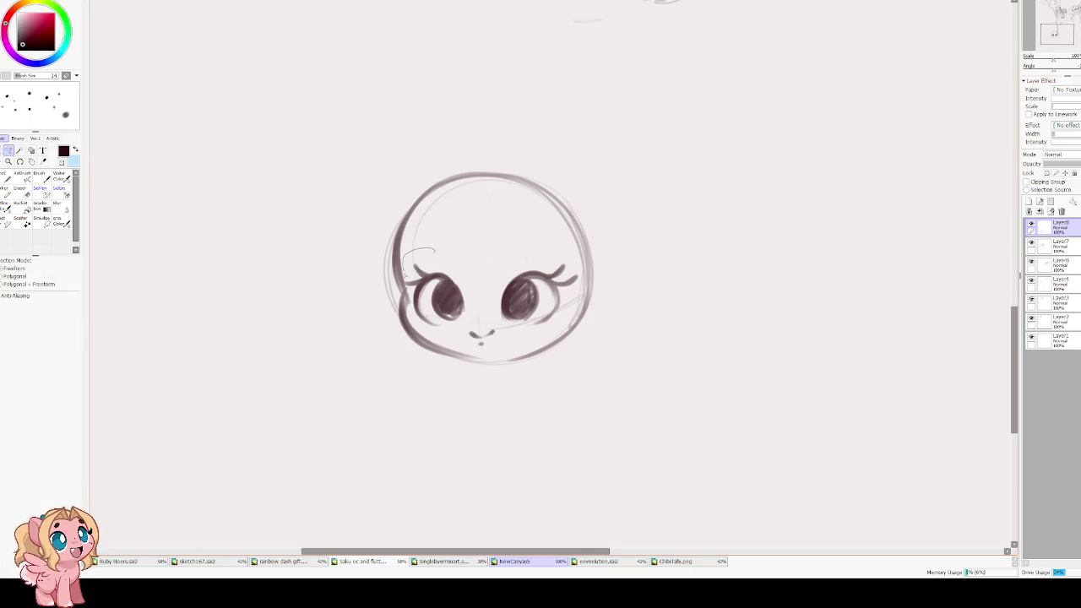
left_click_drag(434, 337, 438, 246)
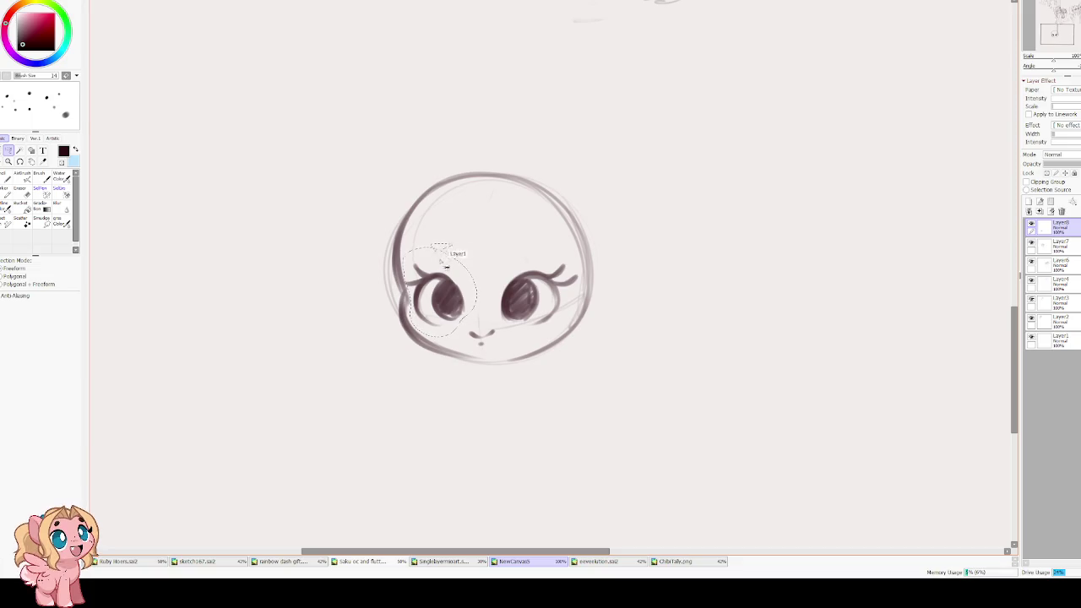
key("ctrl+t")
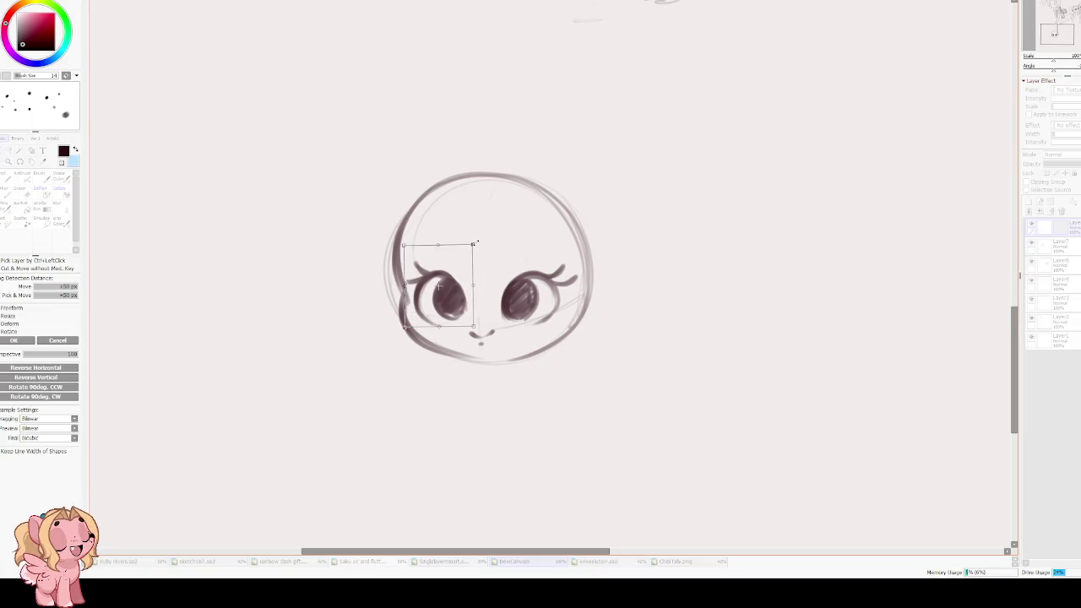
left_click_drag(446, 278, 440, 243)
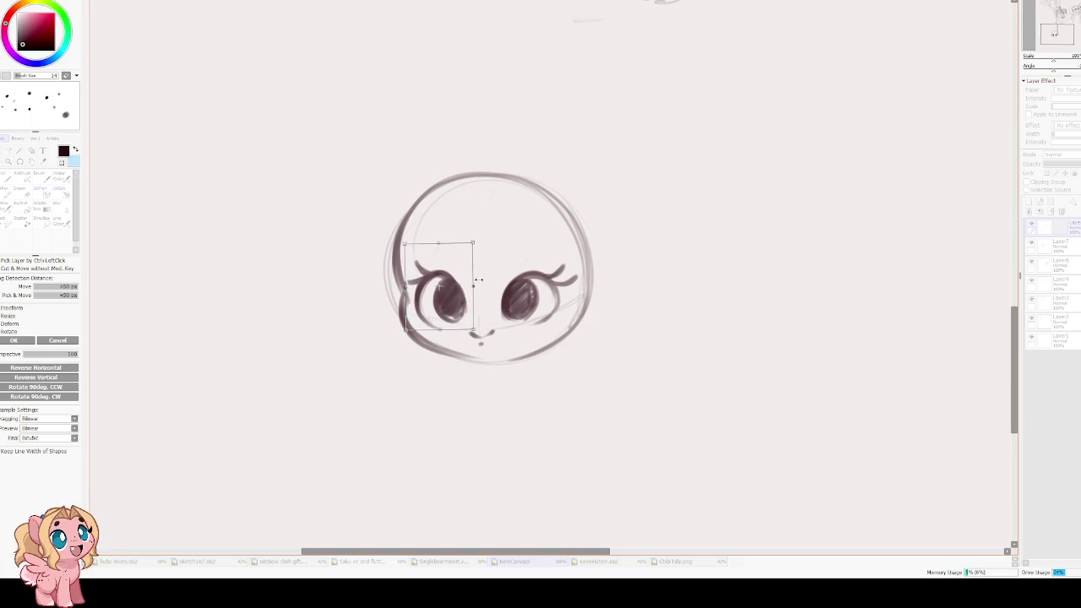
left_click_drag(457, 297, 454, 299)
key("h")
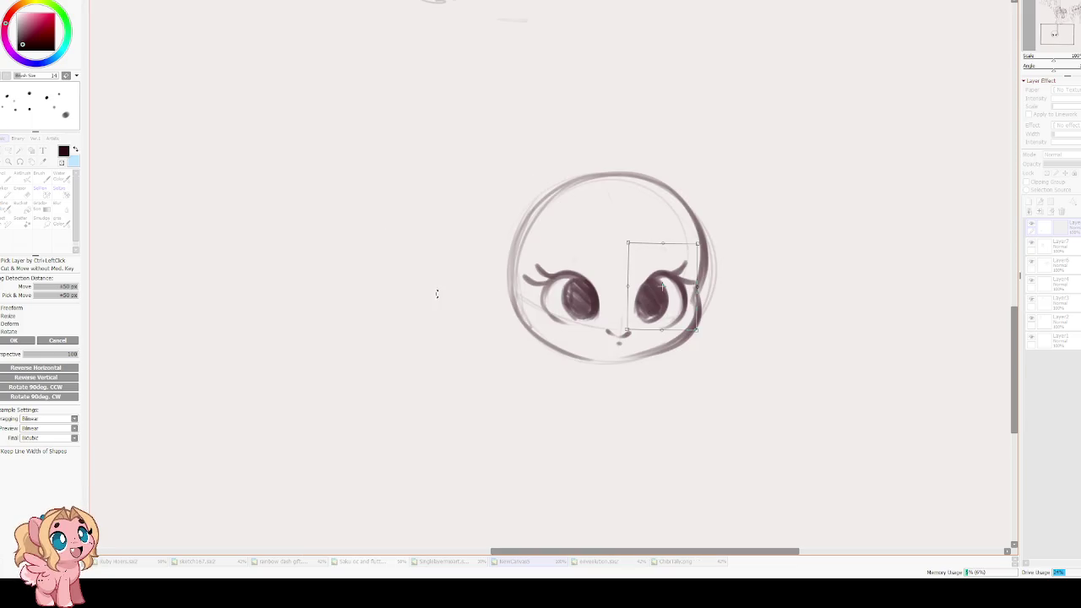
key("h")
key("Return")
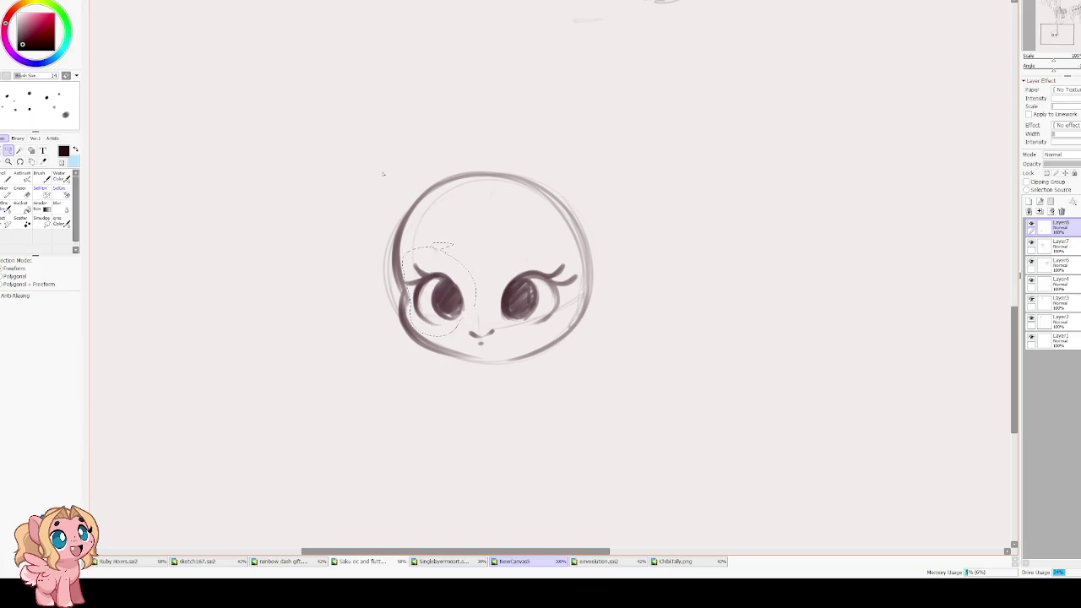
key("h")
left_click_drag(549, 246, 462, 236)
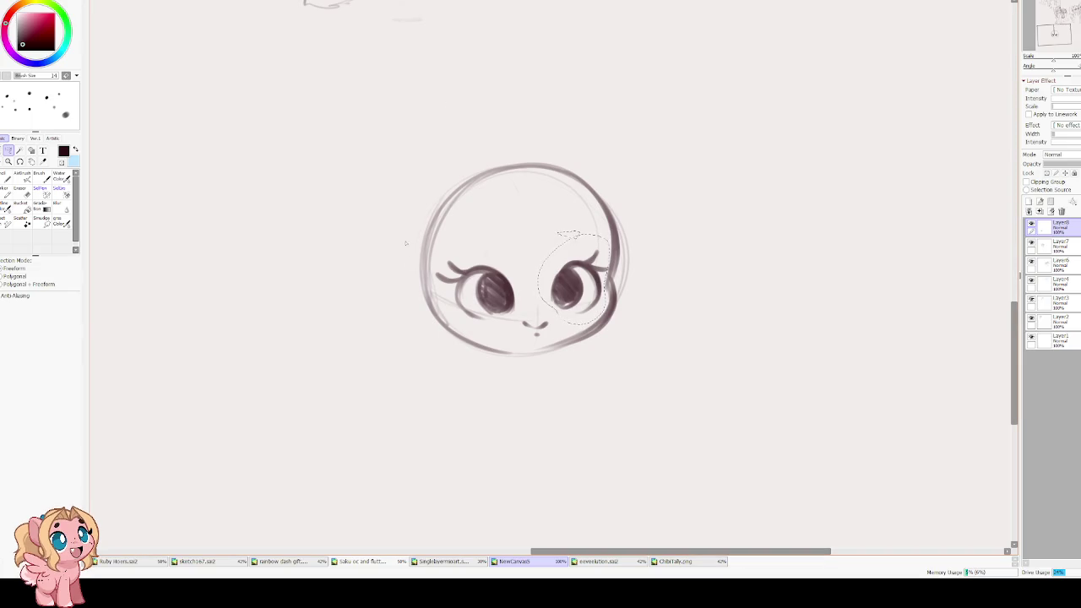
- Lasso the left eye again and shift it slightly right and up
key("e")
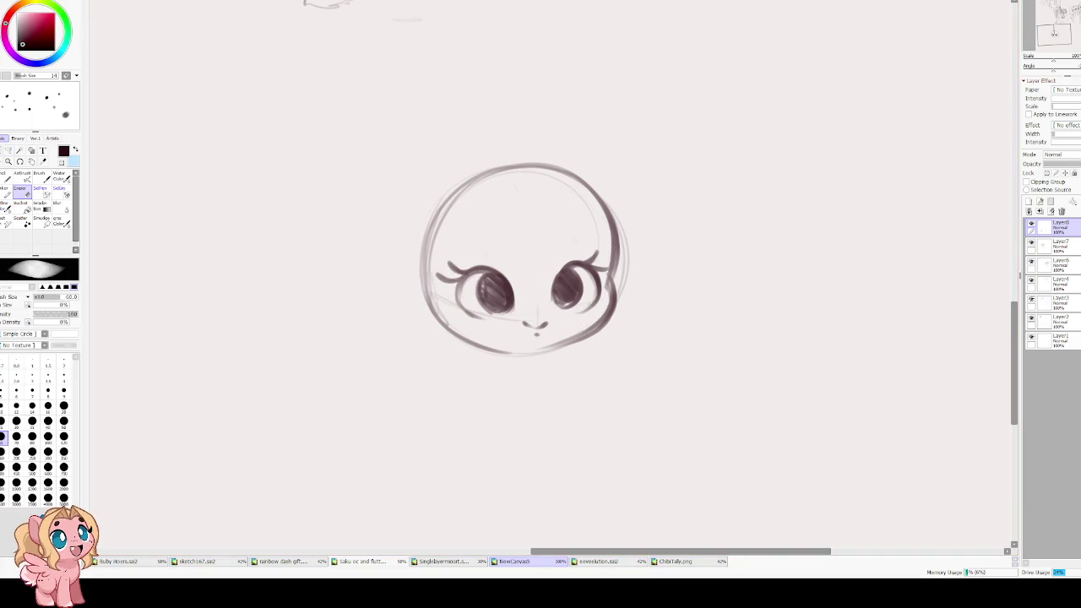
left_click(8, 151)
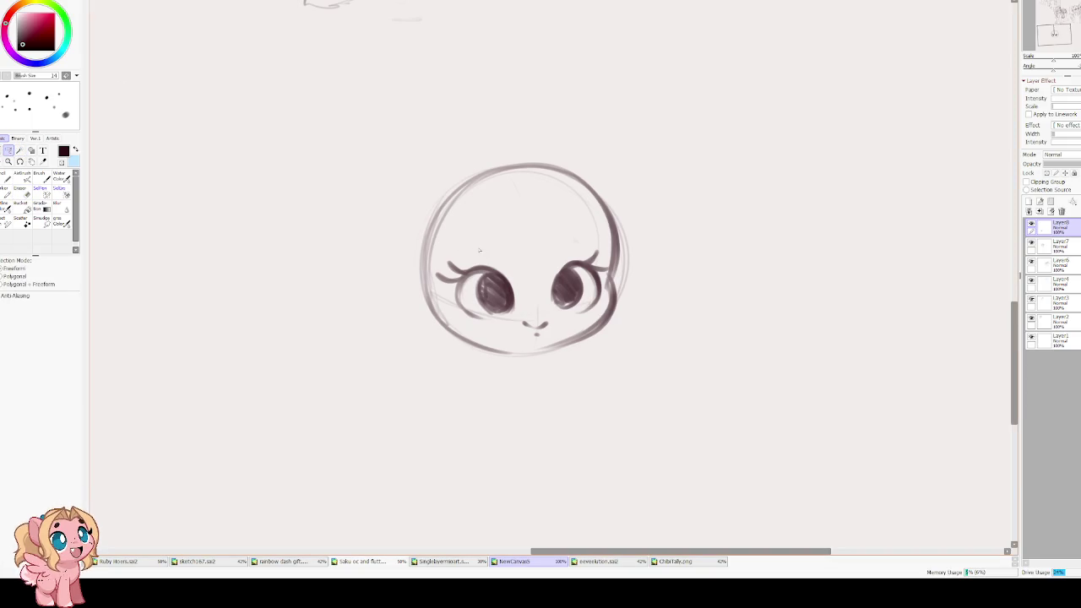
mouse_move(501, 330)
left_mouse_down()
mouse_move(490, 248)
mouse_move(488, 258)
left_mouse_up()
key("ctrl+t")
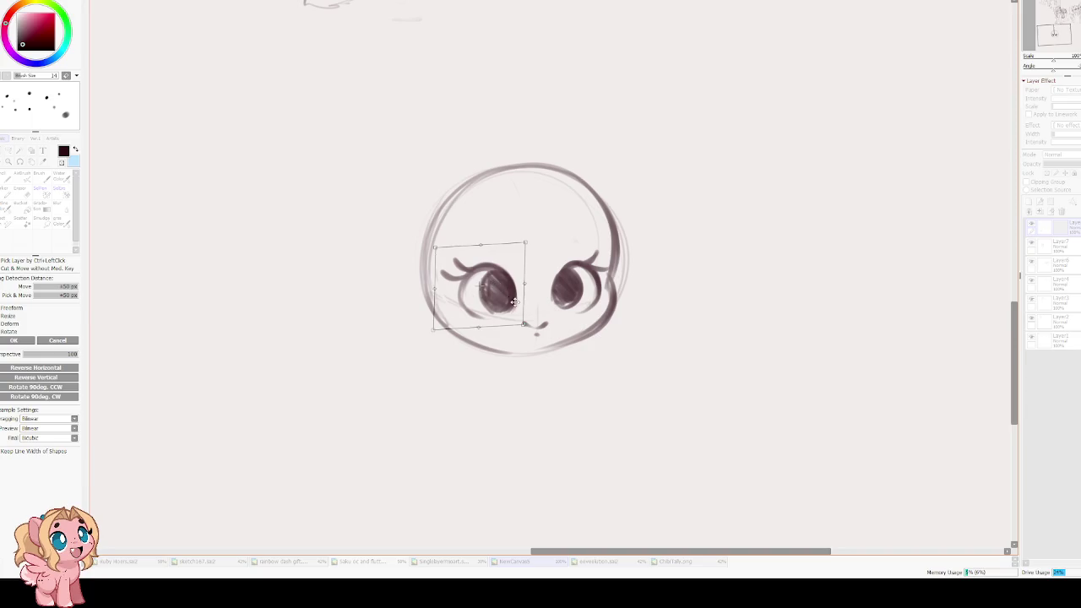
left_click_drag(502, 304, 505, 302)
key("Return")
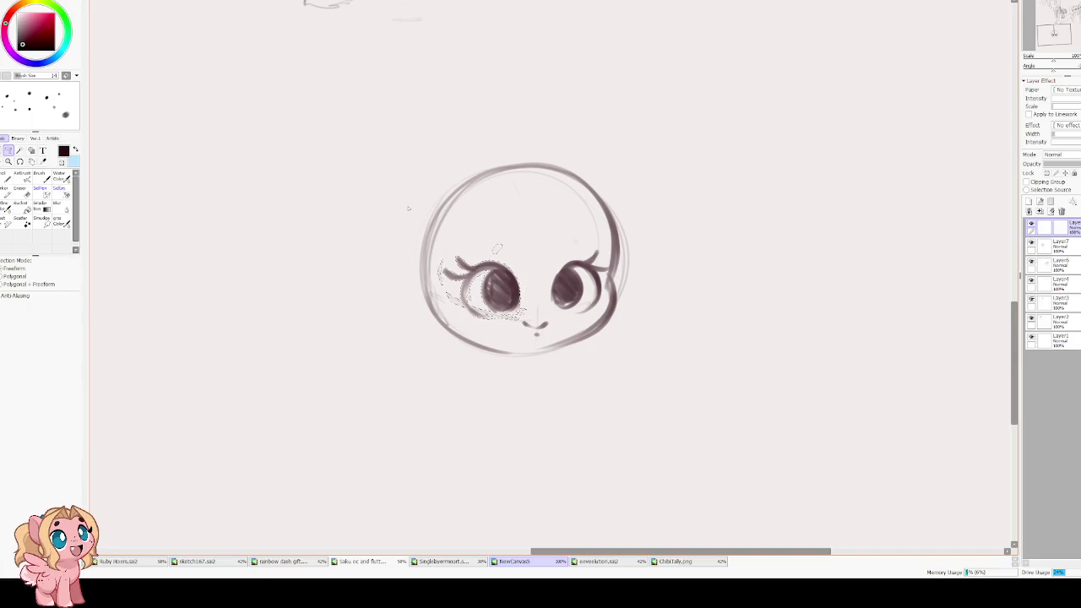
- Erase stray marks around the left eye and mirror the view to check proportions
key("e")
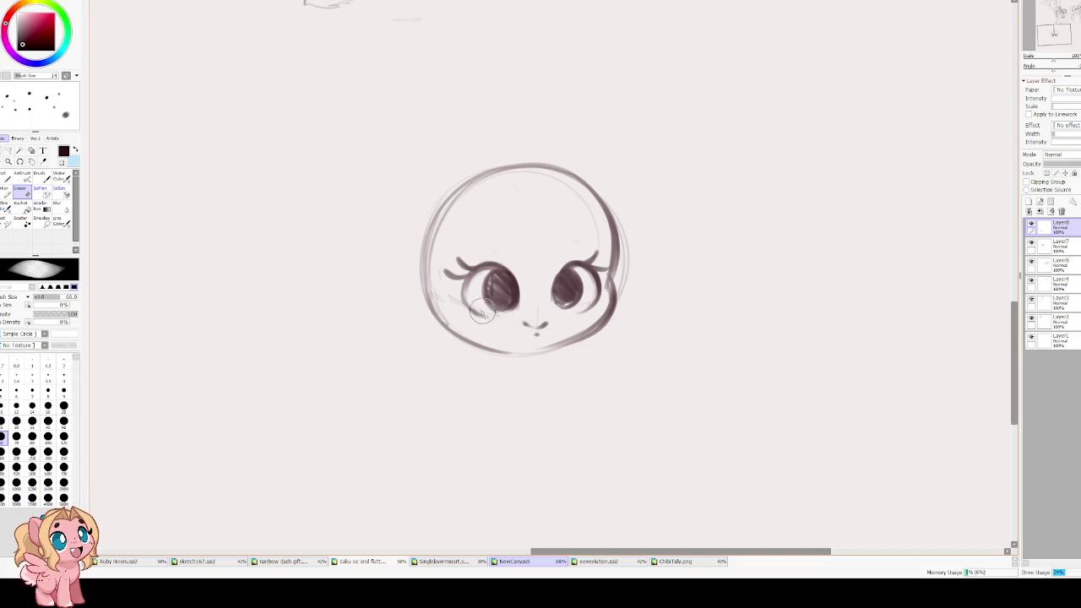
left_click_drag(456, 306, 443, 291)
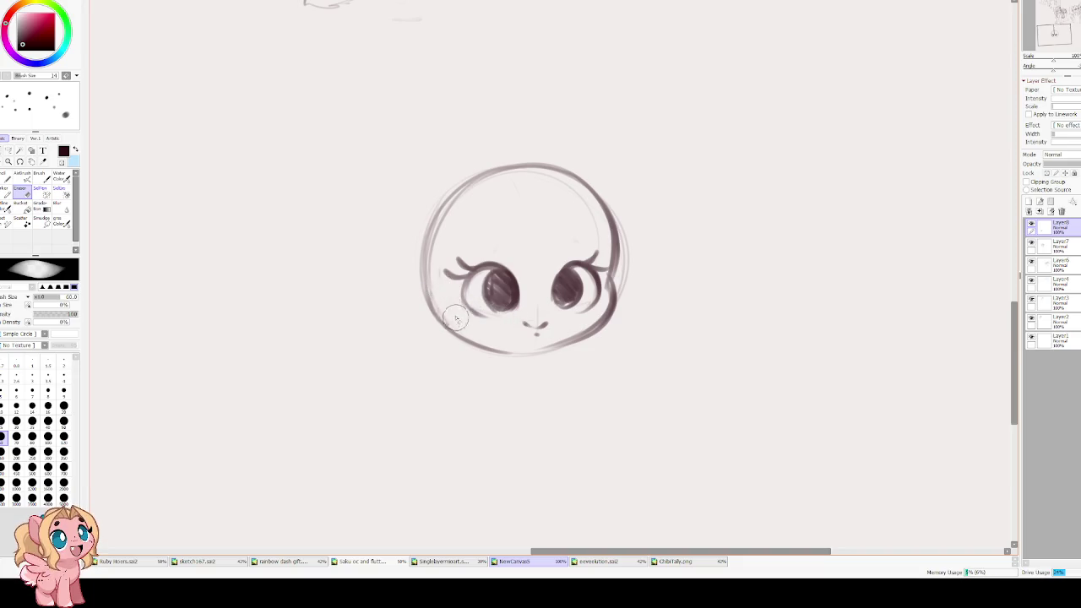
key("h")
key("c")
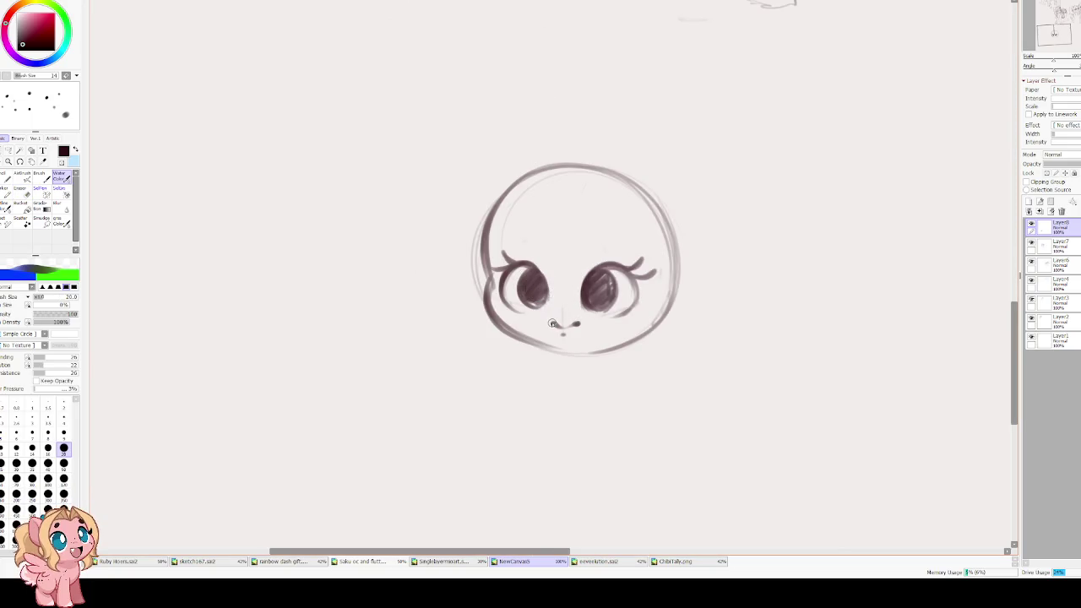
key("e")
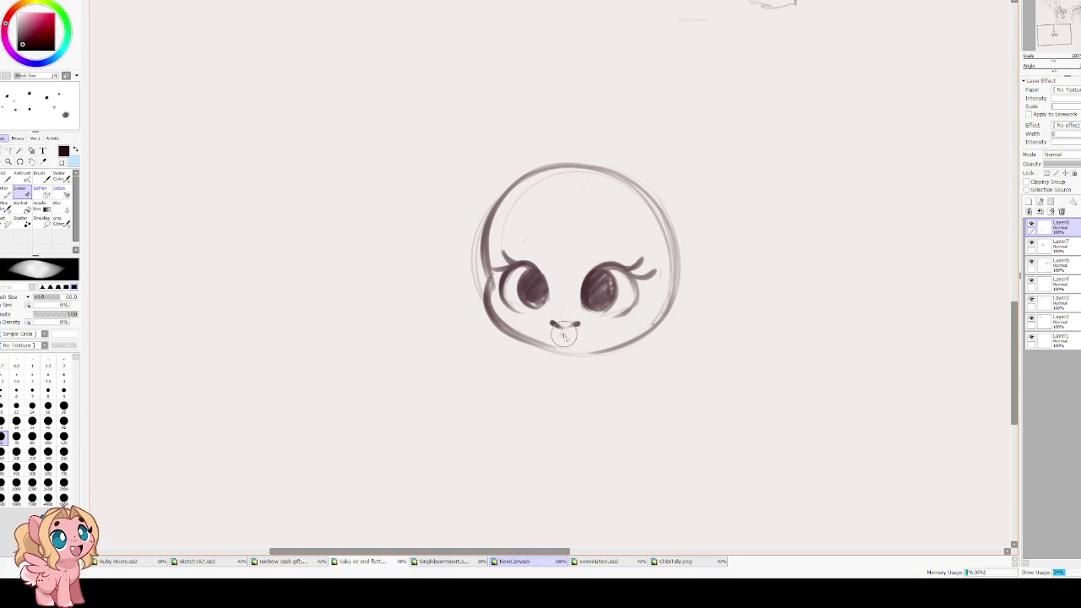
key("c")
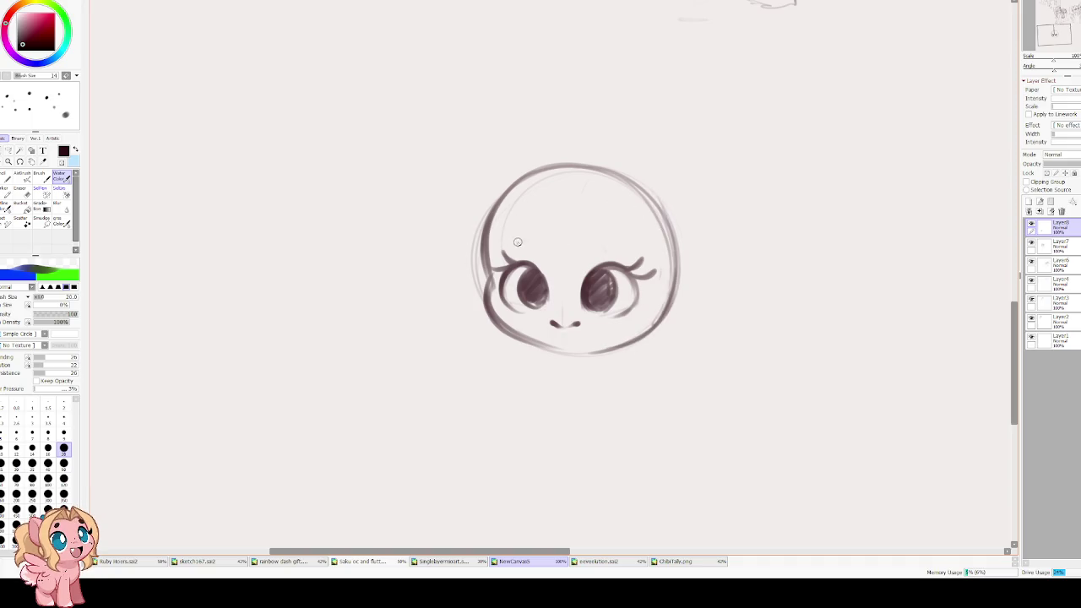
- Discard a trial upper-lid stroke and erase the nose marks
left_click_drag(507, 258, 539, 253)
key("ctrl+z")
key("e")
left_click_drag(568, 322, 579, 326)
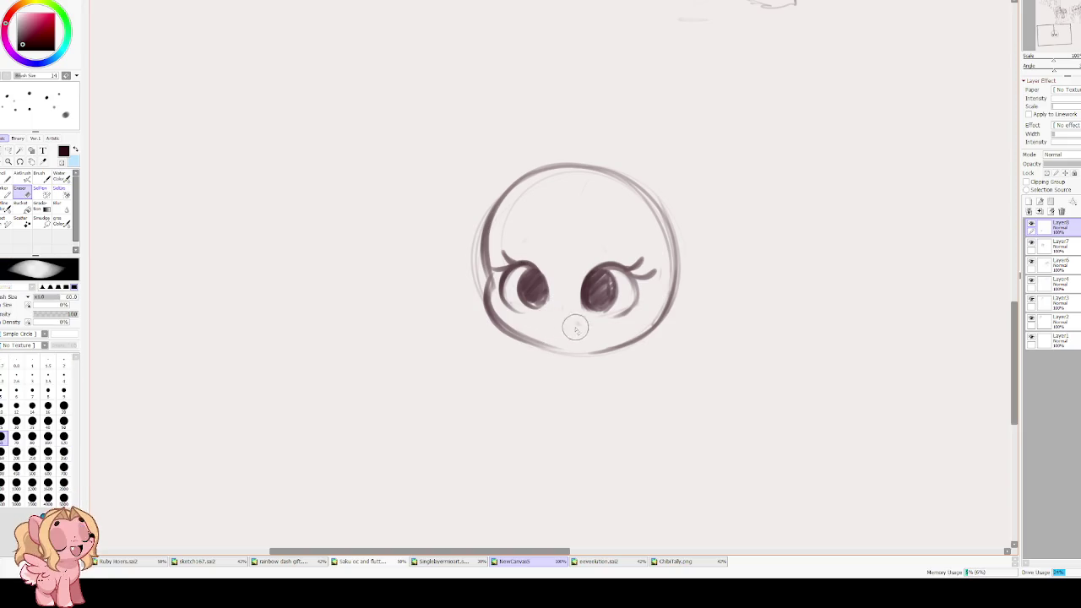
key("c")
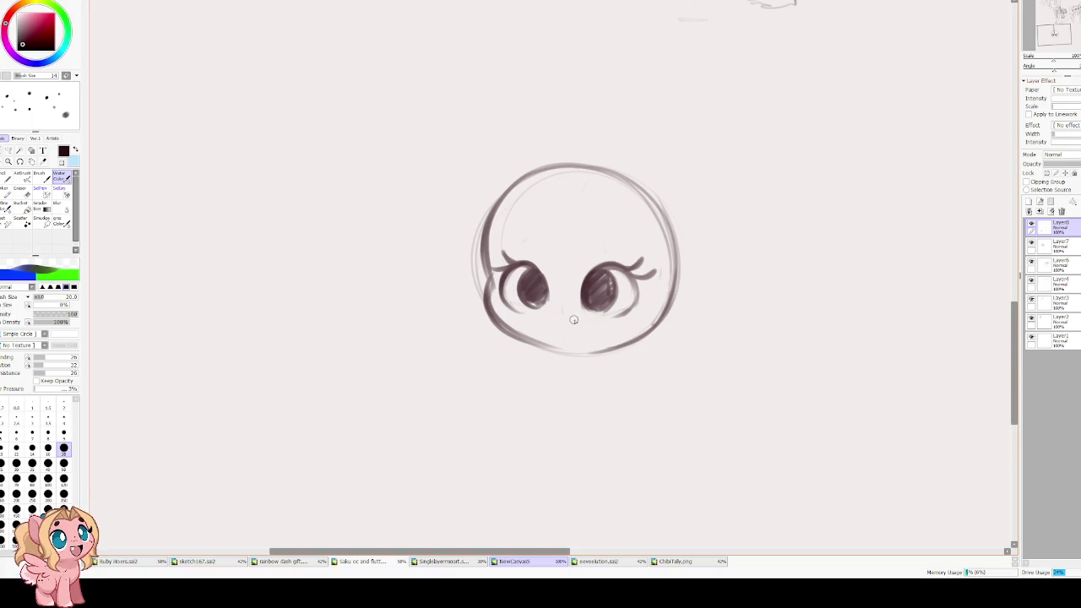
- Draw a small curved smile below the eyes, redoing it until a shorter stroke fits
left_click_drag(580, 317, 564, 325)
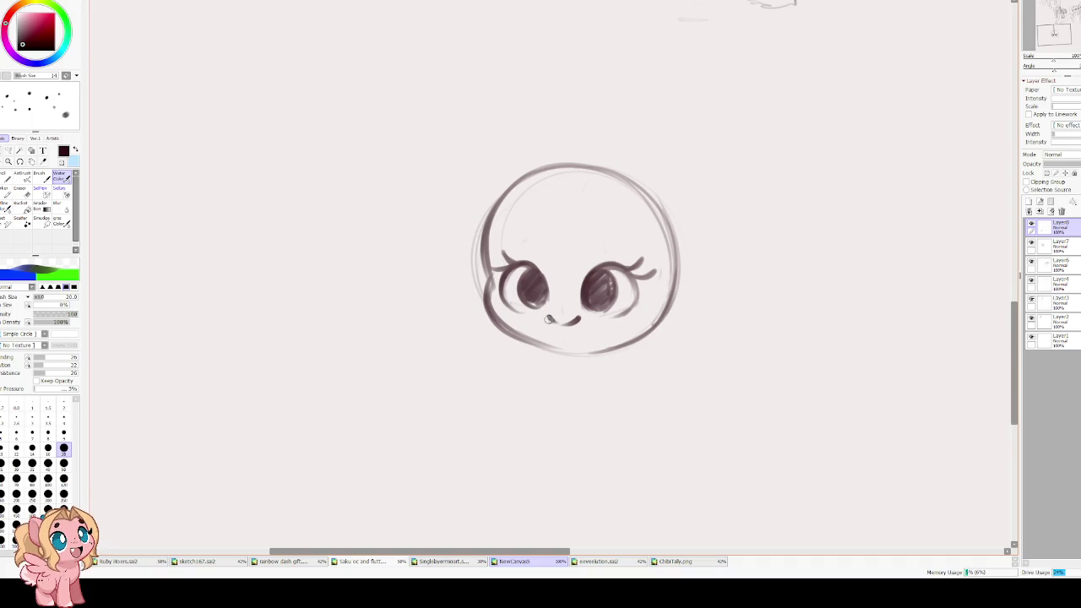
key("ctrl+z")
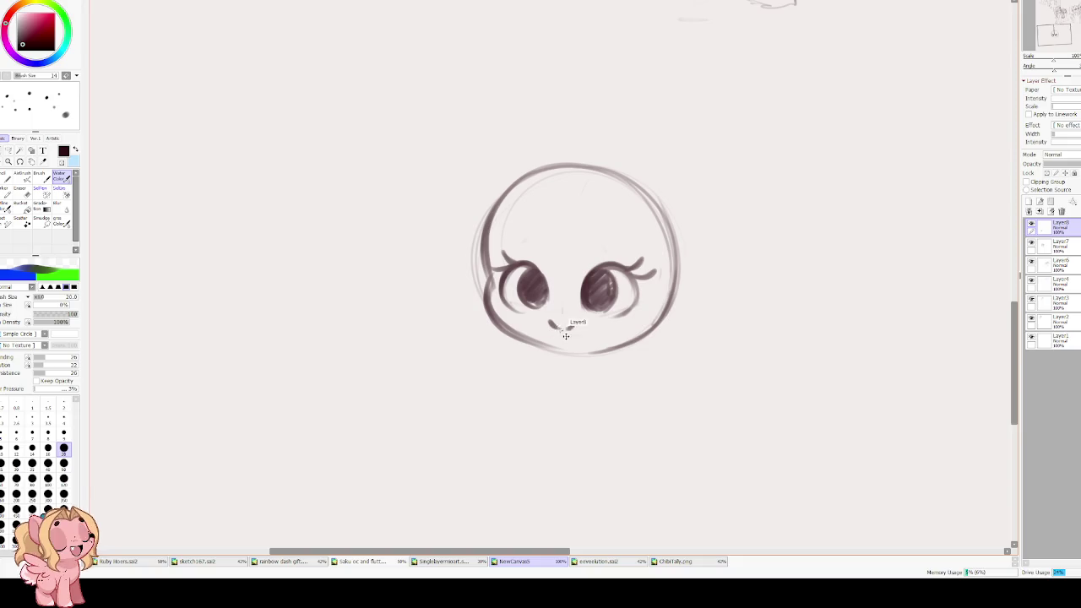
left_click_drag(551, 324, 581, 317)
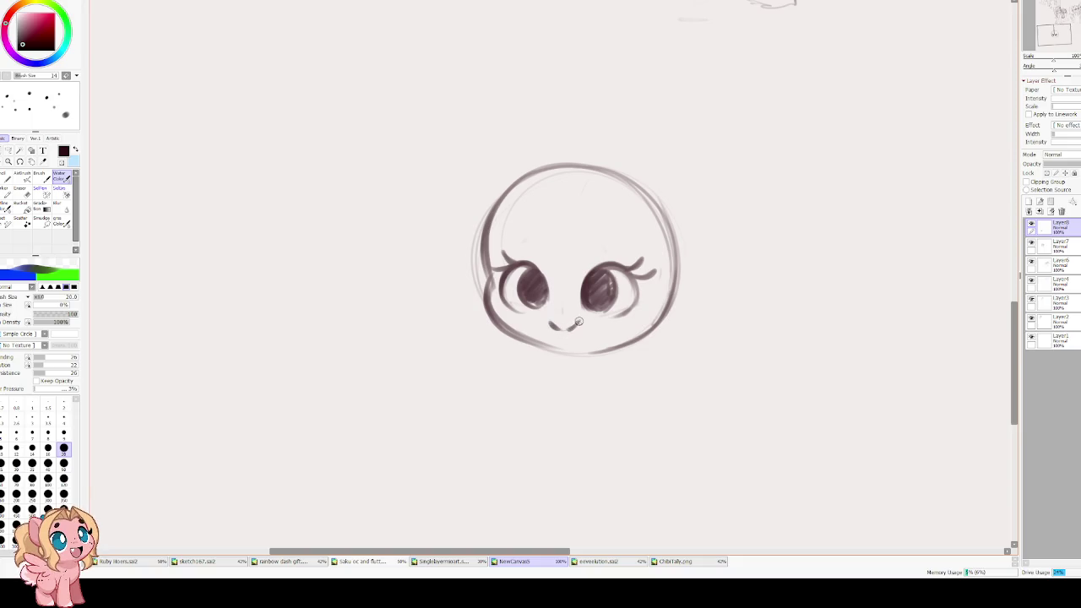
key("ctrl+z")
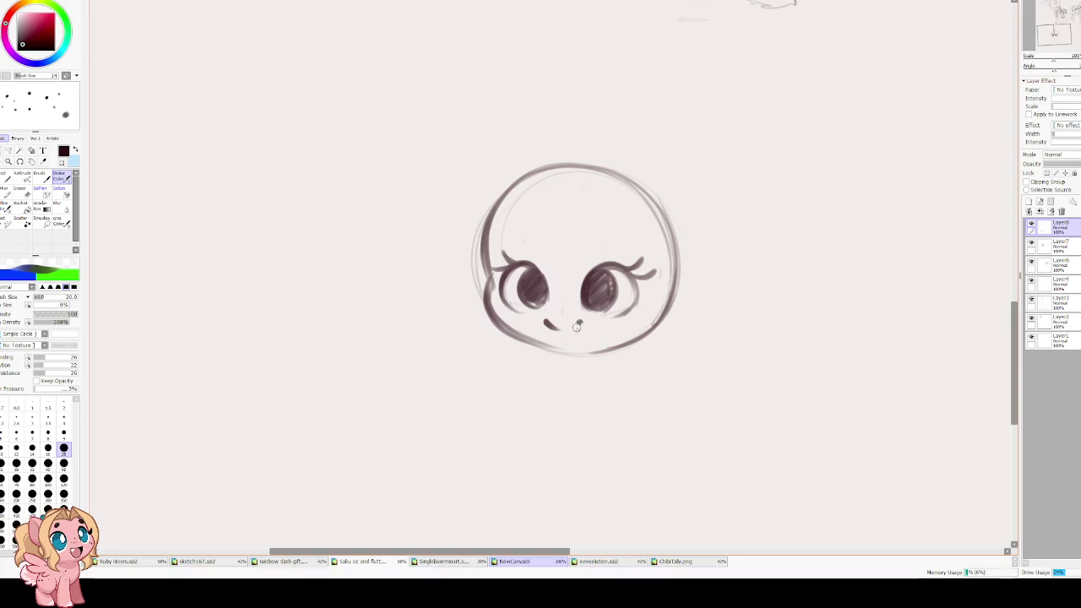
key("ctrl+z")
left_click_drag(579, 324, 560, 331)
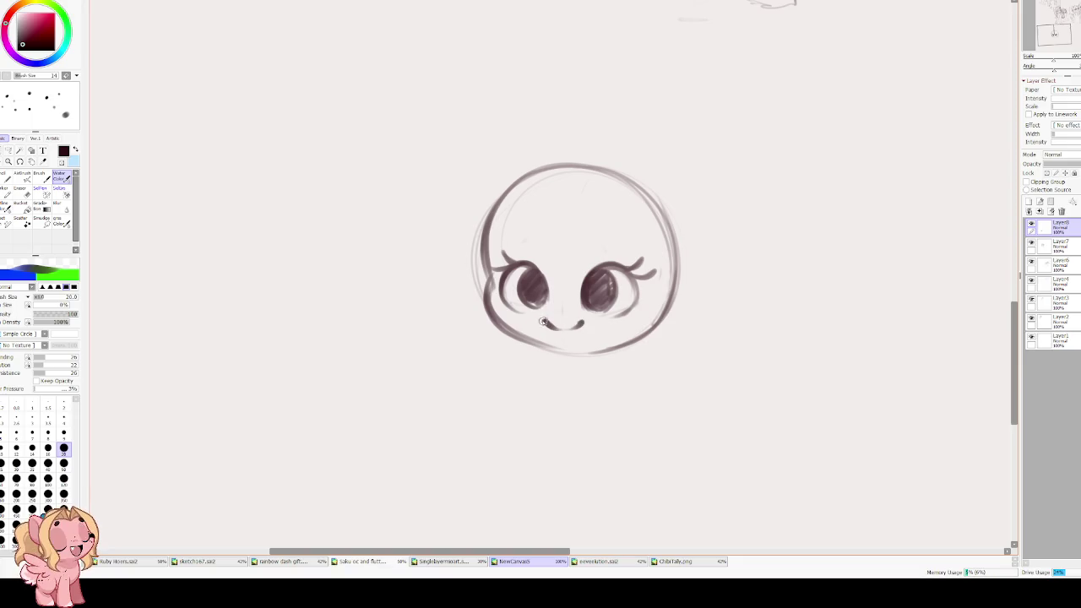
key("h")
key("h")
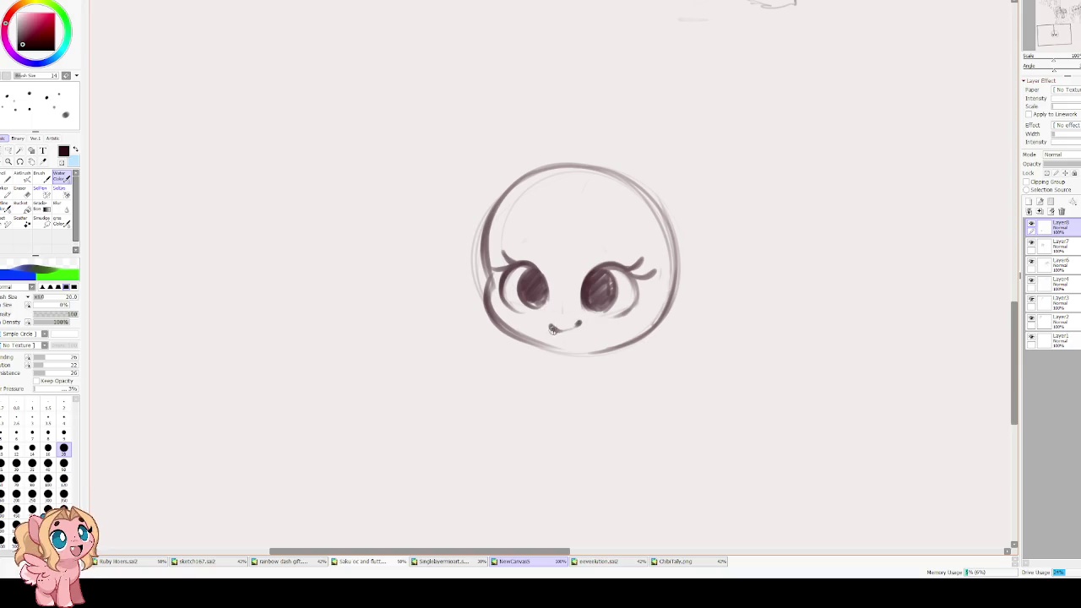
key("ctrl+z")
left_click_drag(548, 325, 564, 329)
left_click_drag(557, 218, 517, 267)
- Darken the outlines of both eyes, mirroring the view to check the face
left_click_drag(546, 44, 559, 21)
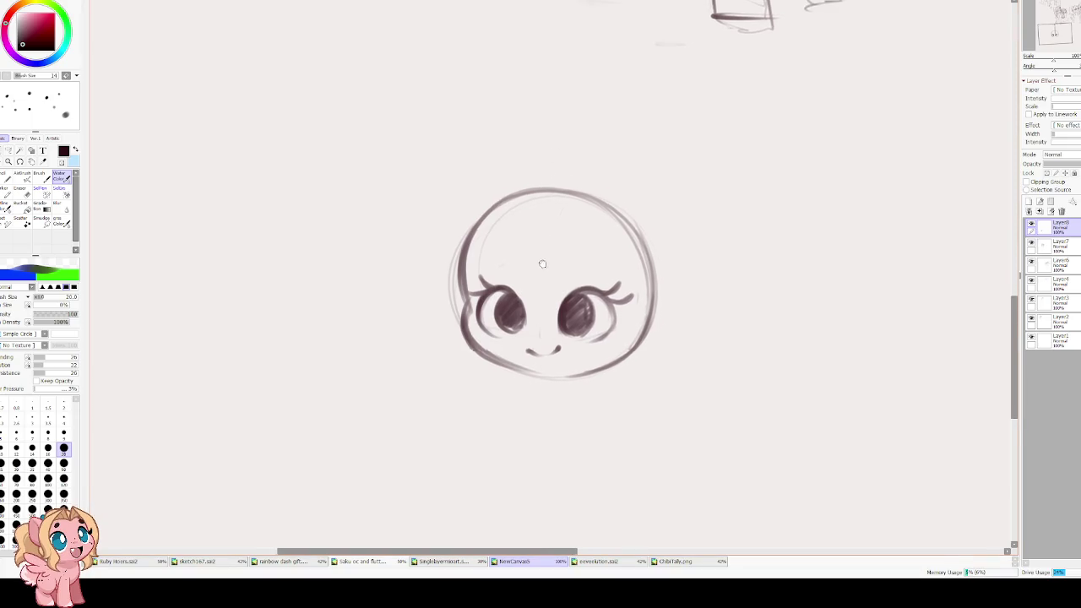
left_click_drag(547, 259, 544, 265)
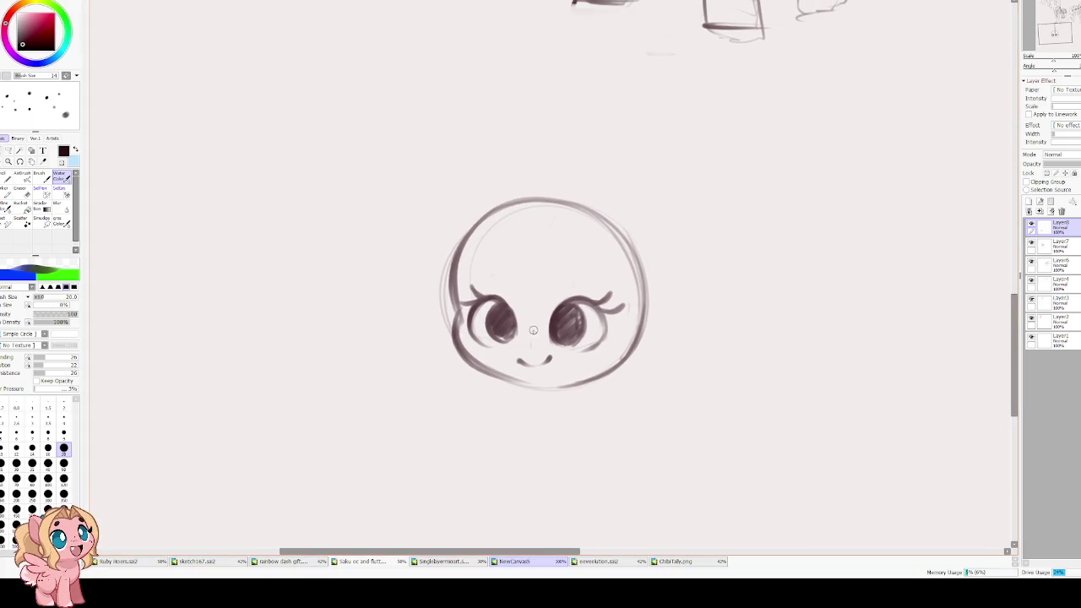
mouse_move(478, 300)
left_mouse_down()
mouse_move(473, 339)
mouse_move(488, 346)
mouse_move(462, 339)
left_mouse_up()
mouse_move(484, 302)
left_mouse_down()
mouse_move(517, 323)
mouse_move(467, 333)
left_mouse_up()
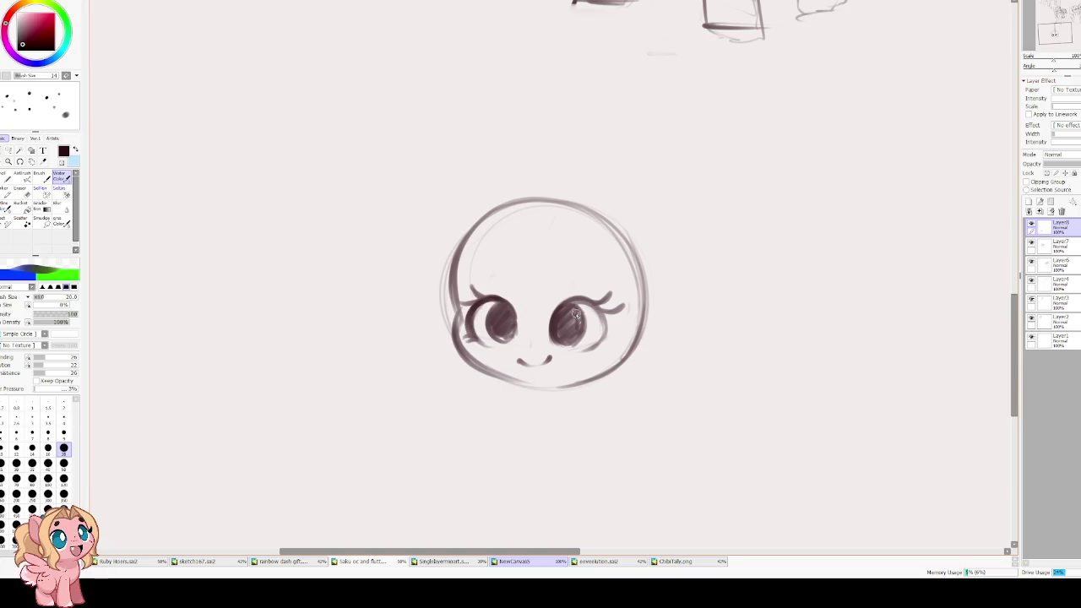
mouse_move(596, 301)
left_mouse_down()
mouse_move(605, 336)
mouse_move(601, 327)
left_mouse_up()
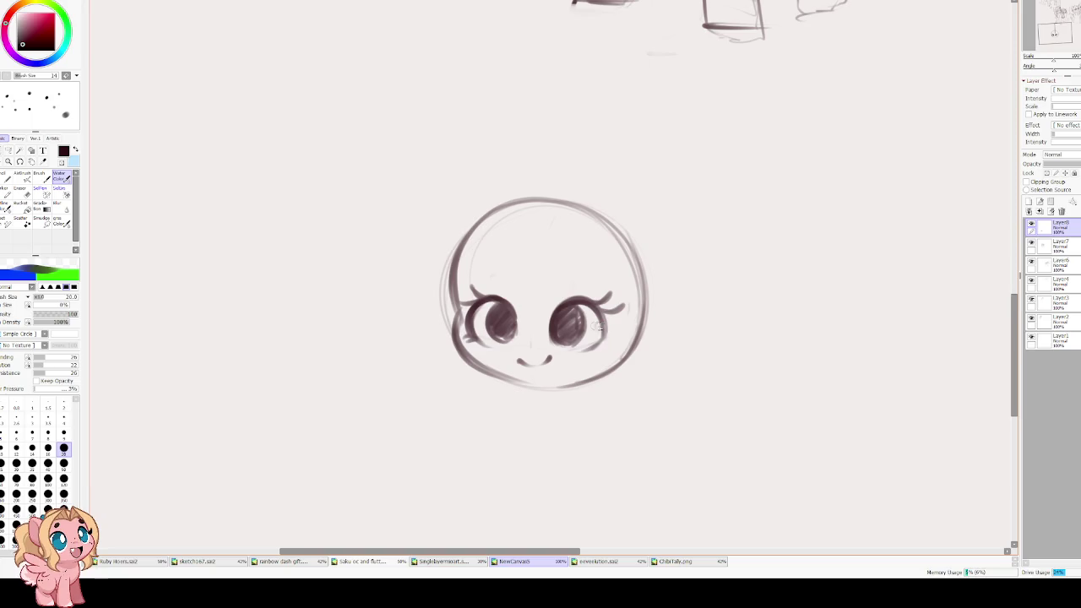
key("h")
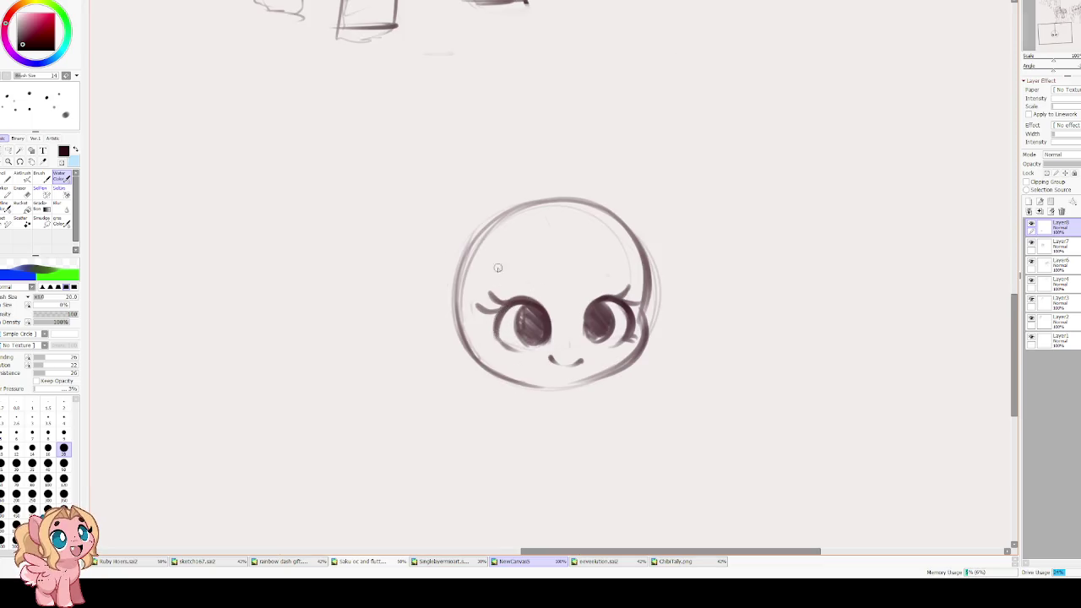
key("h")
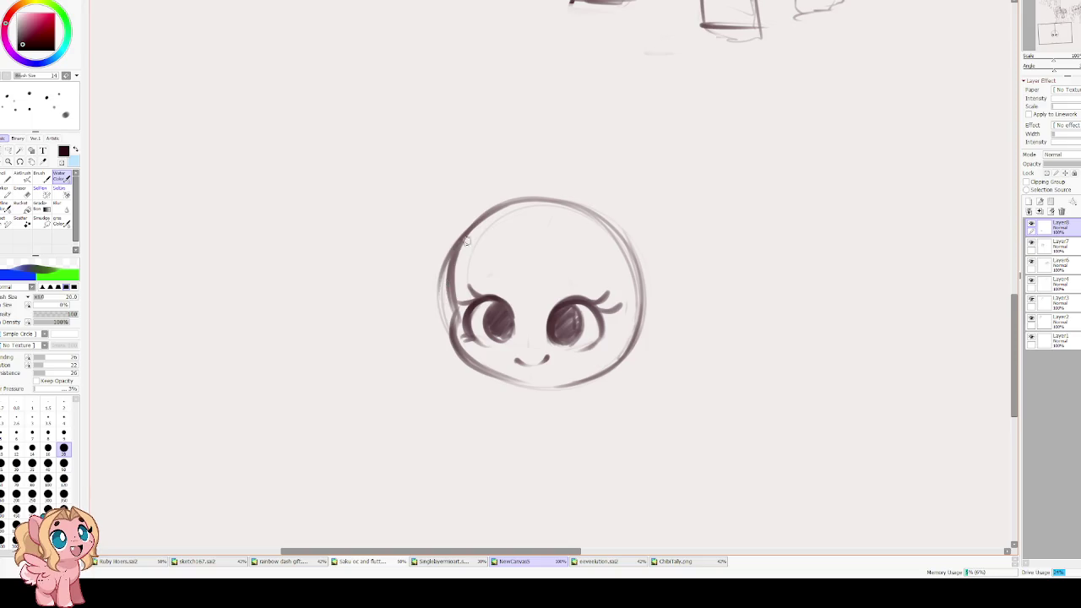
- Sketch the lower-left cheek and chin contour, then lighten it with the eraser
mouse_move(502, 206)
left_mouse_down()
mouse_move(452, 278)
mouse_move(455, 313)
mouse_move(517, 384)
left_mouse_up()
key("ctrl+z")
mouse_move(448, 325)
left_mouse_down()
mouse_move(515, 382)
mouse_move(574, 379)
mouse_move(454, 359)
mouse_move(447, 338)
mouse_move(496, 376)
left_mouse_up()
key("e")
key("b")
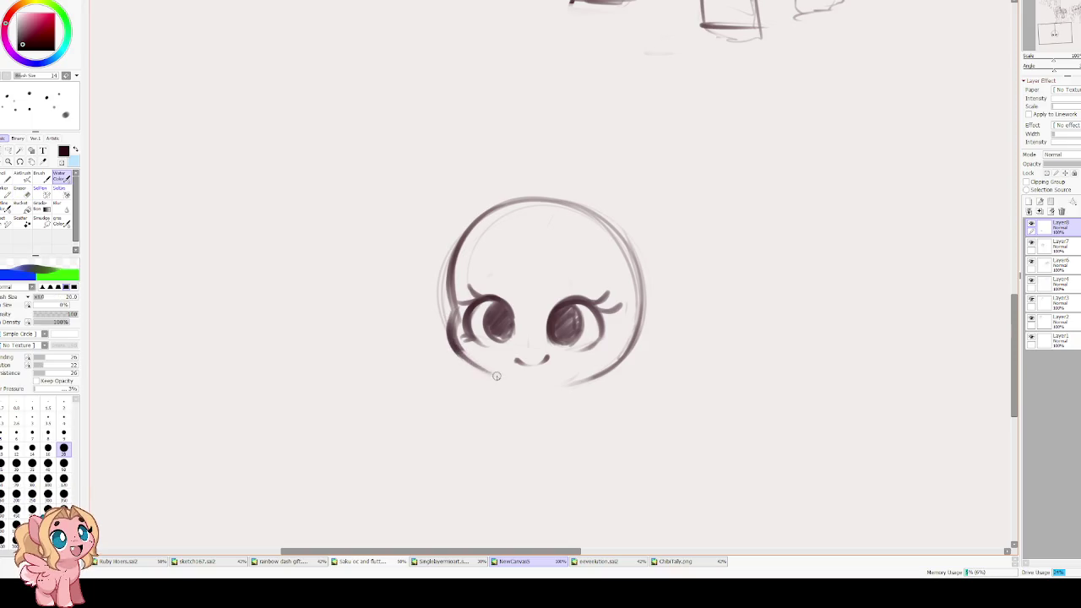
left_click_drag(450, 338, 593, 379)
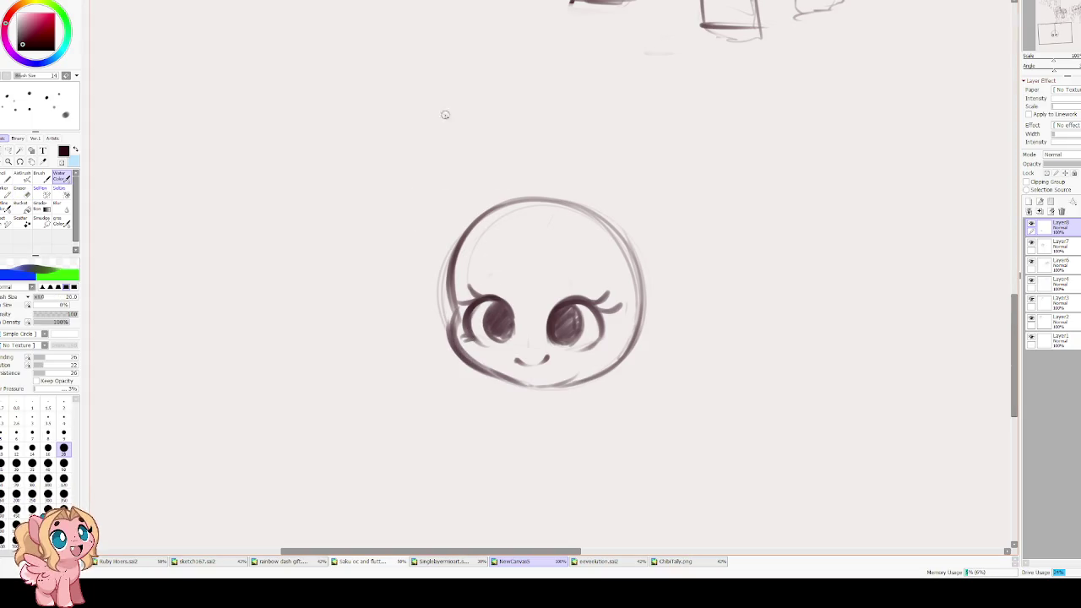
key("e")
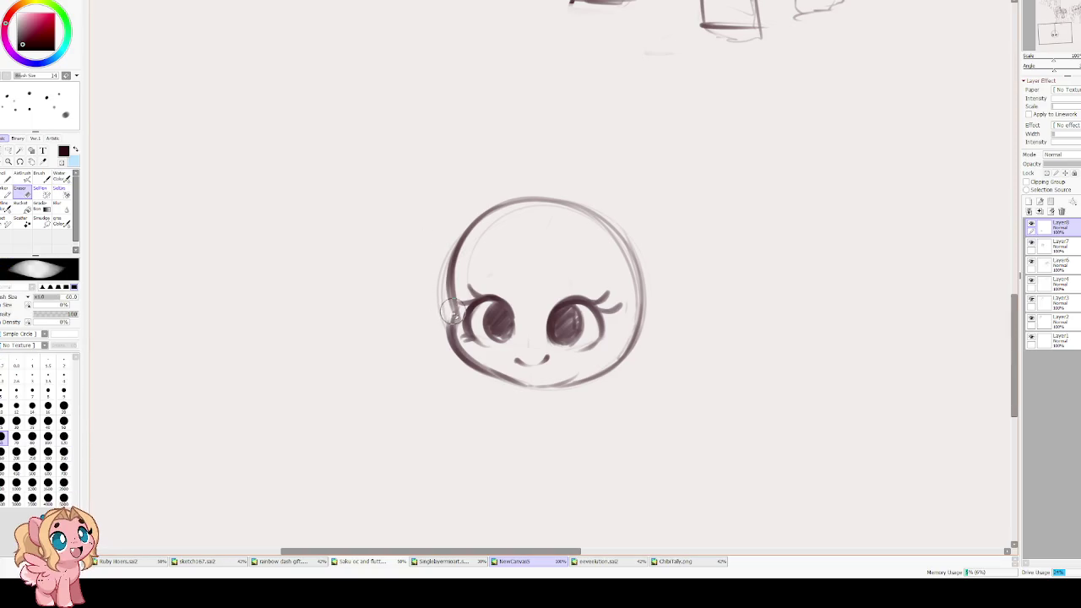
mouse_move(450, 312)
left_mouse_down()
mouse_move(490, 376)
mouse_move(582, 384)
left_mouse_up()
mouse_move(442, 304)
left_mouse_down()
mouse_move(464, 241)
mouse_move(448, 321)
left_mouse_up()
key("b")
- Redraw the left cheek contour and a chin line joining both cheeks
left_click_drag(450, 284, 453, 343)
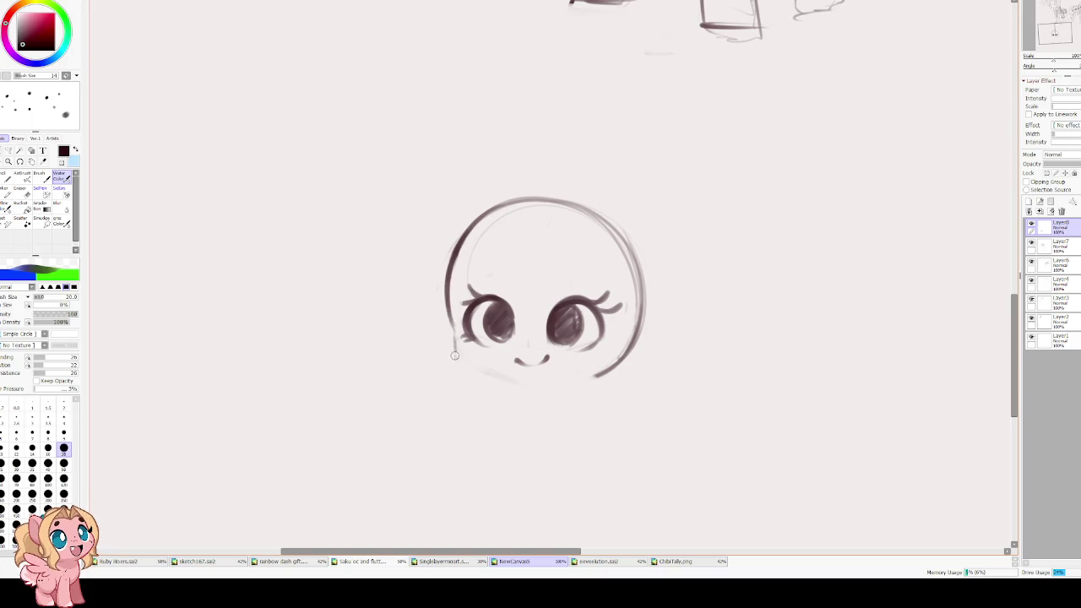
left_click_drag(443, 285, 463, 365)
key("ctrl+z")
key("ctrl+z")
left_click_drag(445, 253, 450, 327)
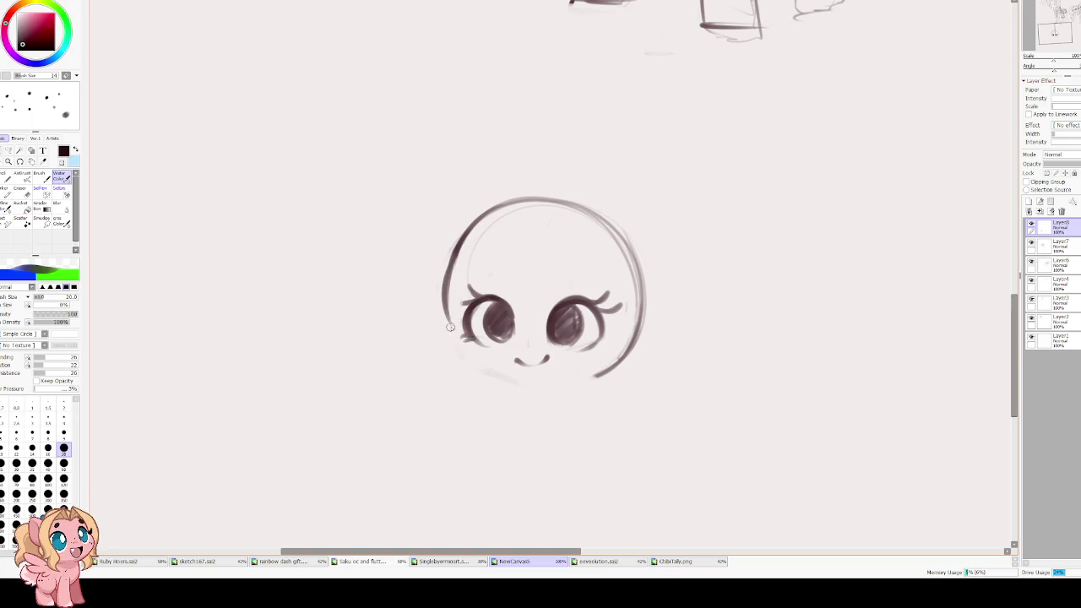
key("ctrl+z")
key("ctrl+z")
mouse_move(463, 237)
left_mouse_down()
mouse_move(449, 298)
mouse_move(478, 376)
left_mouse_up()
key("ctrl+z")
key("ctrl+z")
key("ctrl+z")
mouse_move(445, 294)
left_mouse_down()
mouse_move(452, 335)
mouse_move(513, 381)
left_mouse_up()
key("ctrl+z")
left_click_drag(454, 355, 549, 392)
left_click_drag(612, 363, 560, 387)
- Resketch the unicorn head's top-left and upper-right outline, retrying the first strokes
scroll(560, 387, "down", 1)
scroll(529, 118, "down", 3)
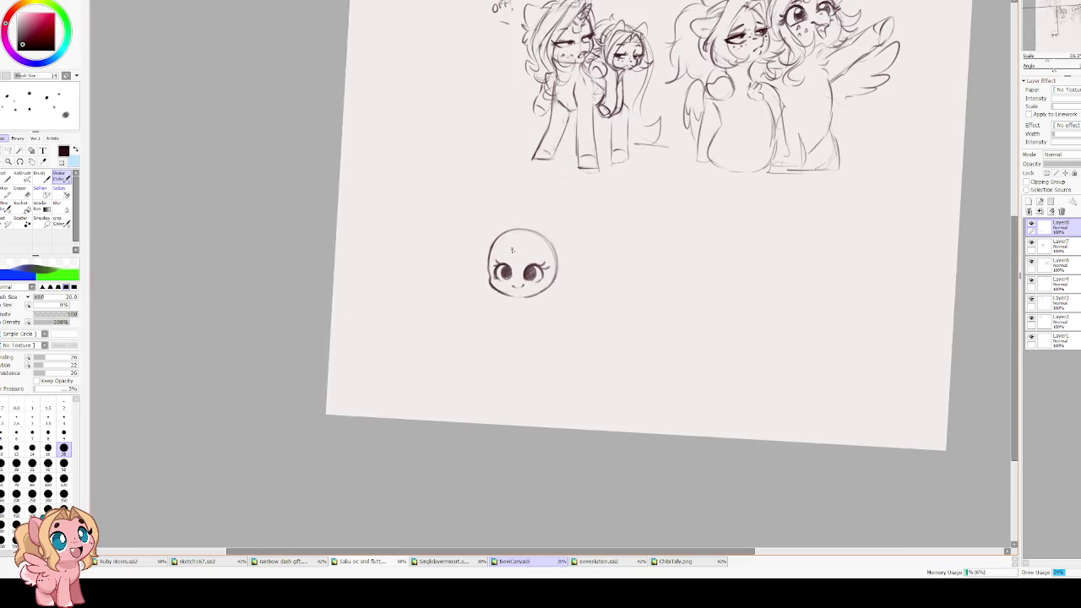
scroll(502, 244, "up", 2)
scroll(502, 245, "up", 1)
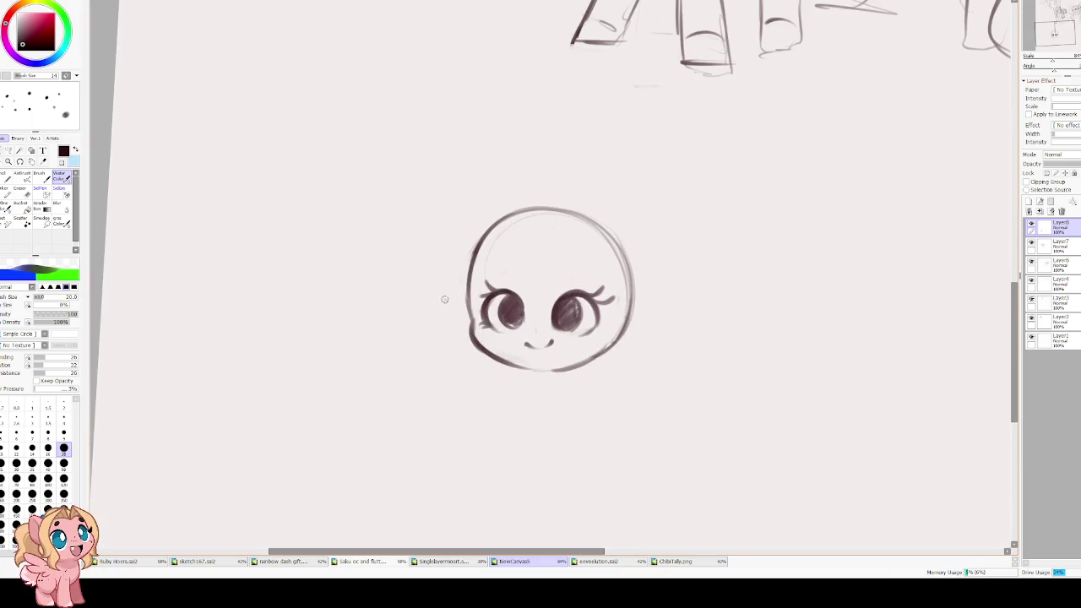
left_click_drag(467, 296, 531, 229)
key("ctrl+z")
left_click_drag(471, 264, 567, 228)
key("ctrl+z")
mouse_move(480, 257)
left_mouse_down()
mouse_move(589, 230)
mouse_move(623, 277)
left_mouse_up()
mouse_move(547, 221)
left_mouse_down()
mouse_move(484, 247)
mouse_move(470, 327)
mouse_move(550, 371)
left_mouse_up()
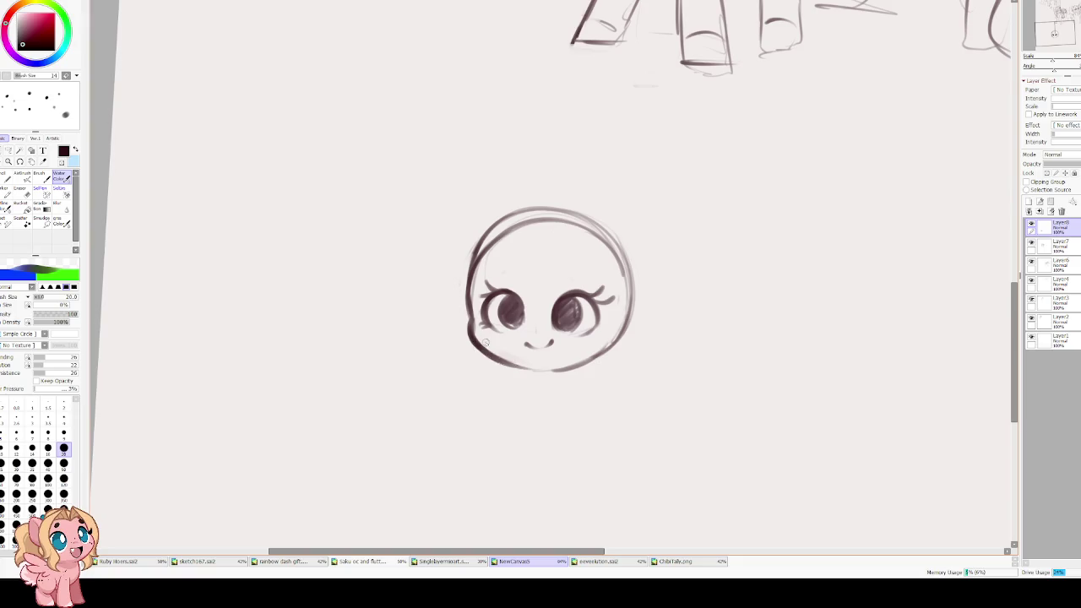
- Mirror the canvas, replace the heavy outline, and redraw the head's left side, top and chin lighter
key("e")
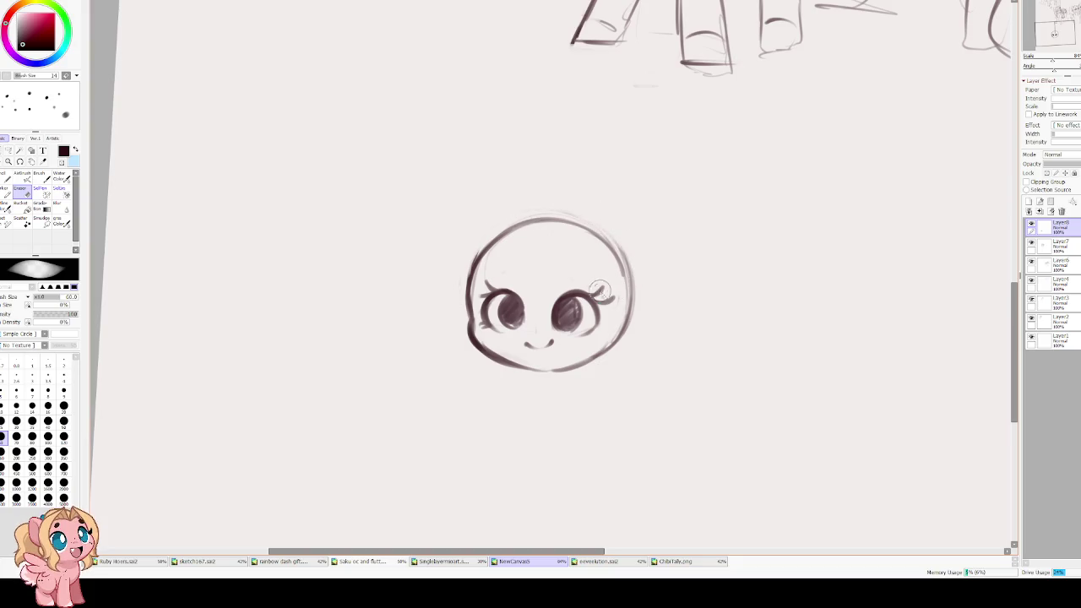
key("e")
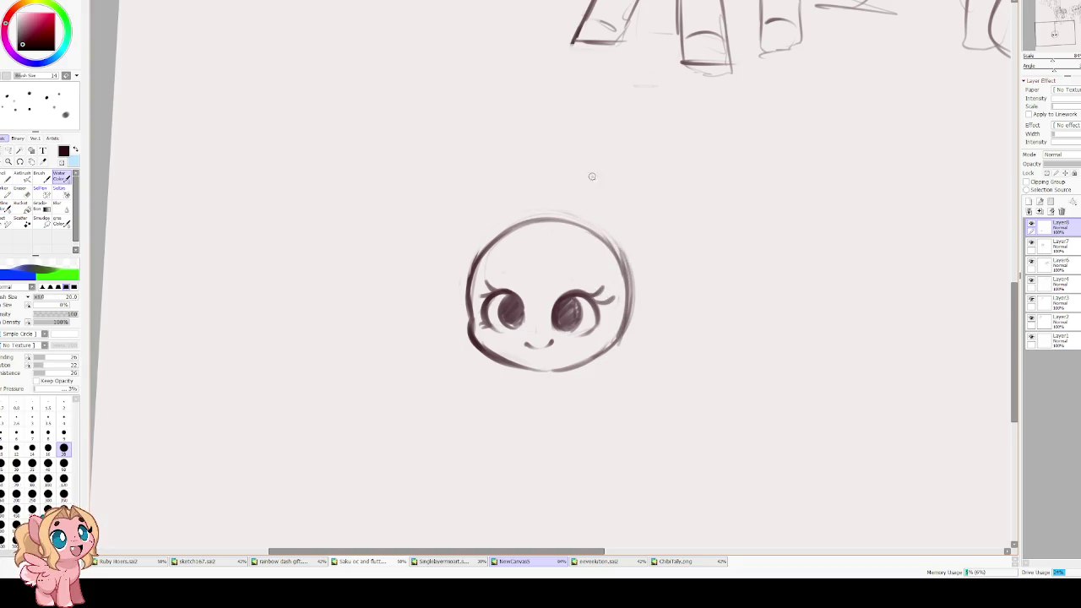
key("h")
key("h")
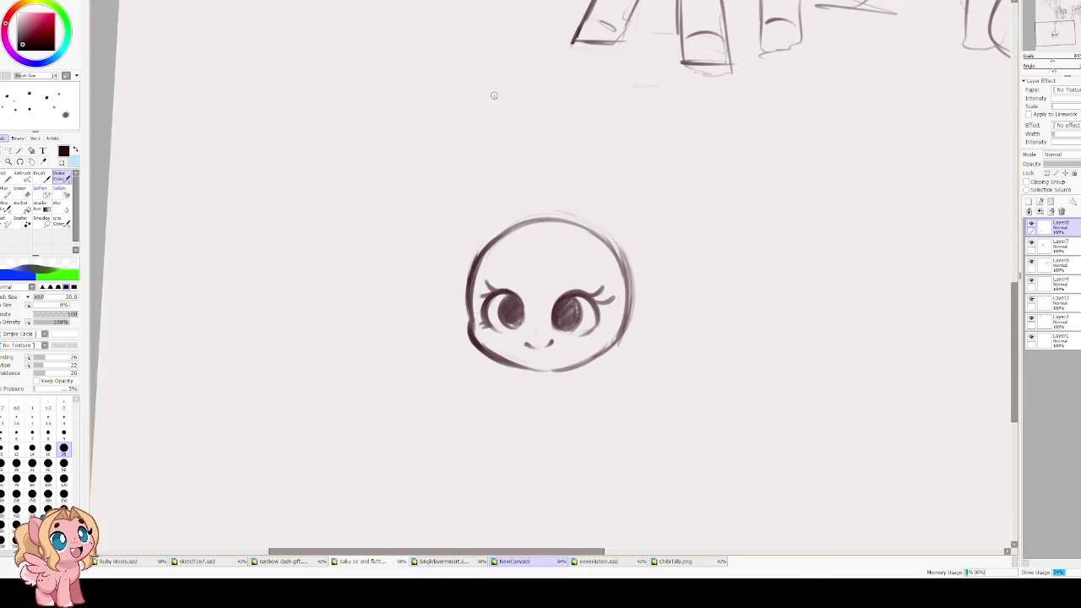
key("ctrl+z")
key("ctrl+z")
left_click_drag(540, 372, 588, 211)
key("ctrl+z")
left_click_drag(480, 251, 593, 353)
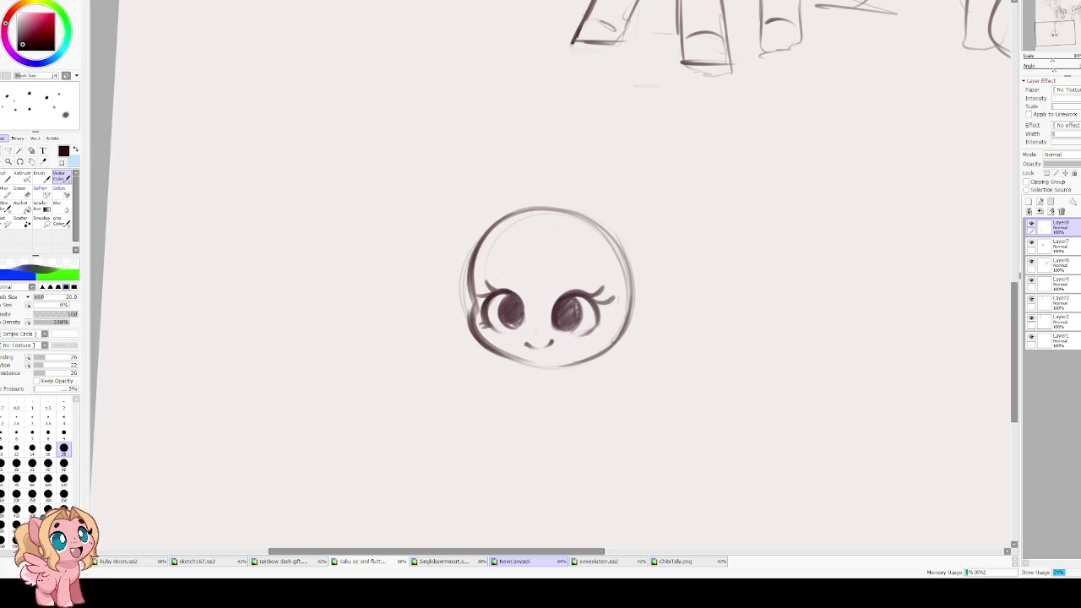
left_click(8, 150)
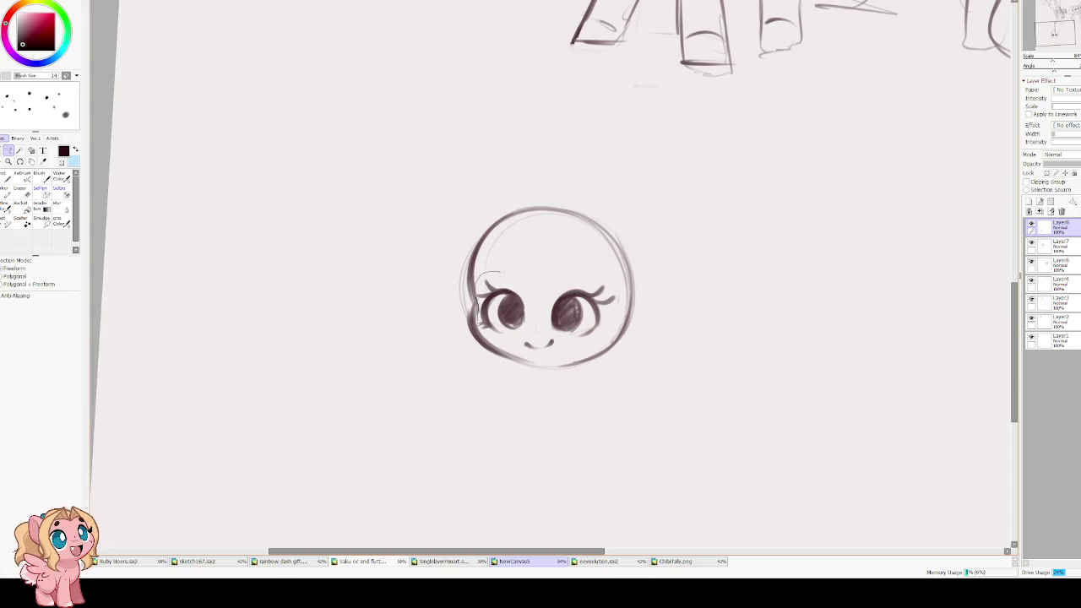
- Lasso the eyes and Free Transform them slightly higher with a small tilt, then deselect
left_click_drag(537, 358, 622, 309)
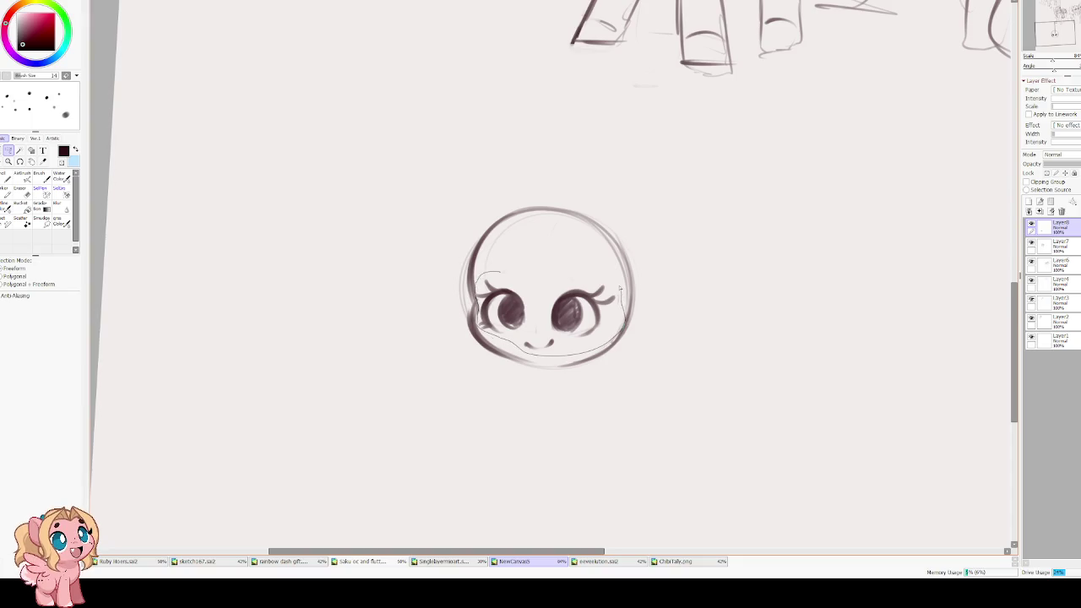
left_click_drag(590, 262, 478, 270)
key("ctrl+t")
left_click_drag(561, 337, 568, 323)
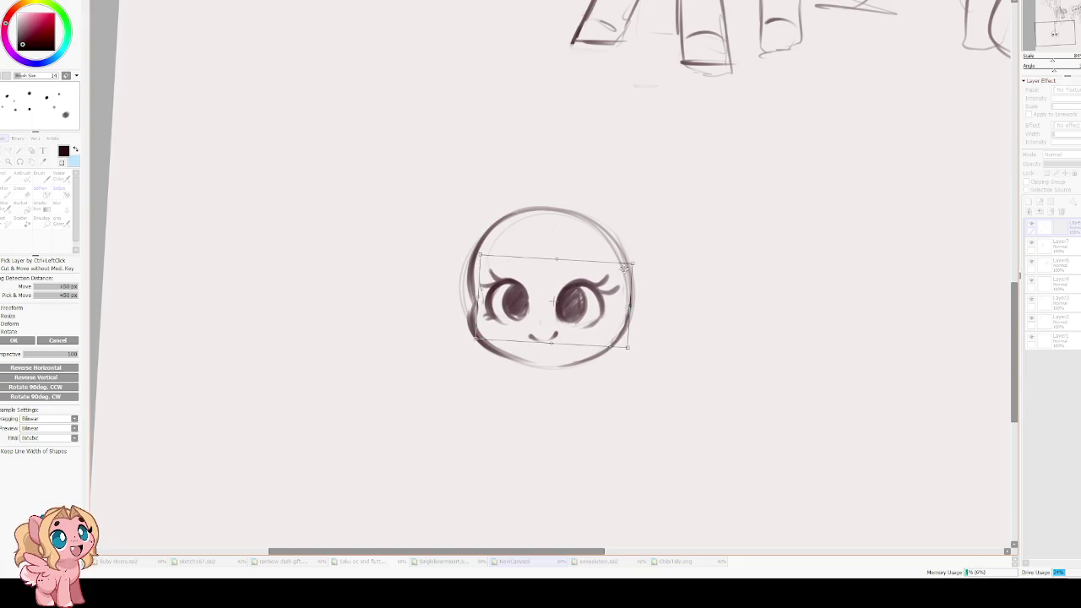
key("Return")
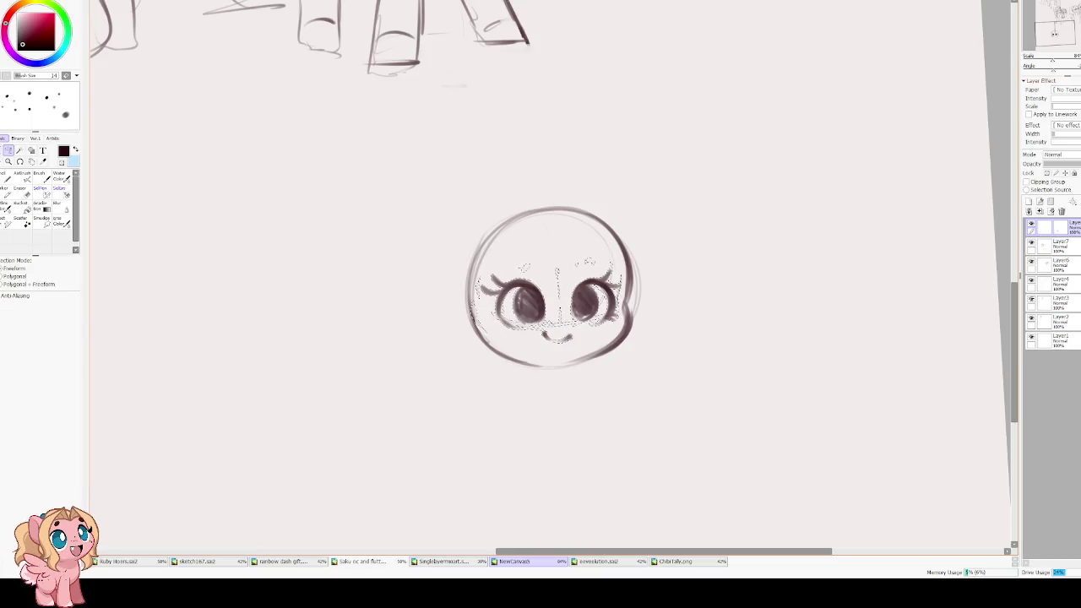
key("ctrl+d")
- Thicken the head outline along the left and bottom, then flip the view back to normal
key("v")
mouse_move(493, 194)
left_mouse_down()
mouse_move(486, 269)
mouse_move(463, 289)
mouse_move(454, 372)
left_mouse_up()
mouse_move(467, 303)
left_mouse_down()
mouse_move(454, 376)
mouse_move(516, 405)
mouse_move(576, 408)
left_mouse_up()
key("h")
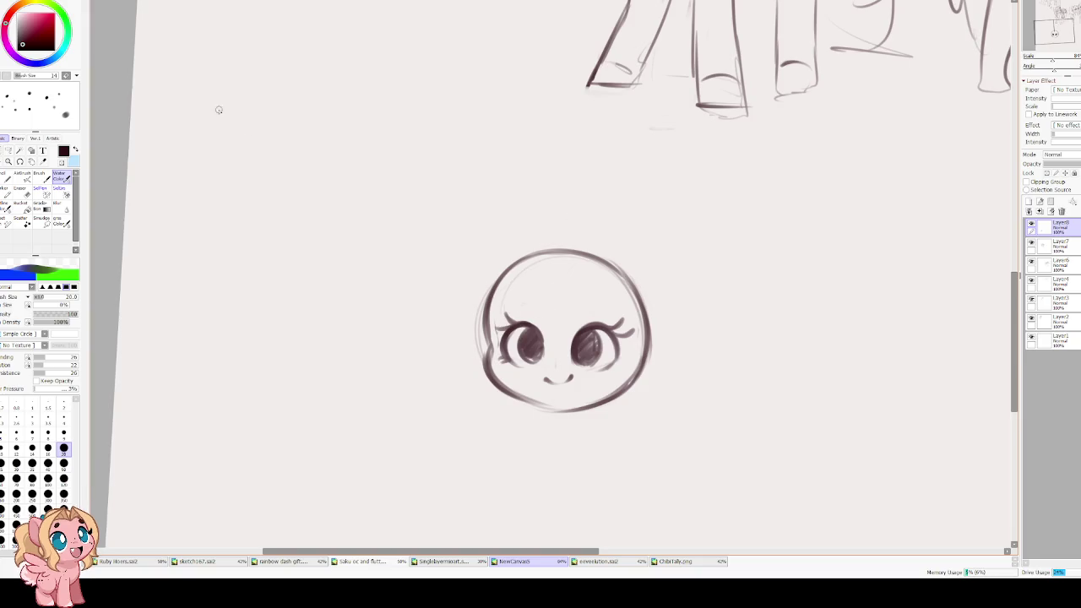
- Add an eyelash at the left eye, a forehead oval mark, and a larger left-eye highlight
mouse_move(509, 327)
left_mouse_down()
mouse_move(490, 325)
mouse_move(540, 325)
left_mouse_up()
left_click_drag(535, 286, 568, 297)
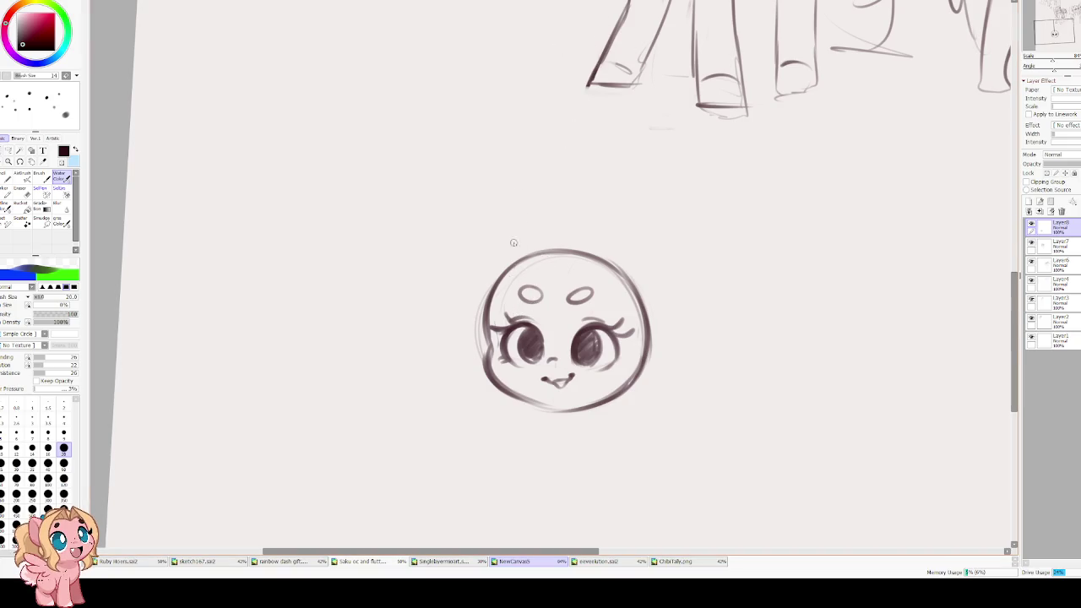
key("e")
left_click_drag(527, 338, 585, 336)
key("Home")
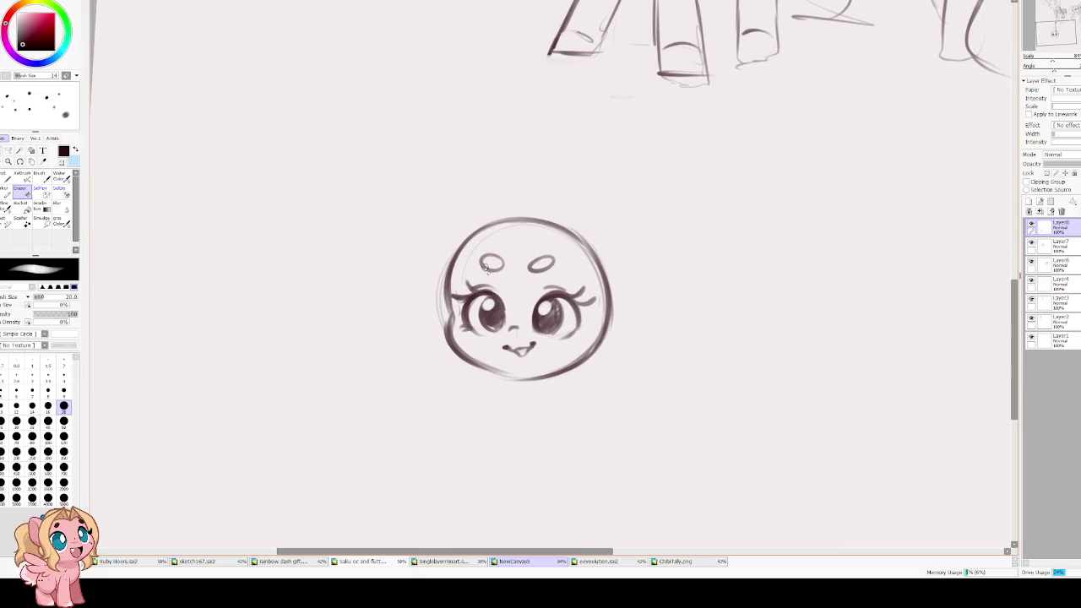
key("c")
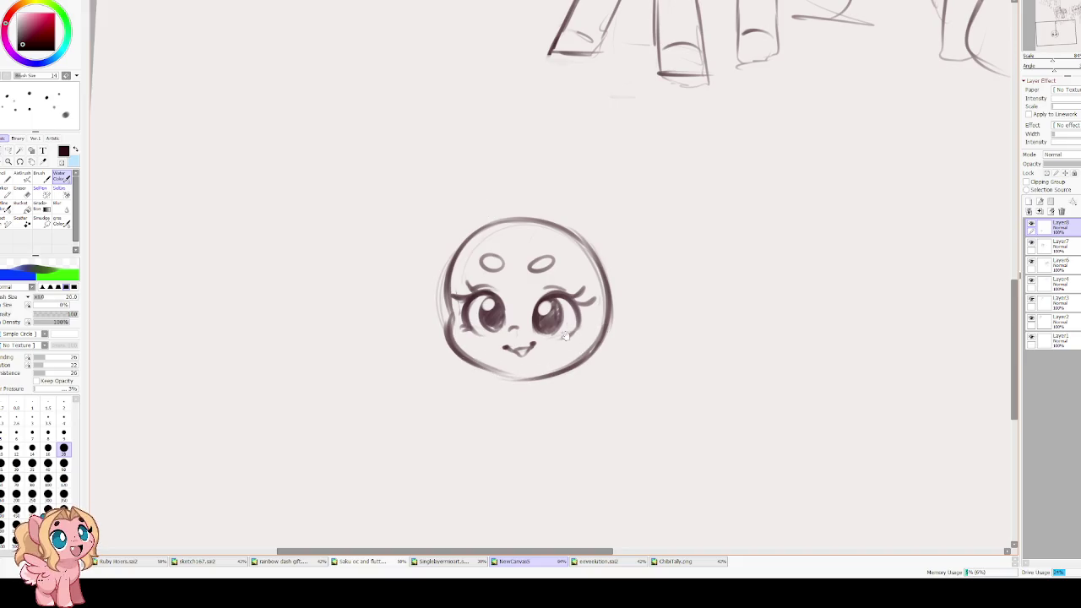
key("Delete")
key("Home")
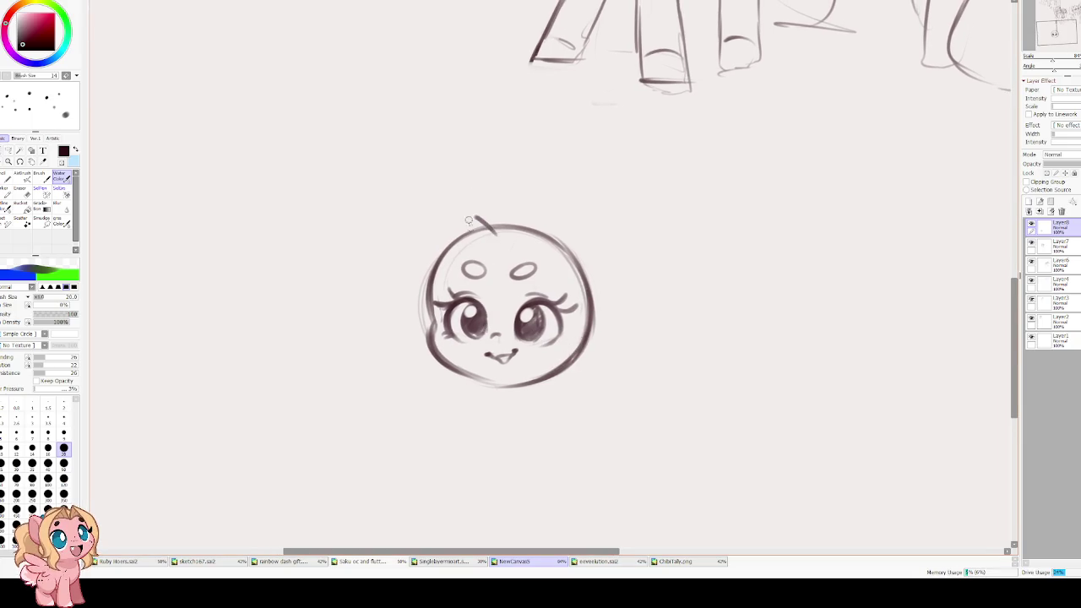
- Sketch the horn on top of the head, the left and right ears, and inner-ear detail lines
left_click_drag(502, 234, 499, 246)
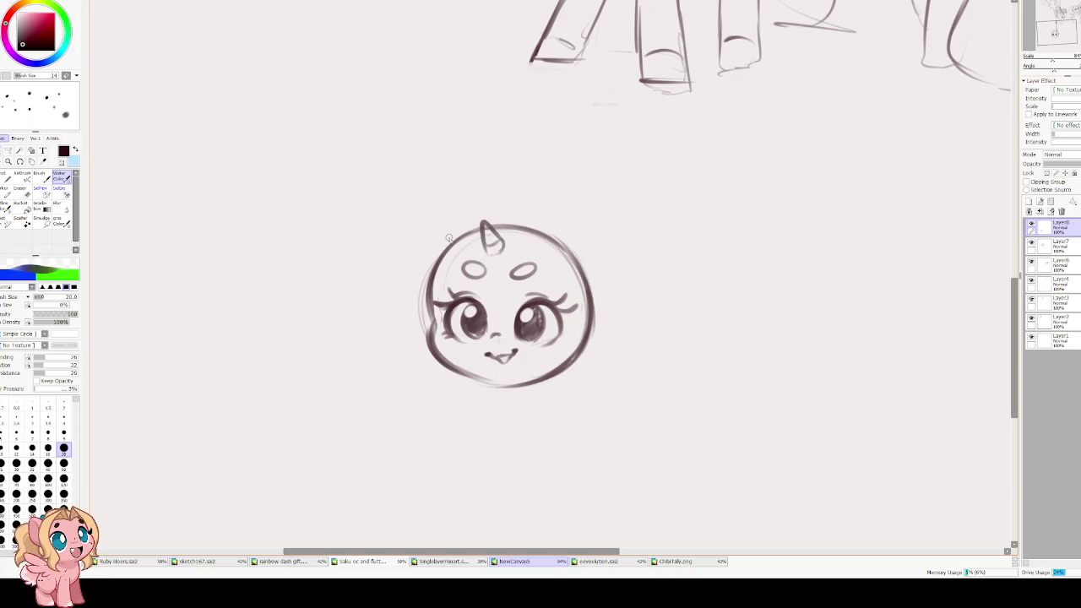
left_click_drag(448, 239, 378, 255)
key("ctrl+z")
mouse_move(456, 239)
left_mouse_down()
mouse_move(402, 240)
mouse_move(427, 296)
left_mouse_up()
left_click_drag(416, 255, 438, 270)
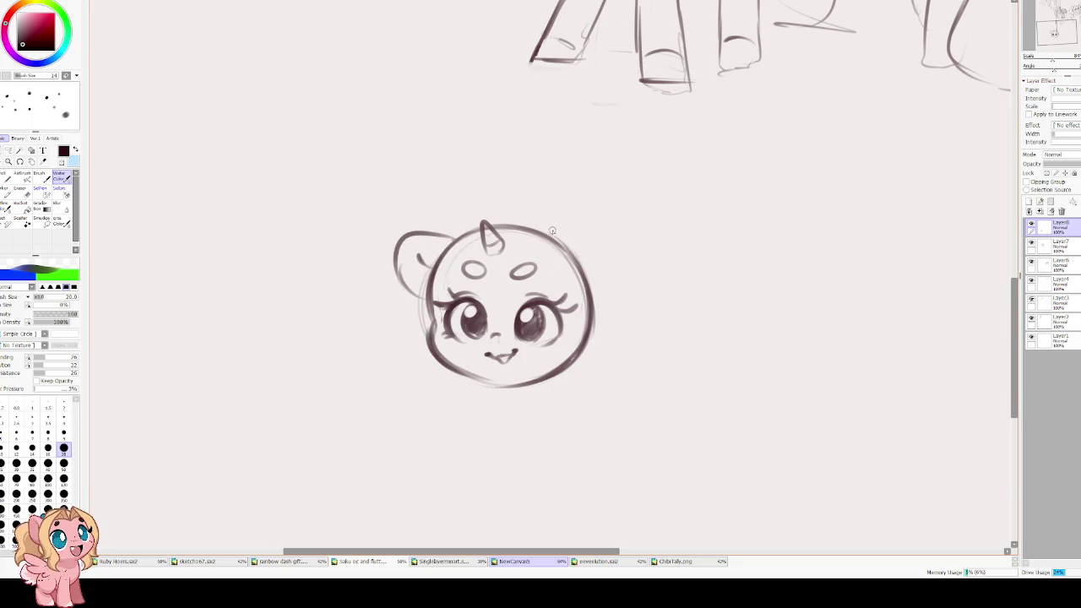
left_click_drag(545, 224, 600, 253)
key("ctrl+z")
mouse_move(542, 234)
left_mouse_down()
mouse_move(583, 199)
mouse_move(579, 268)
mouse_move(586, 200)
mouse_move(609, 257)
mouse_move(568, 260)
mouse_move(583, 251)
left_mouse_up()
key("ctrl+z")
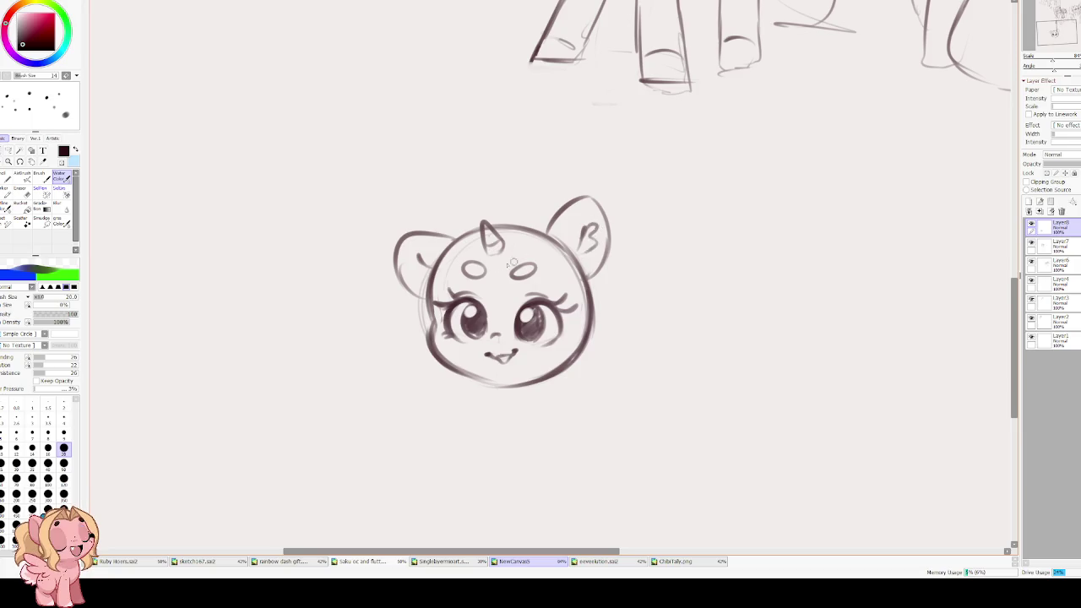
left_click_drag(416, 263, 426, 282)
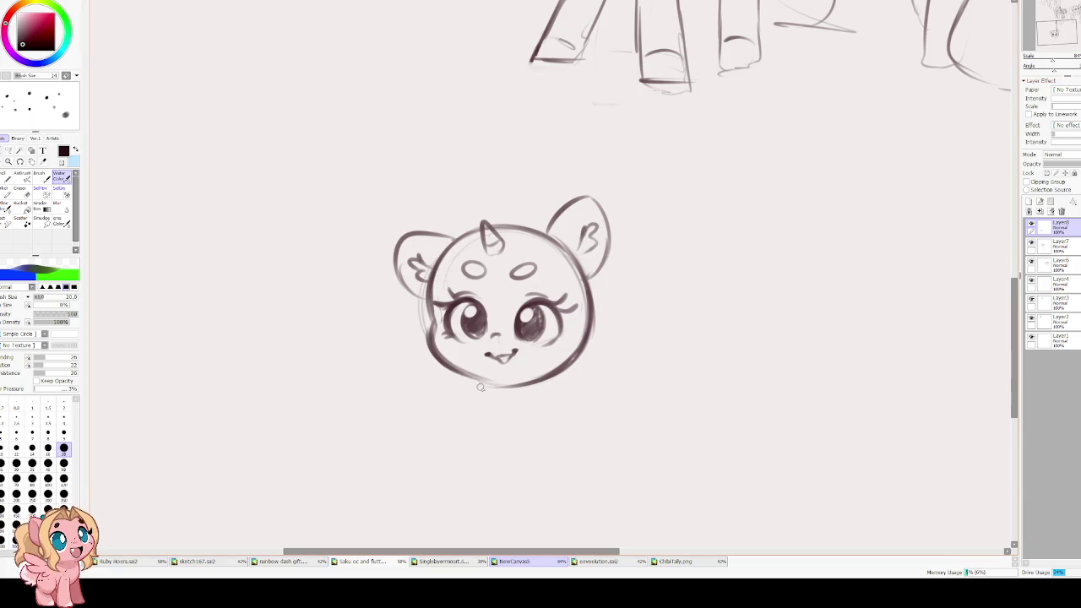
- Sketch the neck lines and a curled tuft below the chin, retrying several strokes
left_click_drag(482, 381, 501, 403)
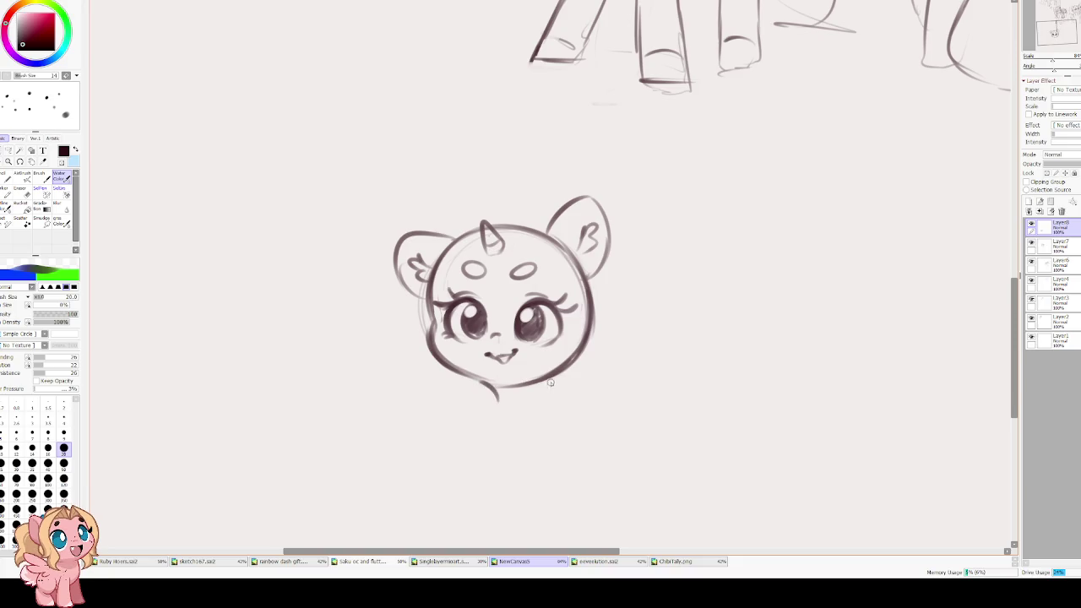
key("ctrl+z")
left_click_drag(498, 384, 467, 402)
key("ctrl+z")
mouse_move(548, 382)
left_mouse_down()
mouse_move(541, 411)
mouse_move(515, 342)
mouse_move(510, 367)
mouse_move(460, 371)
mouse_move(436, 395)
left_mouse_up()
key("ctrl+z")
key("ctrl+z")
left_click_drag(534, 329, 504, 368)
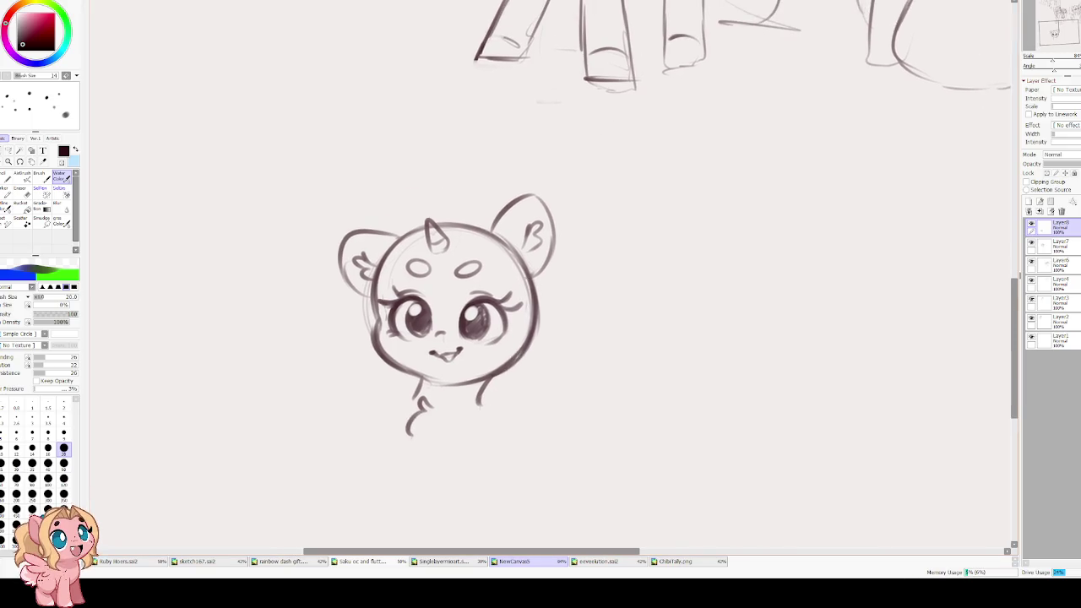
- On a new layer, sketch a circle right of the unicorn's head, then enlarge and position it
left_click(1028, 202)
left_click_drag(572, 311, 504, 269)
mouse_move(529, 359)
left_mouse_down()
mouse_move(563, 251)
mouse_move(465, 349)
mouse_move(563, 248)
mouse_move(564, 287)
left_mouse_up()
key("ctrl+t")
left_click_drag(591, 239, 602, 226)
left_click_drag(542, 266, 522, 277)
left_click_drag(577, 239, 592, 231)
left_click_drag(547, 278, 527, 297)
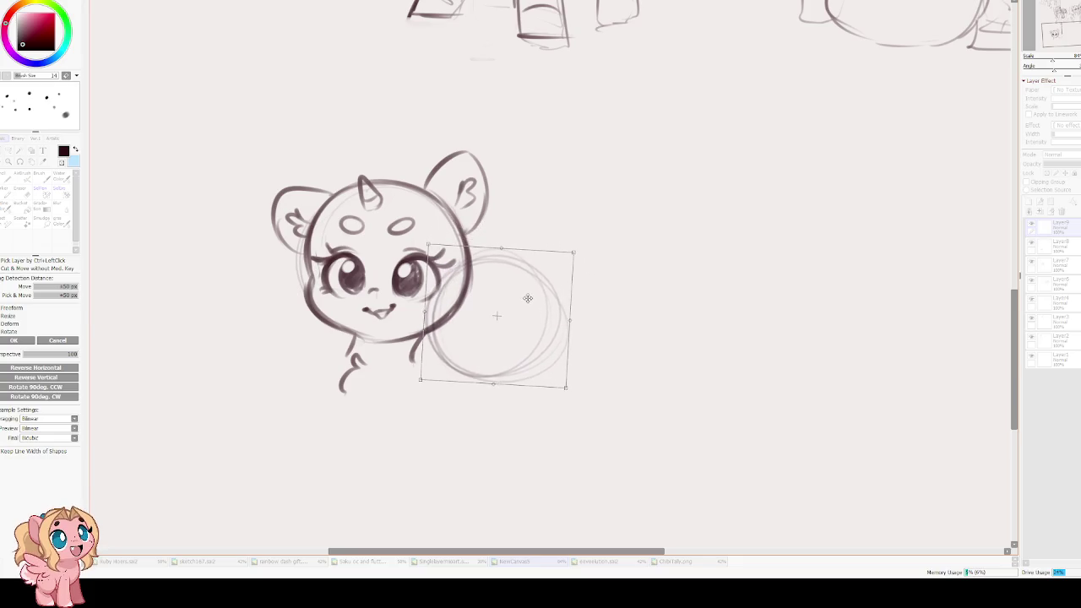
key("Return")
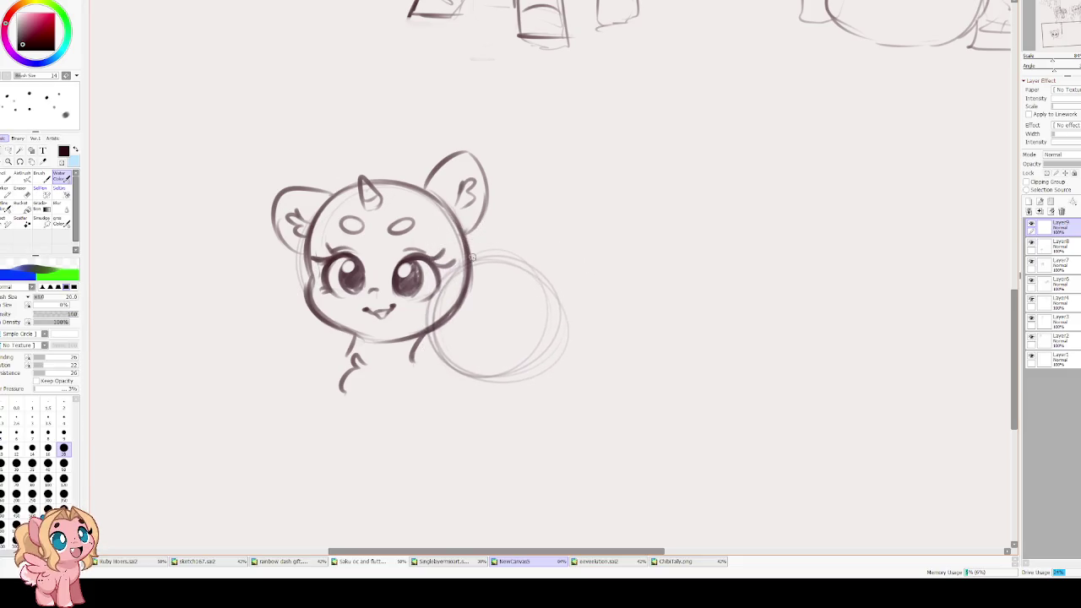
- Try darker strokes along the circle's edges, then undo the trial strokes
mouse_move(491, 263)
left_mouse_down()
mouse_move(447, 304)
mouse_move(450, 353)
mouse_move(524, 379)
mouse_move(548, 300)
left_mouse_up()
key("ctrl+z")
left_click_drag(474, 262, 544, 273)
left_click_drag(562, 303, 547, 376)
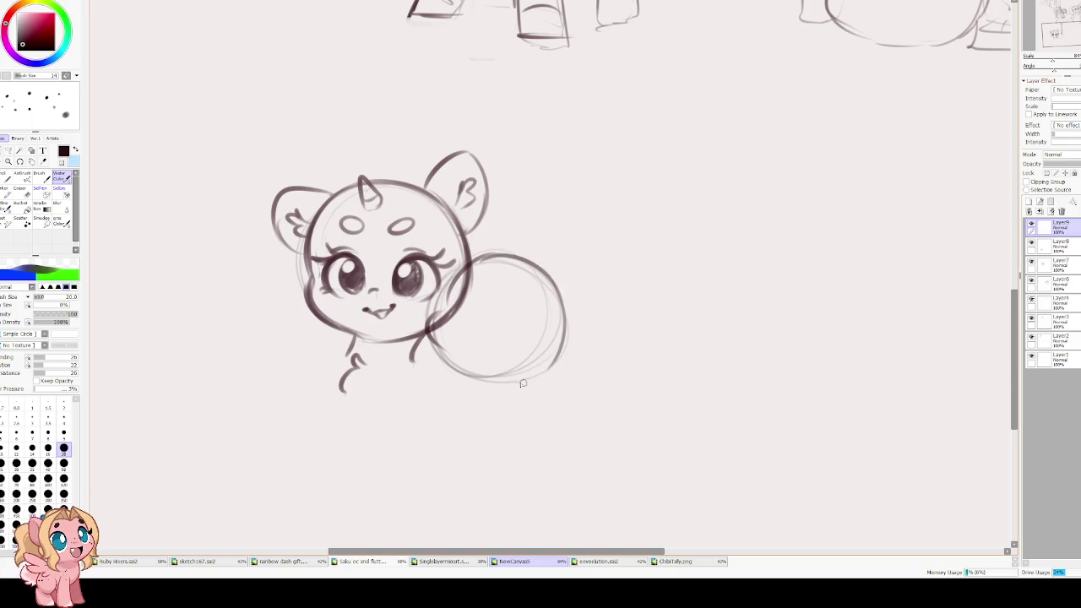
mouse_move(426, 332)
left_mouse_down()
mouse_move(461, 367)
mouse_move(507, 382)
mouse_move(558, 283)
left_mouse_up()
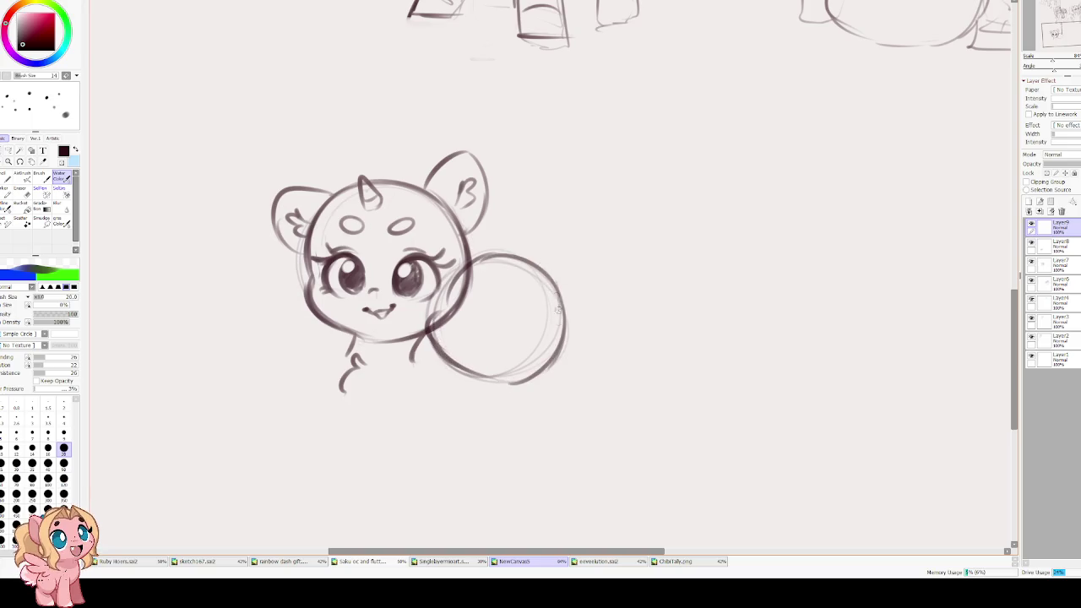
key("ctrl+z")
key("ctrl+z")
key("ctrl+z")
key("ctrl+z")
key("ctrl+z")
left_click_drag(498, 257, 445, 308)
key("ctrl+z")
mouse_move(511, 253)
left_mouse_down()
mouse_move(445, 319)
mouse_move(465, 378)
left_mouse_up()
key("ctrl+z")
key("ctrl+z")
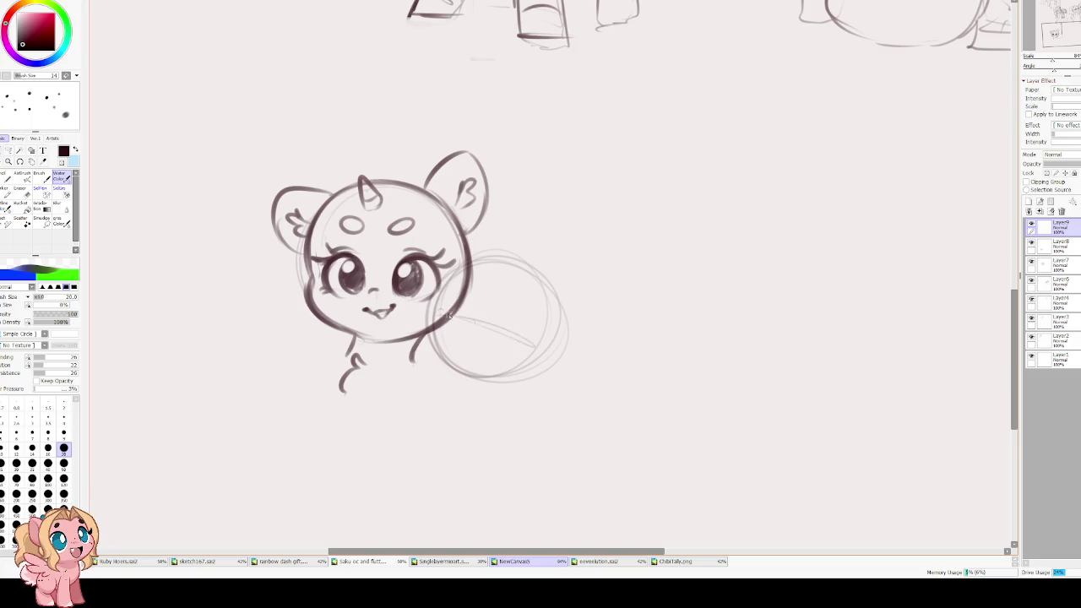
- Reposition the circle again and sketch where it meets the unicorn's cheek
key("ctrl+t")
left_click_drag(509, 326, 516, 309)
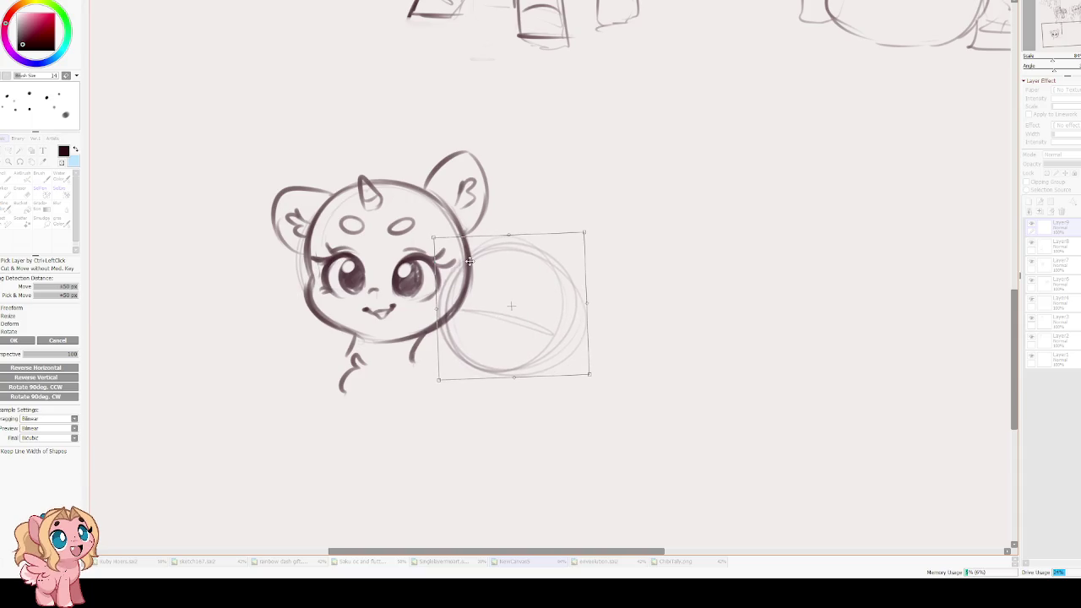
key("Return")
mouse_move(492, 245)
left_mouse_down()
mouse_move(440, 336)
mouse_move(505, 371)
left_mouse_up()
- Try drawing closed eyes inside the second pony's circle, undoing the attempts
left_click_drag(517, 312, 549, 329)
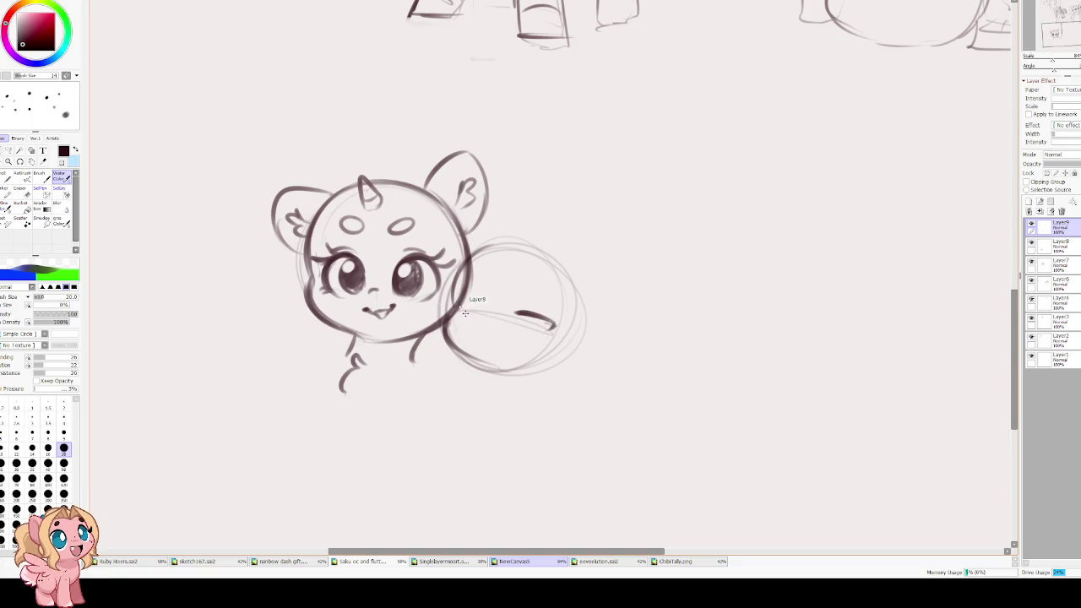
left_click_drag(463, 304, 470, 315)
key("ctrl+z")
key("ctrl+z")
left_click_drag(518, 309, 555, 328)
key("ctrl+z")
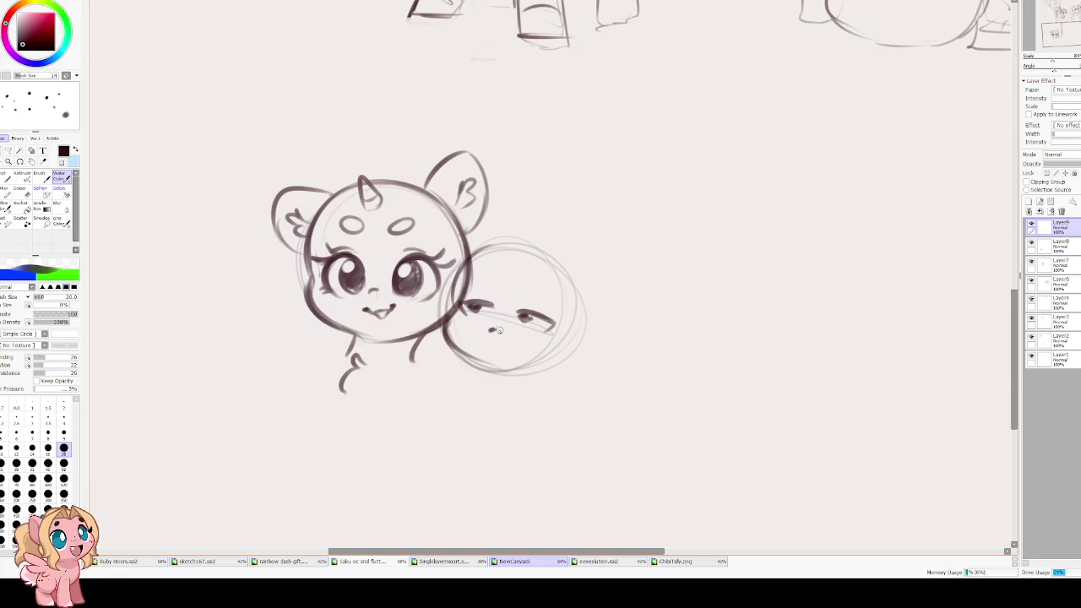
key("ctrl+z")
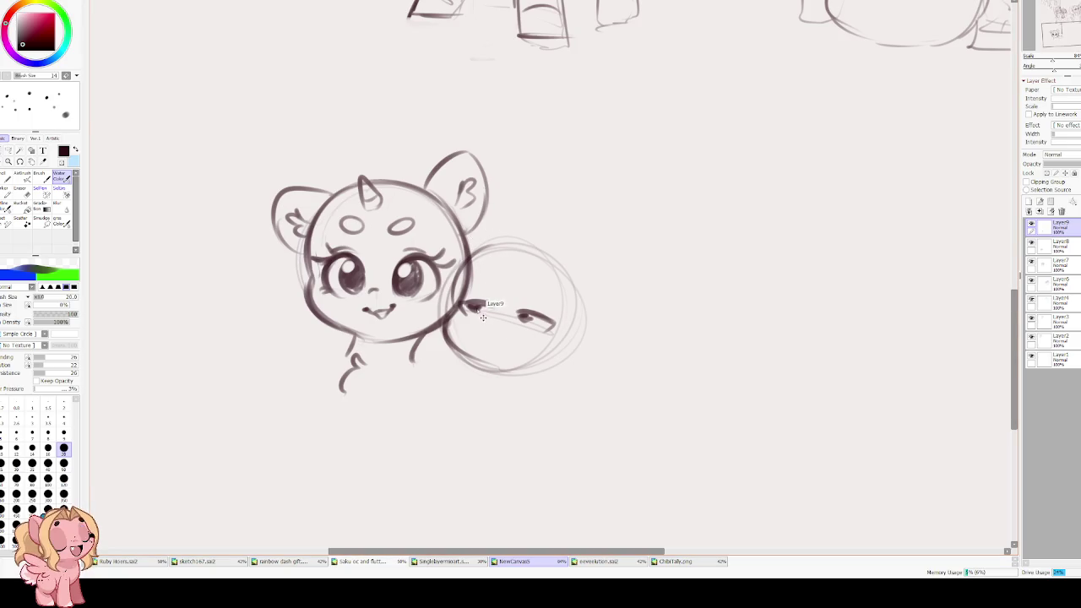
key("ctrl+z")
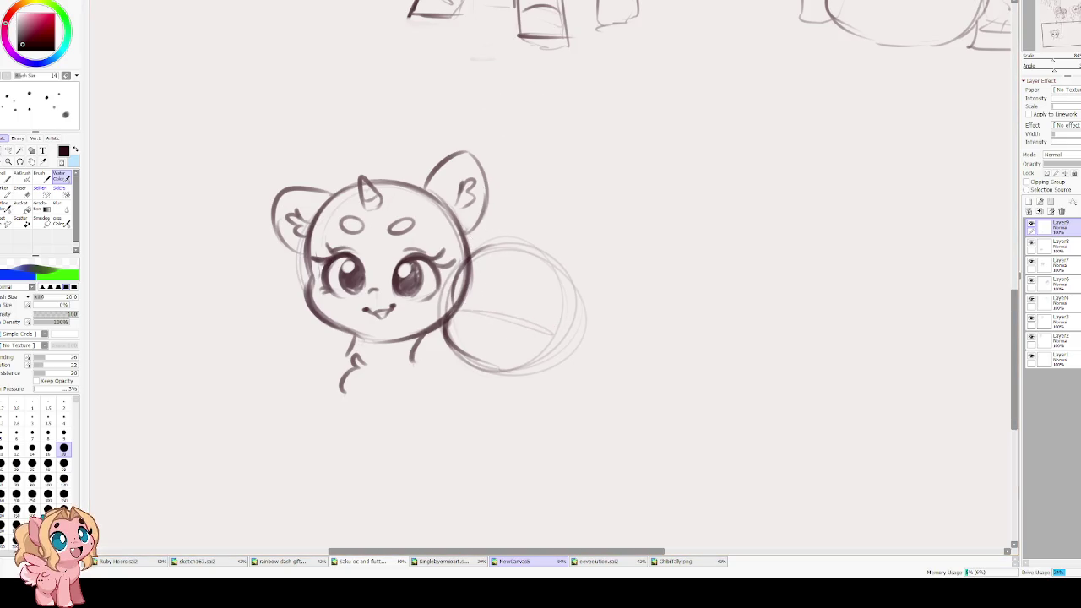
- Draw the half-closed left and right eyes and darken the circle's outline all around
mouse_move(486, 257)
left_mouse_down()
mouse_move(565, 270)
mouse_move(583, 304)
mouse_move(573, 361)
mouse_move(513, 372)
left_mouse_up()
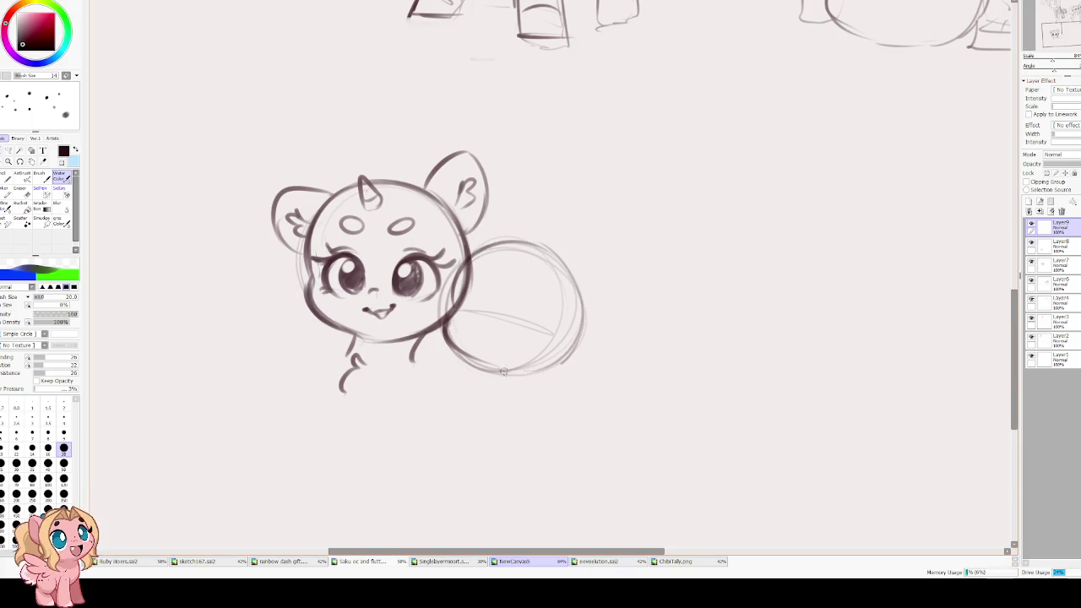
mouse_move(513, 312)
left_mouse_down()
mouse_move(552, 329)
mouse_move(537, 334)
left_mouse_up()
key("ctrl+z")
left_click_drag(458, 309, 557, 328)
mouse_move(474, 304)
left_mouse_down()
mouse_move(460, 311)
mouse_move(522, 320)
left_mouse_up()
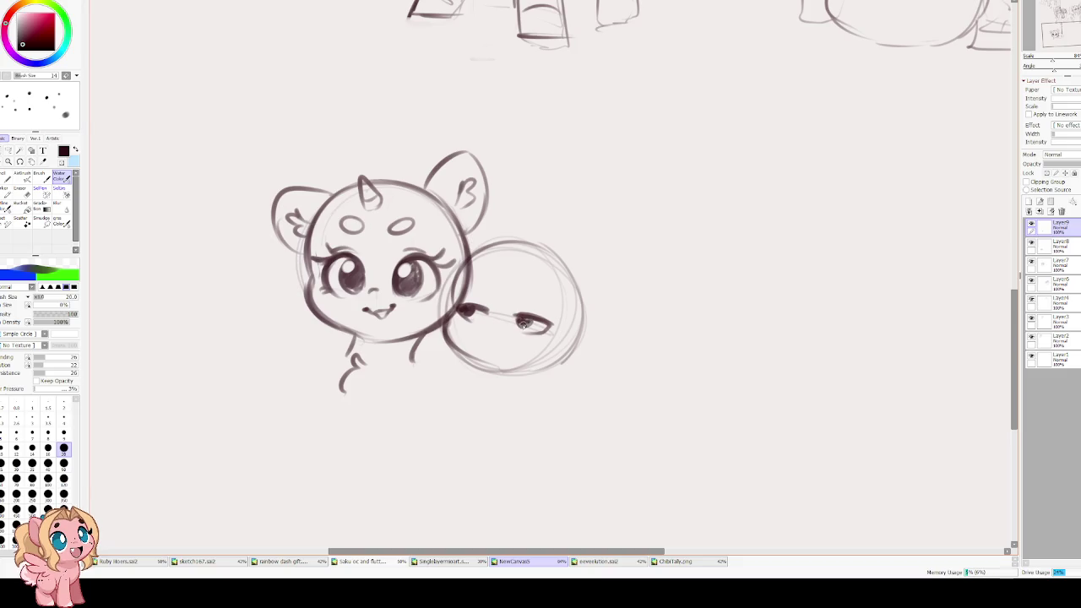
left_click_drag(463, 301, 483, 308)
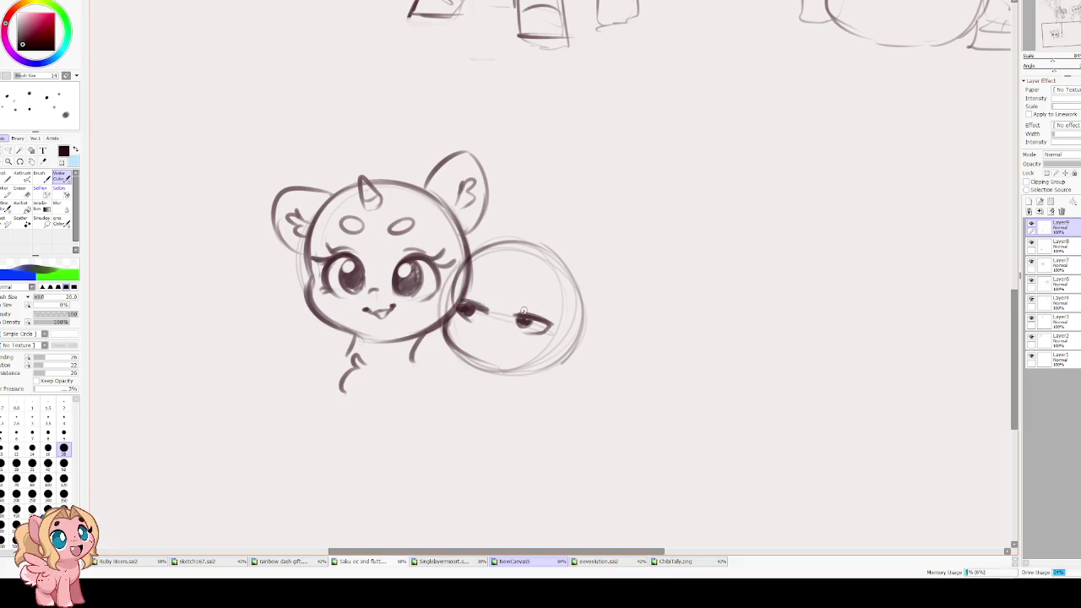
mouse_move(478, 253)
left_mouse_down()
mouse_move(451, 321)
mouse_move(491, 369)
left_mouse_up()
mouse_move(573, 361)
left_mouse_down()
mouse_move(569, 267)
mouse_move(499, 238)
left_mouse_up()
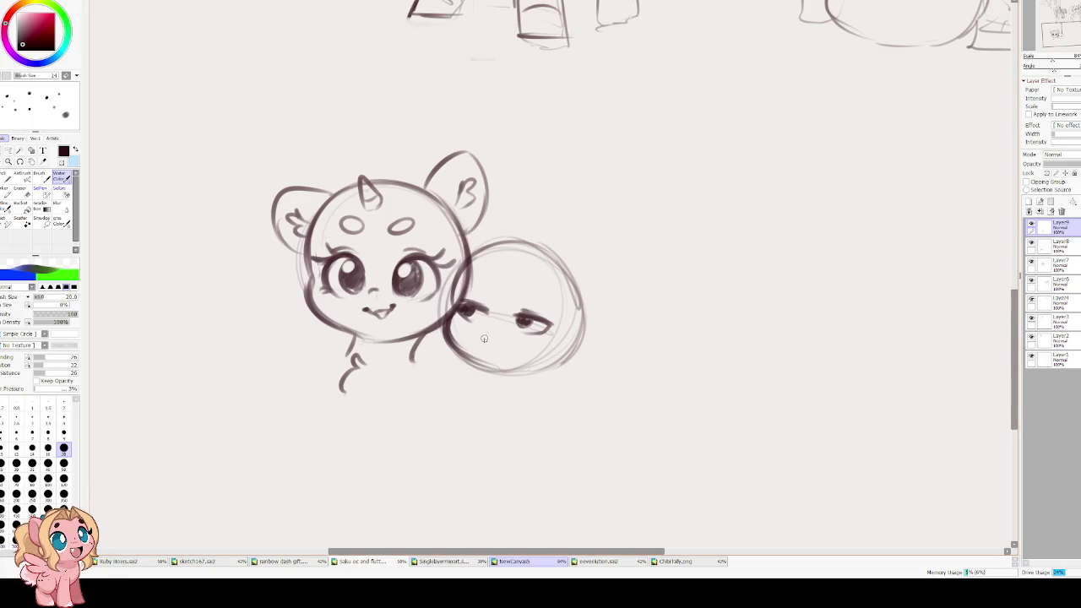
- Tilt the second pony's head slightly with Free Transform and set the eraser size to 70
left_click_drag(496, 342, 507, 336)
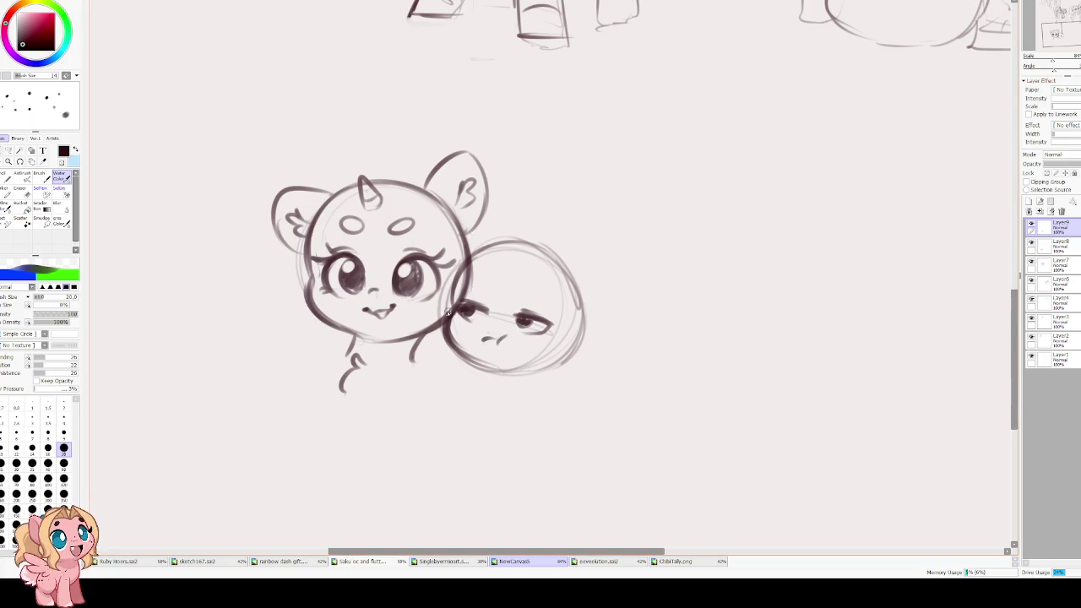
key("ctrl+t")
mouse_move(593, 239)
left_mouse_down()
mouse_move(614, 226)
mouse_move(629, 309)
left_mouse_up()
key("Return")
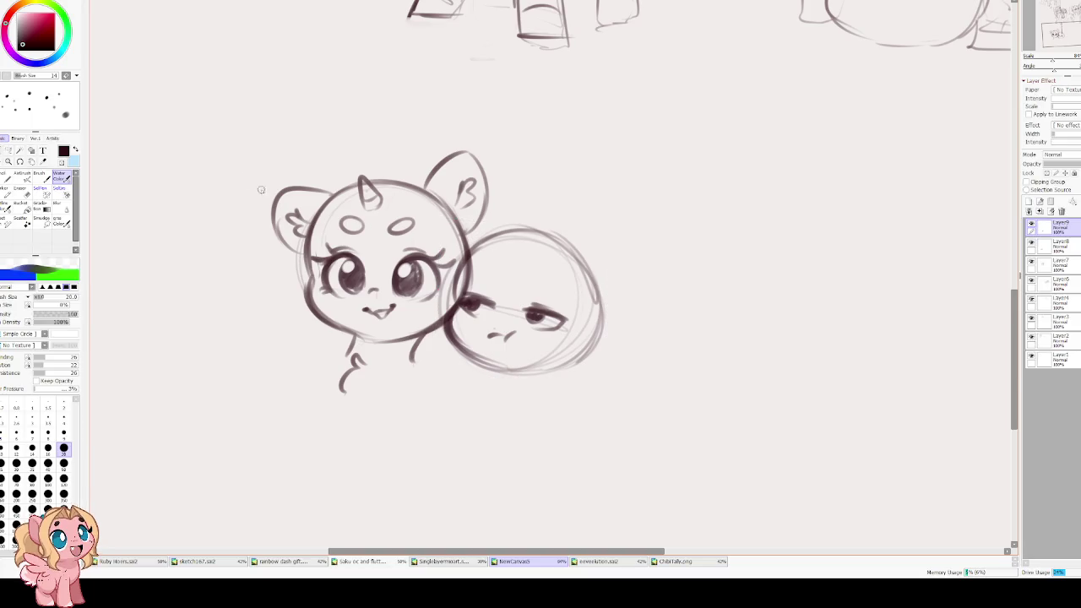
key("e")
key("bracketright")
key("bracketright")
key("bracketright")
key("bracketright")
key("bracketright")
key("bracketright")
key("bracketleft")
key("bracketleft")
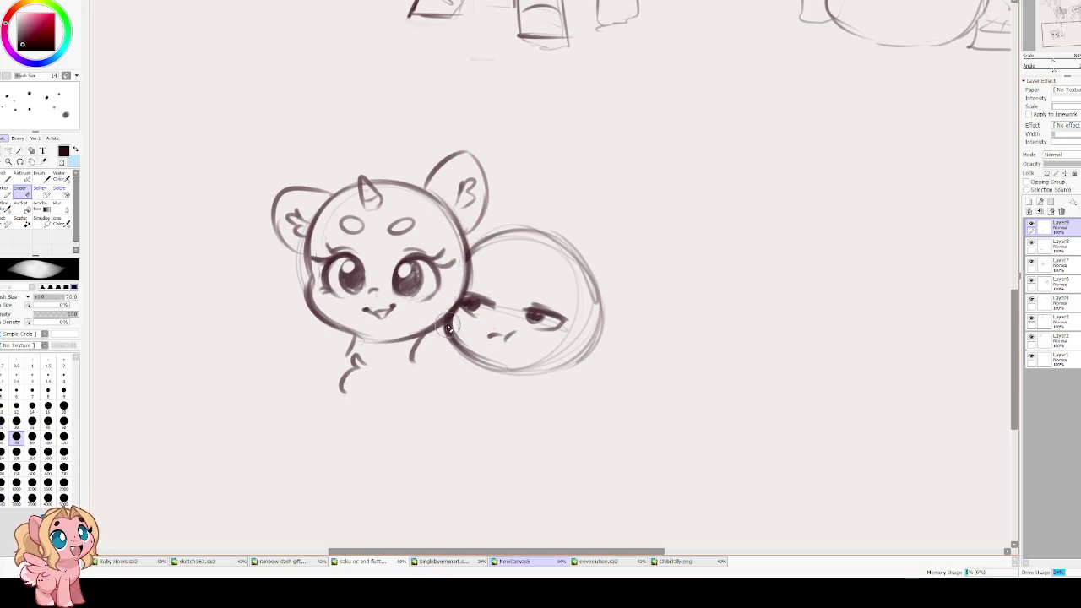
key("c")
- Darken the second head's right and lower outline, the line where the heads meet, and the brow
mouse_move(477, 243)
left_mouse_down()
mouse_move(441, 329)
mouse_move(455, 343)
mouse_move(449, 295)
left_mouse_up()
scroll(460, 334, "down", 1)
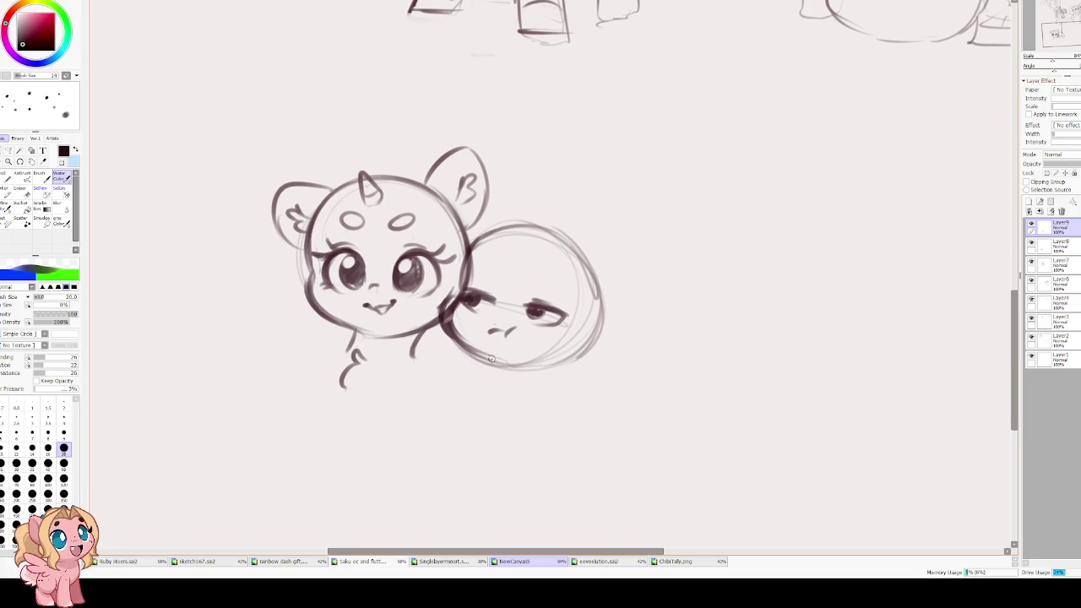
mouse_move(510, 361)
left_mouse_down()
mouse_move(583, 350)
mouse_move(601, 287)
left_mouse_up()
mouse_move(463, 292)
left_mouse_down()
mouse_move(454, 289)
mouse_move(557, 321)
left_mouse_up()
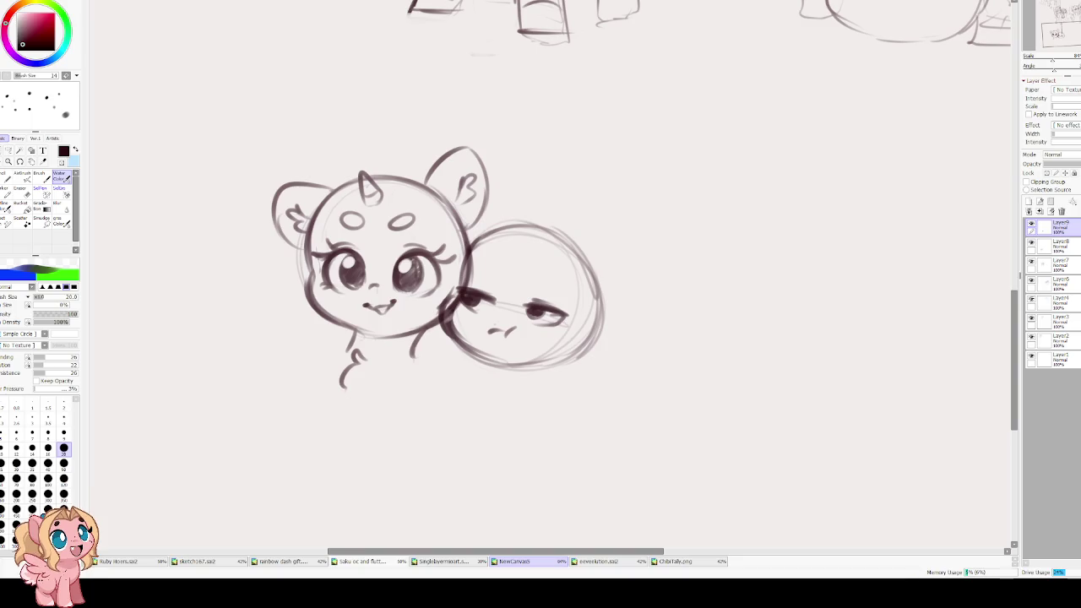
mouse_move(457, 290)
left_mouse_down()
mouse_move(466, 296)
mouse_move(441, 294)
mouse_move(579, 314)
mouse_move(496, 323)
mouse_move(538, 295)
left_mouse_up()
- Erase the old face, then redraw the heads' joining outline, the head circle and face guidelines
key("e")
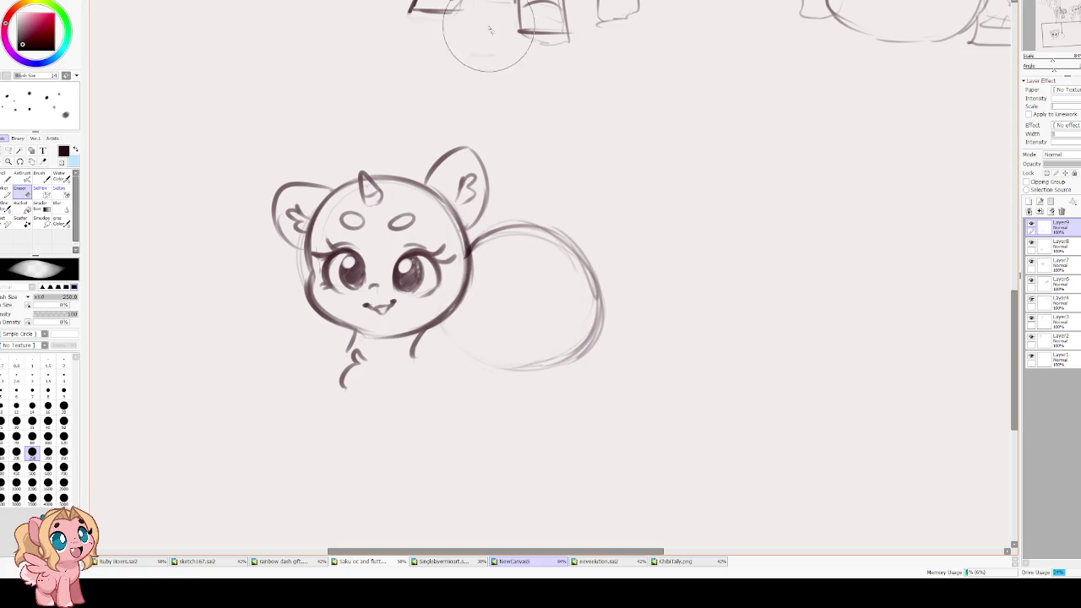
key("c")
mouse_move(486, 240)
left_mouse_down()
mouse_move(463, 285)
mouse_move(471, 348)
mouse_move(526, 364)
left_mouse_up()
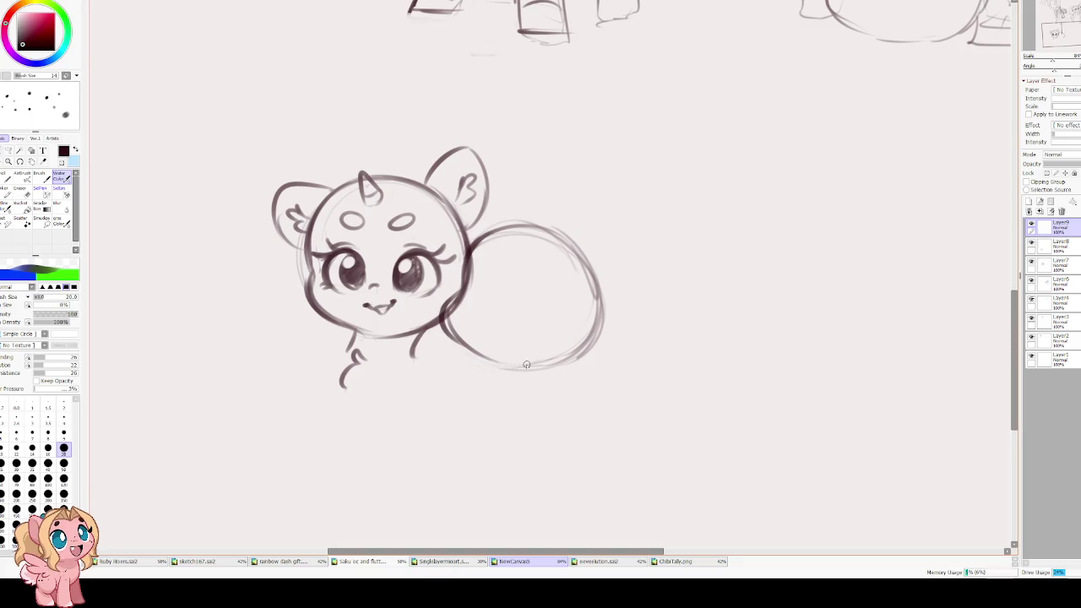
mouse_move(474, 244)
left_mouse_down()
mouse_move(549, 227)
mouse_move(593, 336)
mouse_move(553, 362)
mouse_move(503, 358)
left_mouse_up()
left_click_drag(470, 297, 564, 336)
left_click_drag(527, 239, 505, 337)
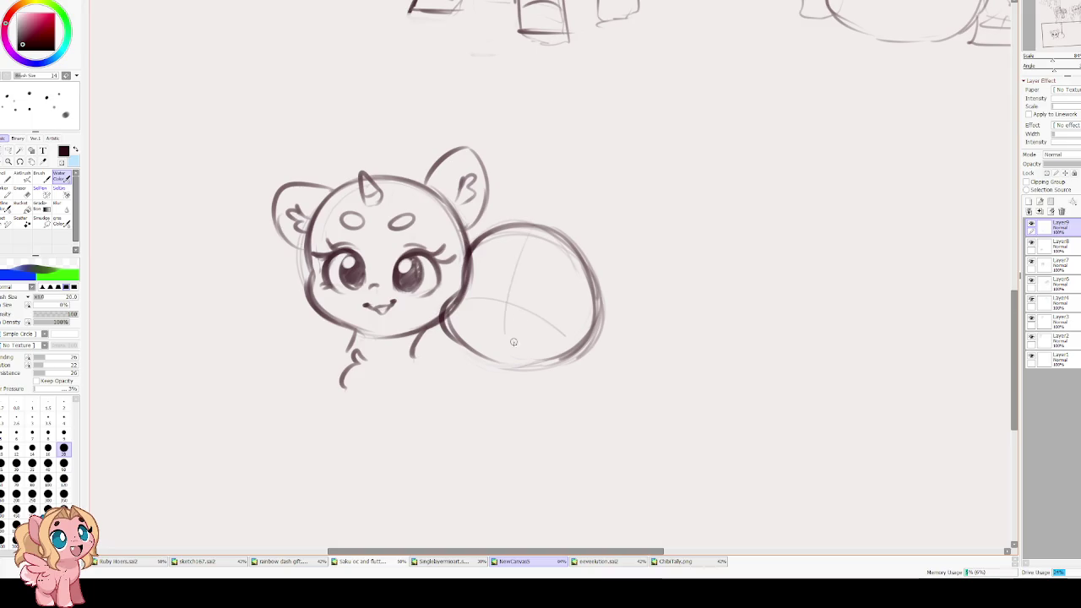
left_click_drag(423, 331, 416, 322)
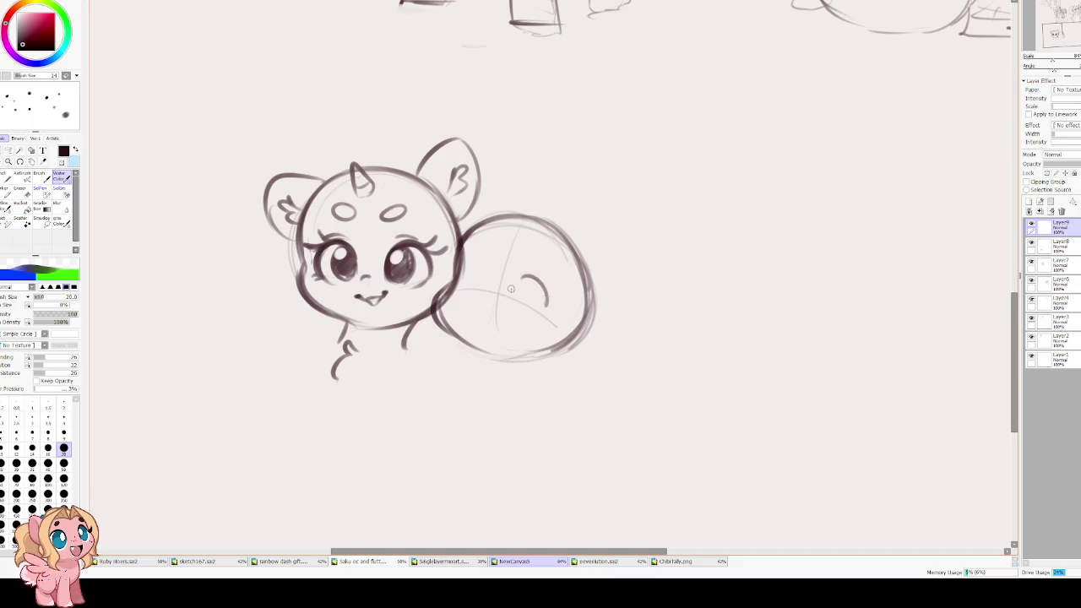
- Draw the second pony's two big round eyes and darken the left eye arc
mouse_move(550, 306)
left_mouse_down()
mouse_move(510, 302)
mouse_move(552, 311)
left_mouse_up()
mouse_move(472, 272)
left_mouse_down()
mouse_move(488, 265)
mouse_move(473, 265)
mouse_move(495, 277)
mouse_move(494, 292)
mouse_move(564, 314)
mouse_move(557, 328)
left_mouse_up()
key("ctrl+z")
key("ctrl+z")
key("ctrl+z")
mouse_move(527, 292)
left_mouse_down()
mouse_move(515, 310)
mouse_move(564, 318)
left_mouse_up()
left_click_drag(476, 269, 494, 300)
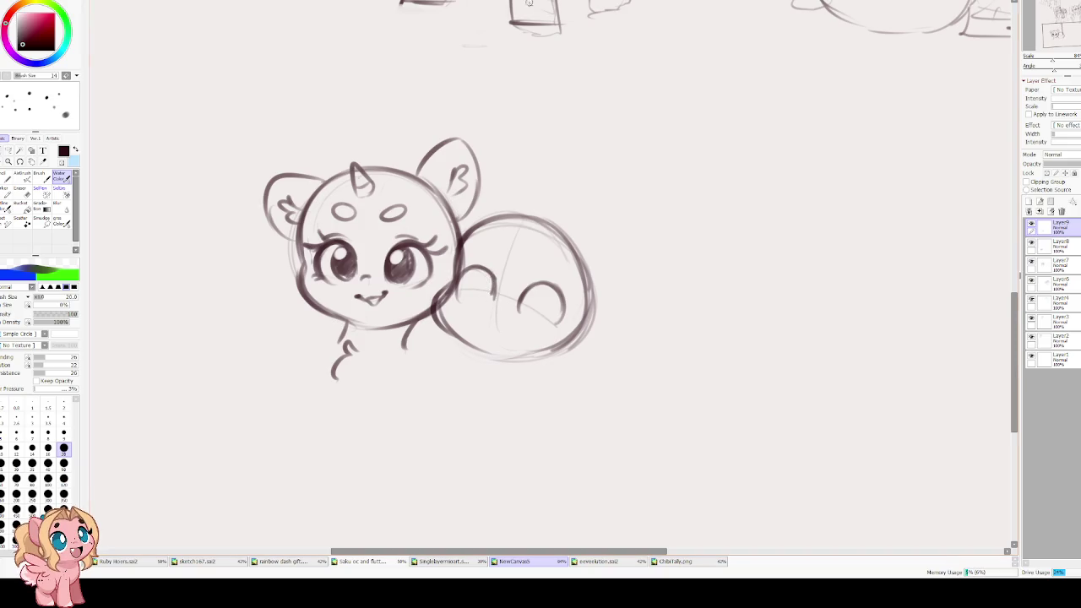
- Lasso one eye to reposition it with Free Transform and undo stray chin strokes
left_click(8, 151)
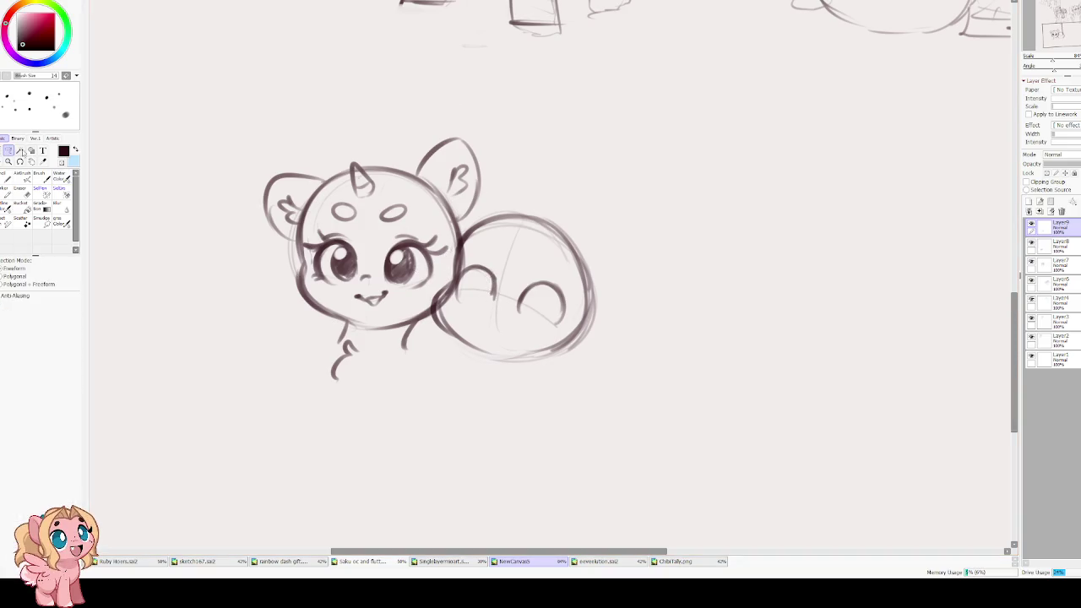
mouse_move(548, 335)
left_mouse_down()
mouse_move(527, 272)
mouse_move(548, 299)
left_mouse_up()
key("ctrl+t")
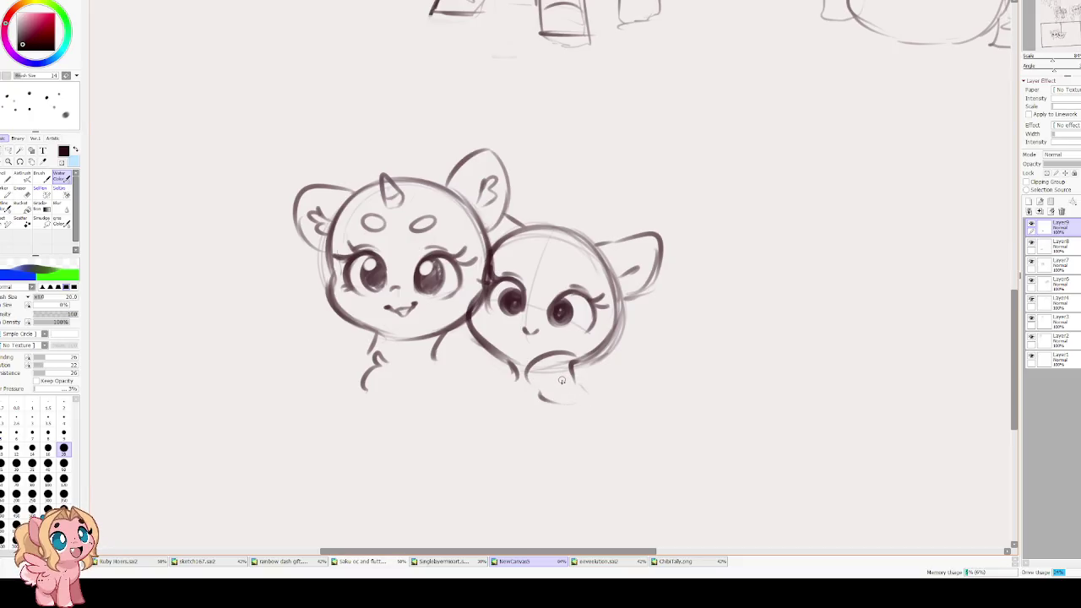
key("ctrl+z")
key("ctrl+z")
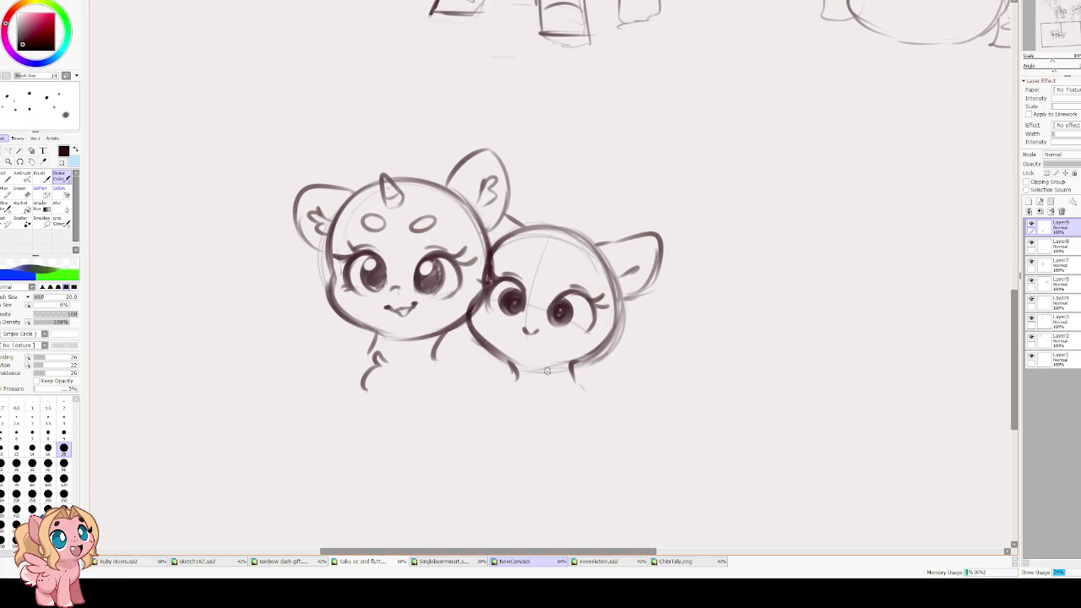
left_click_drag(428, 301, 464, 335)
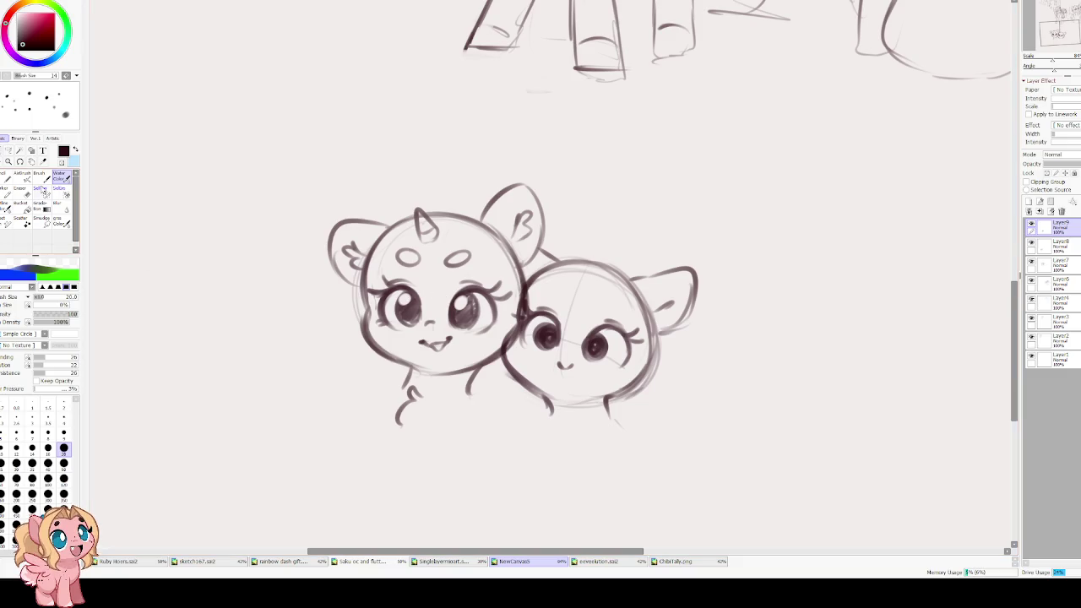
left_click(9, 151)
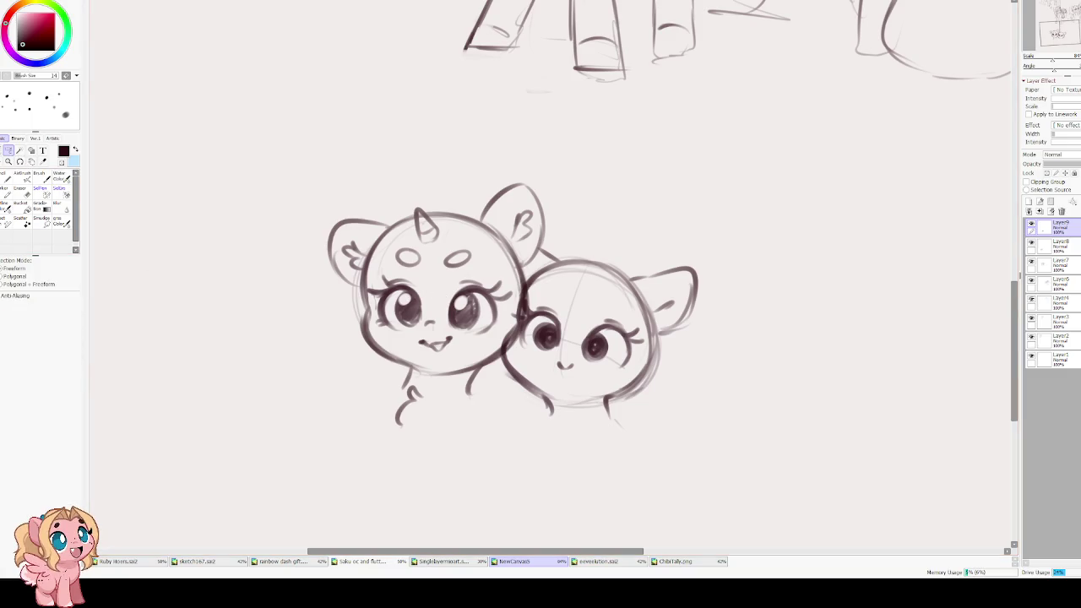
- On the unicorn's head layer, move the lassoed horn and forehead spots slightly down
left_click(1070, 246)
left_click_drag(415, 205, 400, 242)
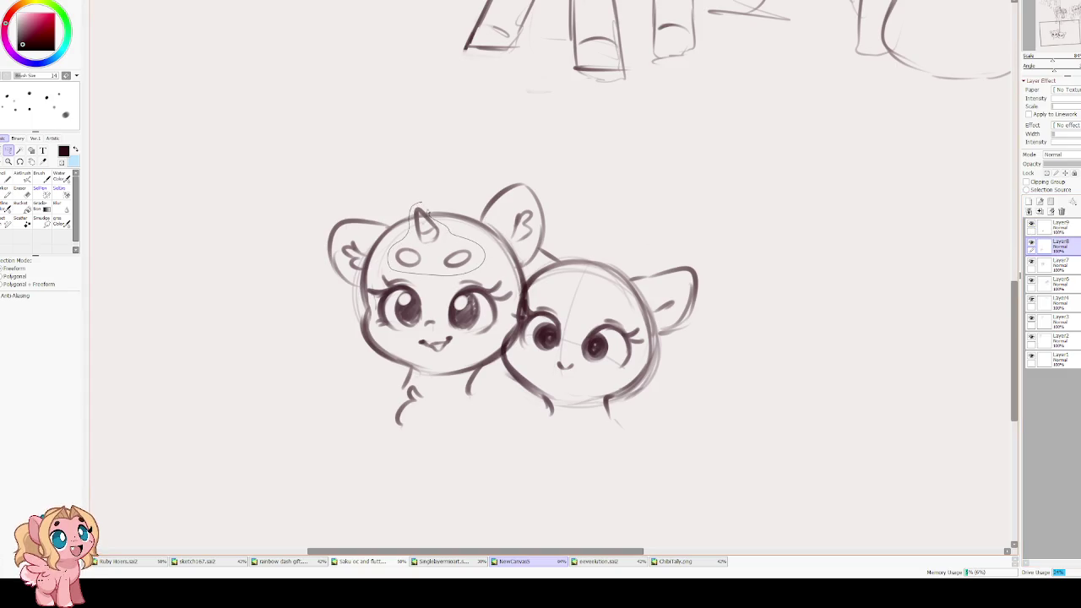
key("ctrl+t")
left_click_drag(452, 257, 452, 266)
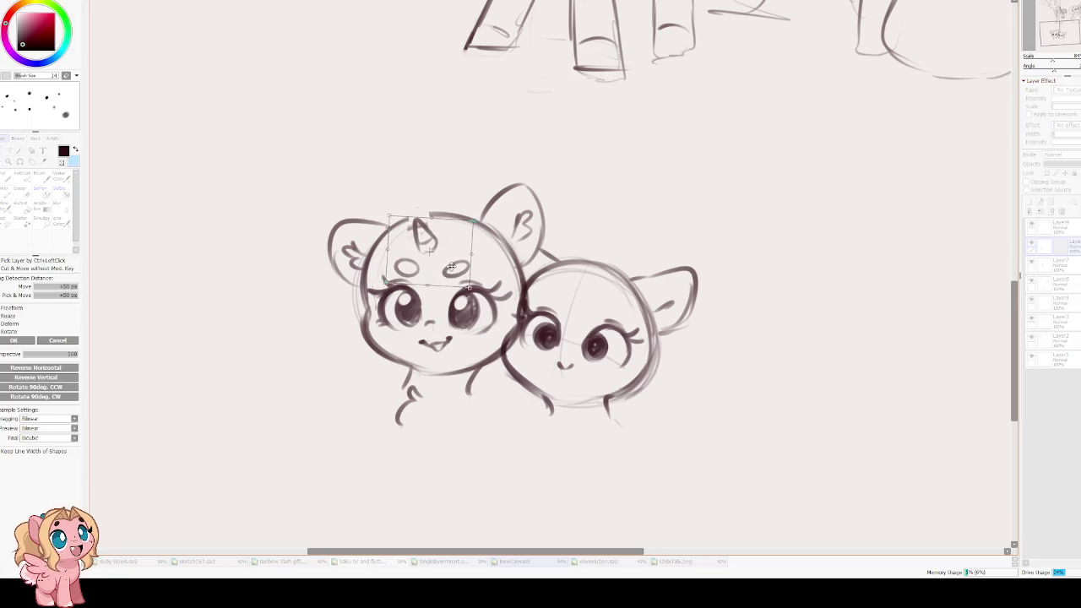
key("Return")
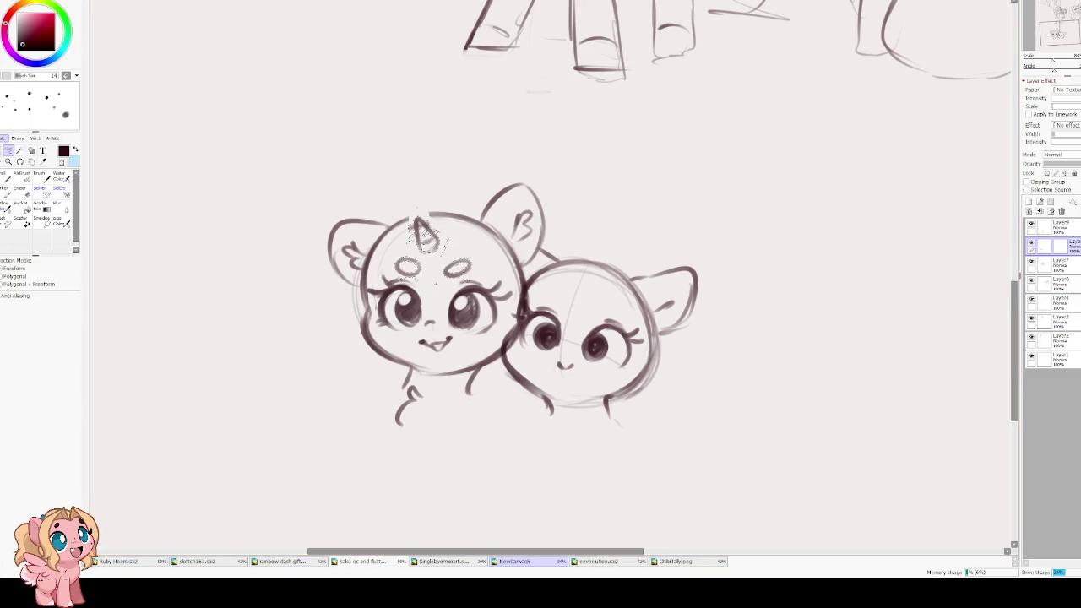
key("ctrl+d")
- Extend the unicorn's left neck line with the watercolor brush
key("c")
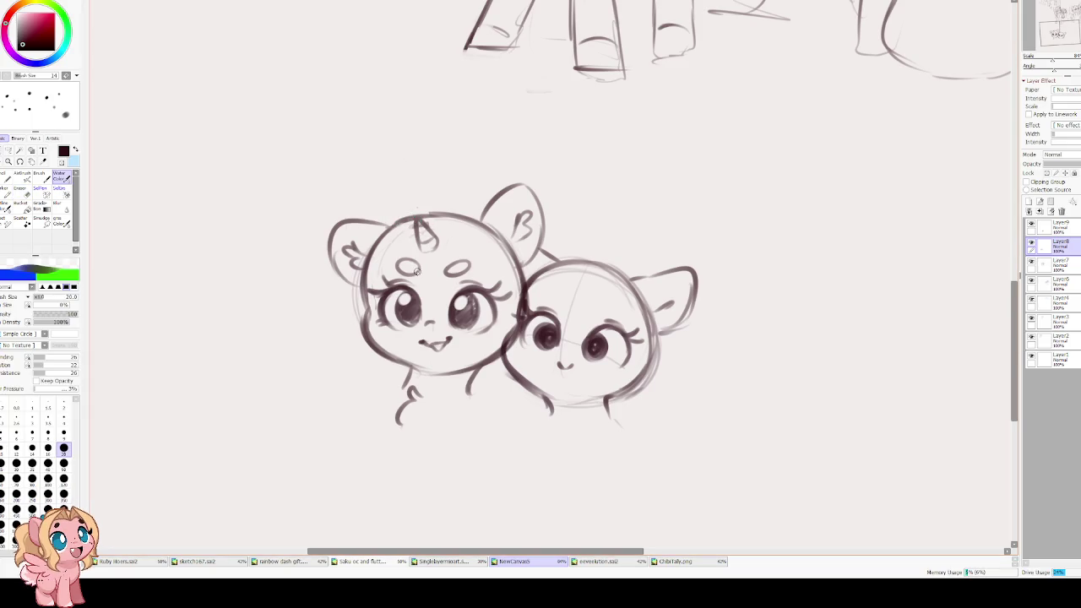
left_click_drag(417, 270, 463, 254)
left_click_drag(428, 358, 439, 385)
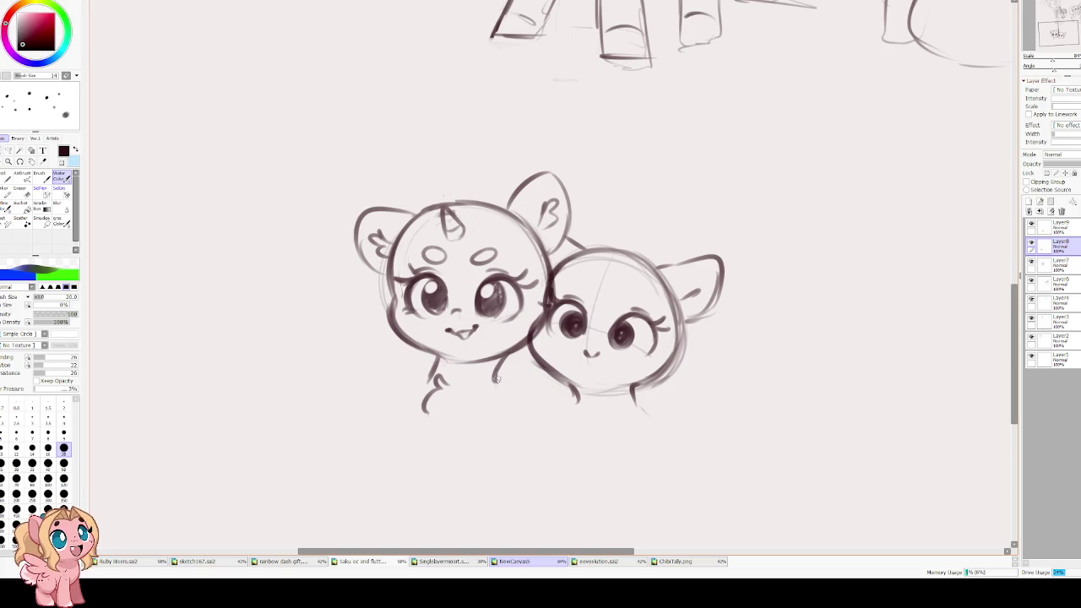
- Redraw the unicorn's right neck and body line after erasing the rough arm strokes
mouse_move(498, 387)
left_mouse_down()
mouse_move(505, 422)
mouse_move(474, 465)
left_mouse_up()
key("e")
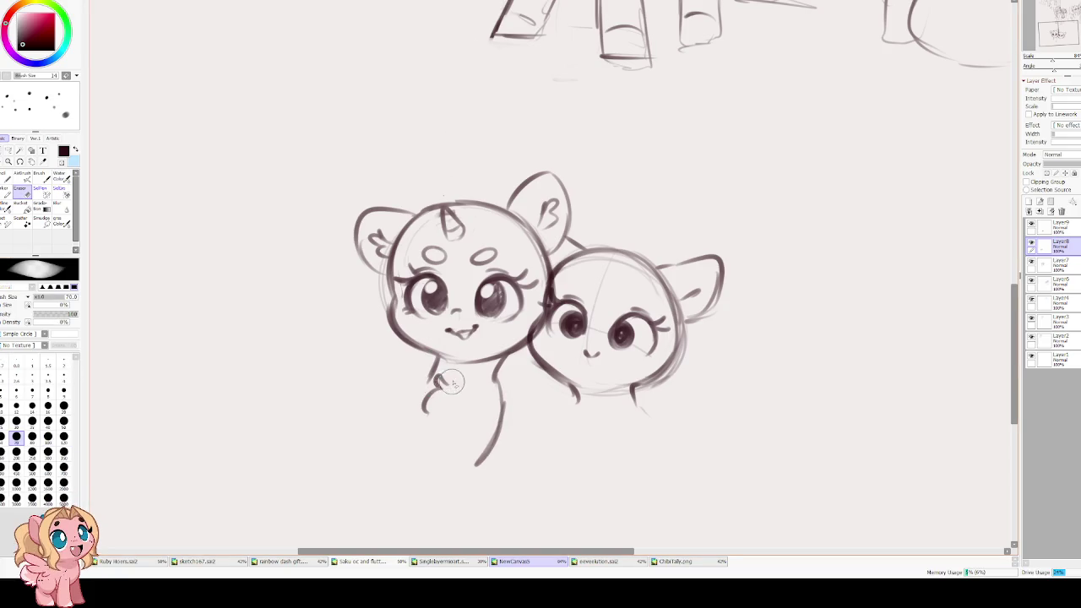
left_click_drag(448, 385, 422, 414)
left_click_drag(474, 467, 503, 430)
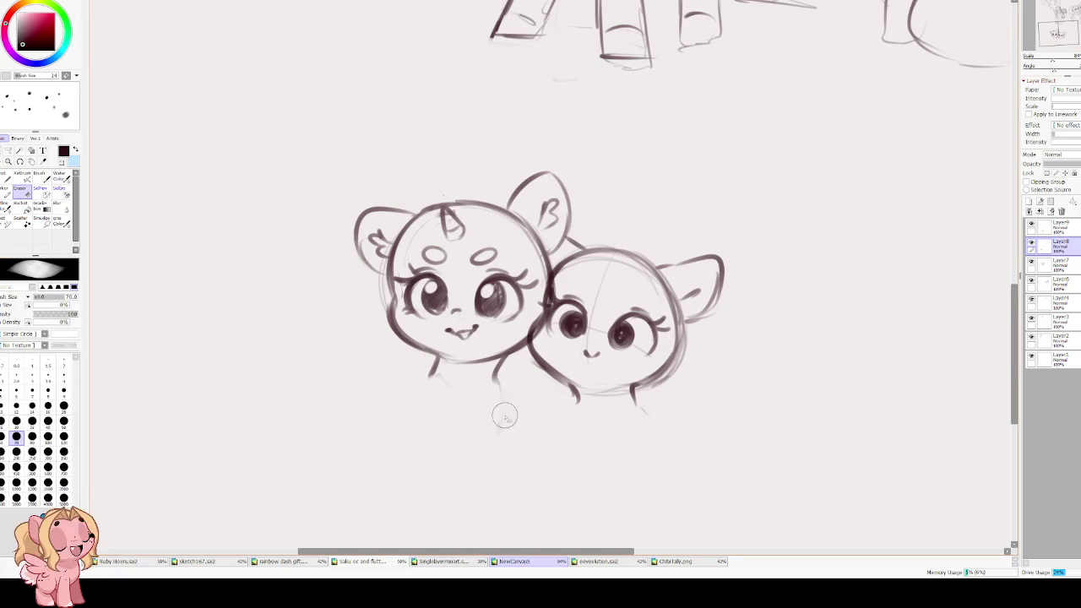
key("c")
mouse_move(500, 375)
left_mouse_down()
mouse_move(504, 429)
mouse_move(475, 475)
left_mouse_up()
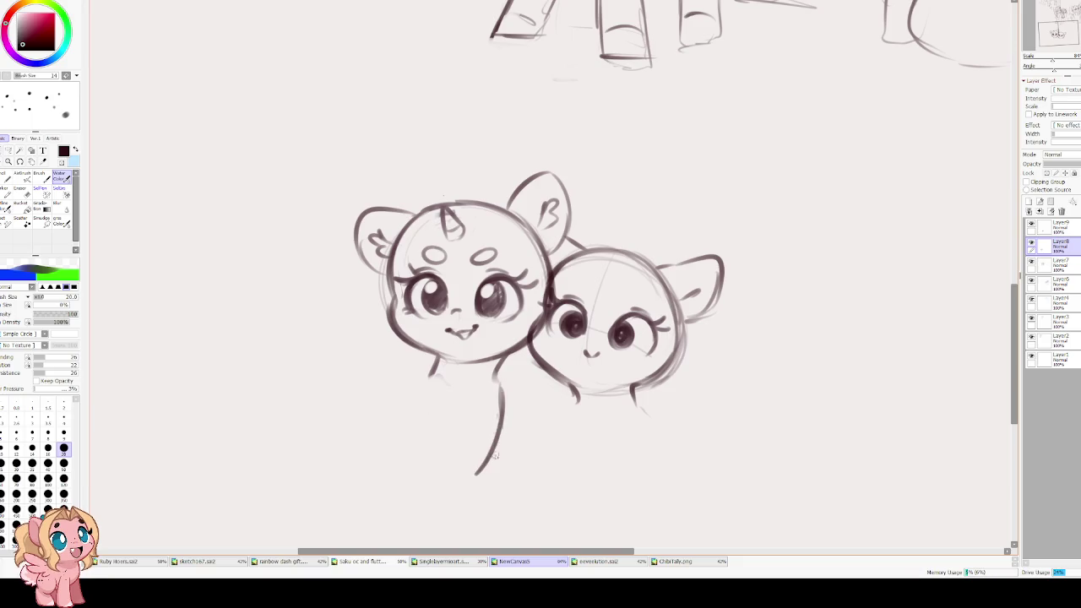
mouse_move(418, 382)
left_mouse_down()
mouse_move(380, 444)
mouse_move(484, 482)
left_mouse_up()
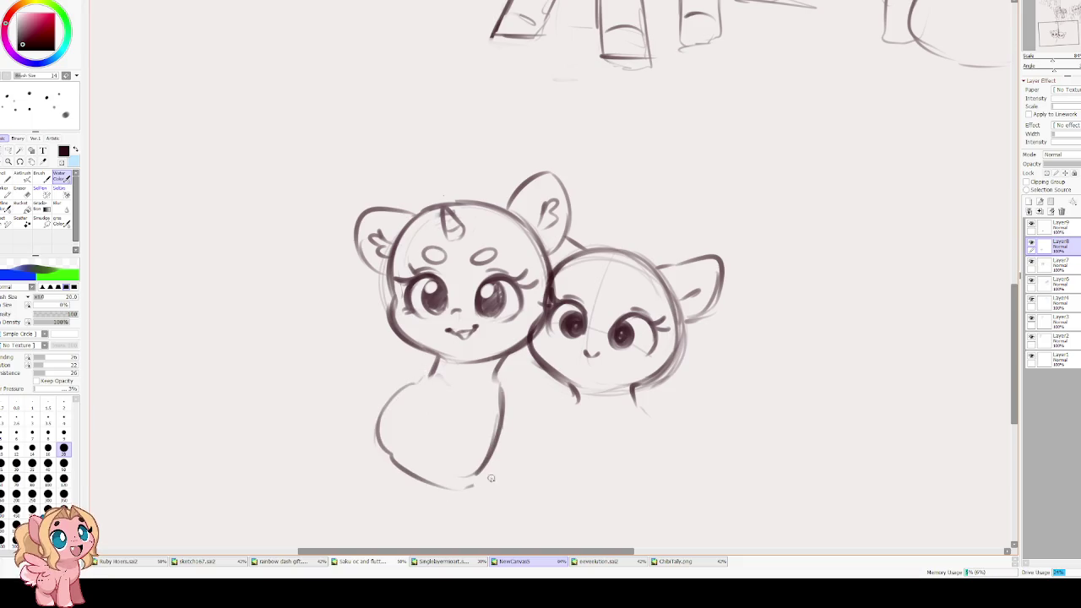
key("ctrl+z")
- Draw the unicorn's left neck line and erase faint strokes below the chin
mouse_move(436, 361)
left_mouse_down()
mouse_move(417, 397)
mouse_move(403, 384)
left_mouse_up()
mouse_move(501, 379)
left_mouse_down()
mouse_move(525, 403)
mouse_move(490, 322)
mouse_move(446, 413)
left_mouse_up()
key("e")
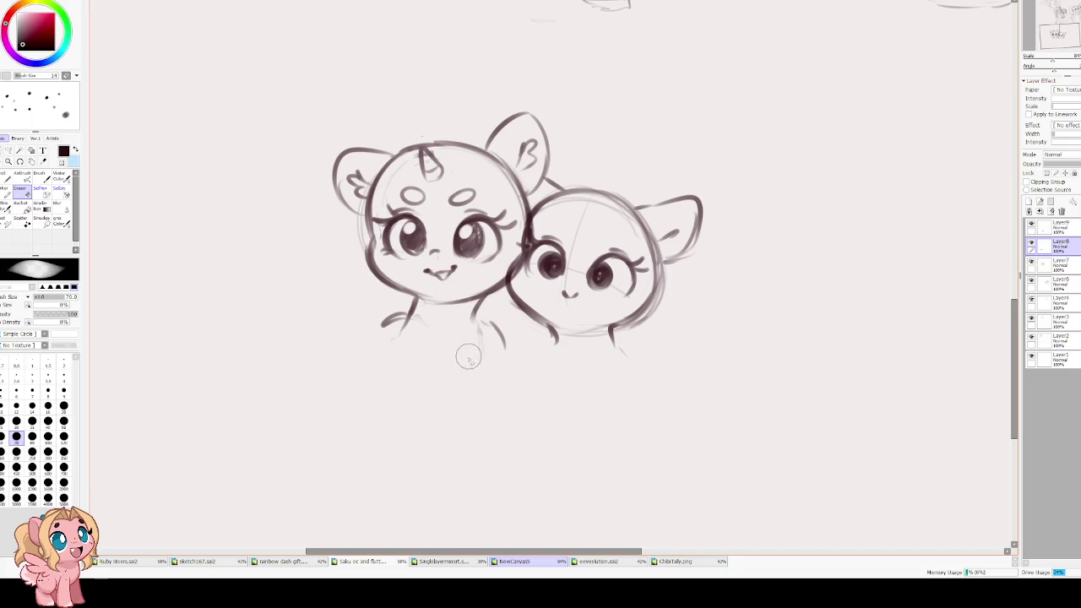
key("b")
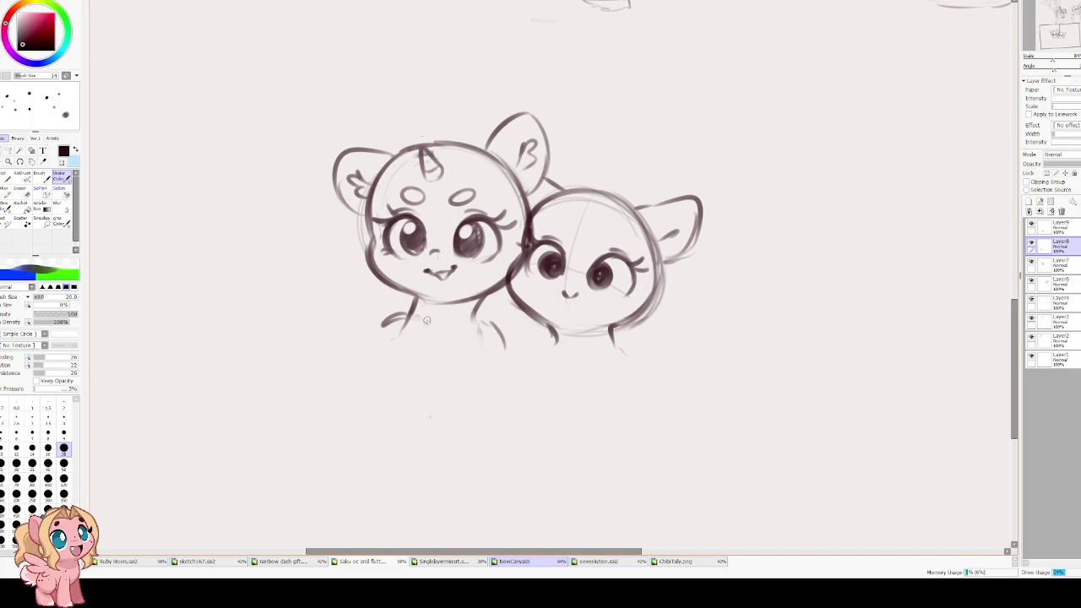
key("e")
mouse_move(402, 307)
left_mouse_down()
mouse_move(414, 317)
mouse_move(401, 300)
mouse_move(406, 332)
mouse_move(380, 328)
left_mouse_up()
key("b")
key("ctrl+z")
- Try chest fluff and body side lines, then erase the rough strokes under the chin
mouse_move(454, 334)
left_mouse_down()
mouse_move(465, 361)
mouse_move(447, 414)
left_mouse_up()
left_click_drag(407, 348, 410, 373)
left_click_drag(385, 409, 510, 360)
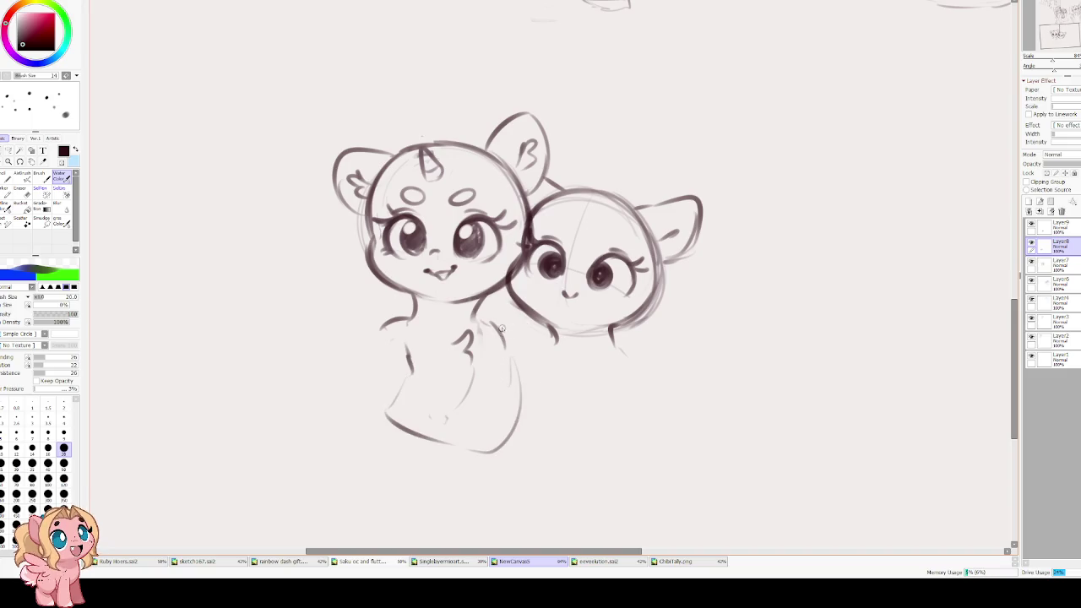
key("ctrl+z")
key("ctrl+z")
left_click_drag(404, 348, 426, 445)
key("ctrl+z")
key("ctrl+z")
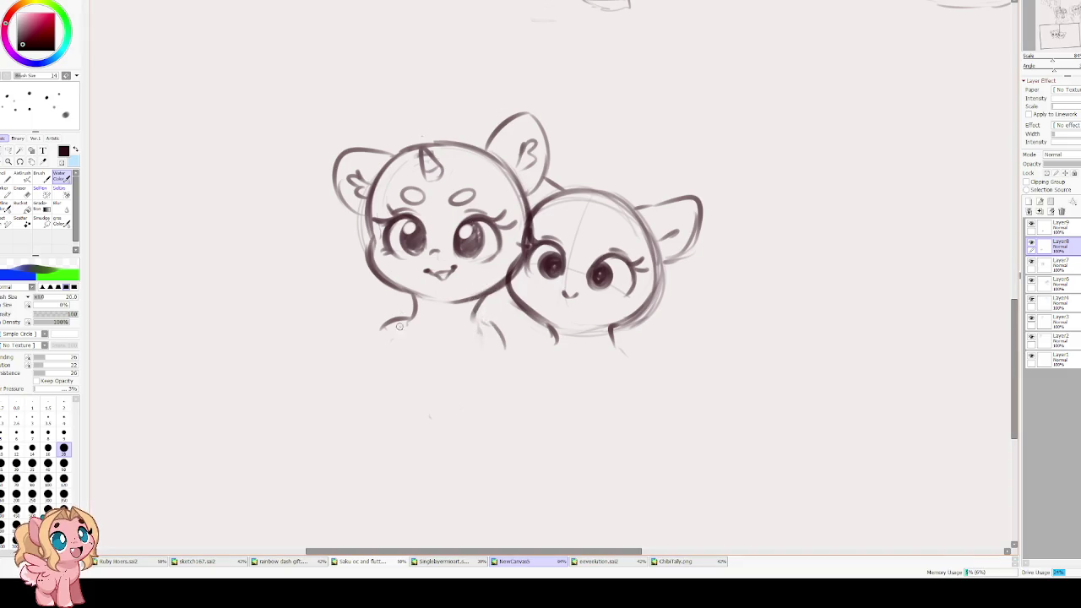
key("e")
mouse_move(363, 325)
left_mouse_down()
mouse_move(414, 315)
mouse_move(502, 346)
left_mouse_up()
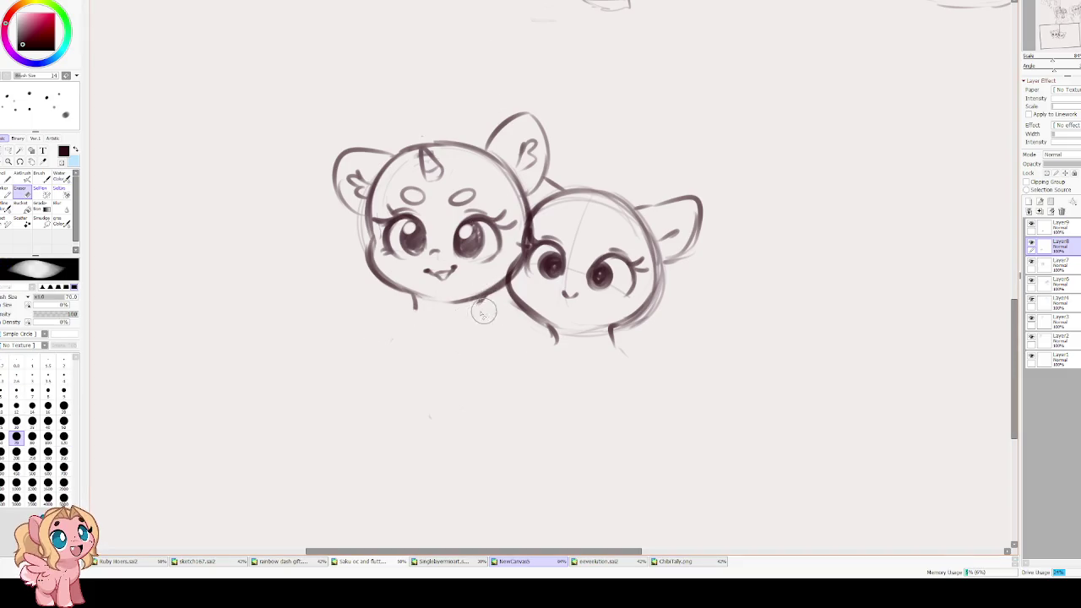
key("e")
- Attempt and undo several curves under the unicorn's chin
left_click_drag(483, 295, 472, 352)
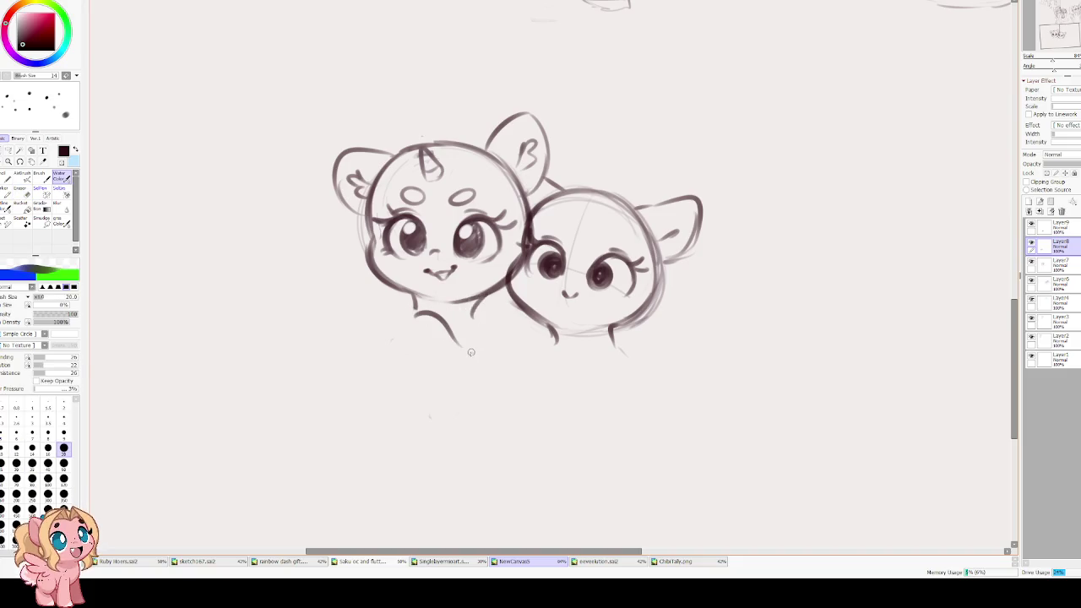
key("ctrl+z")
left_click_drag(431, 321, 639, 350)
key("ctrl+z")
left_click_drag(501, 327, 625, 345)
key("ctrl+z")
key("ctrl+z")
left_click_drag(422, 292, 473, 323)
key("ctrl+z")
mouse_move(409, 311)
left_mouse_down()
mouse_move(471, 333)
mouse_move(638, 348)
mouse_move(631, 383)
left_mouse_up()
- Sketch and retry the line beneath the second pony's chin
key("ctrl+z")
mouse_move(632, 319)
left_mouse_down()
mouse_move(651, 346)
mouse_move(623, 375)
mouse_move(546, 376)
left_mouse_up()
key("ctrl+z")
key("ctrl+z")
key("ctrl+z")
left_click_drag(602, 326, 626, 350)
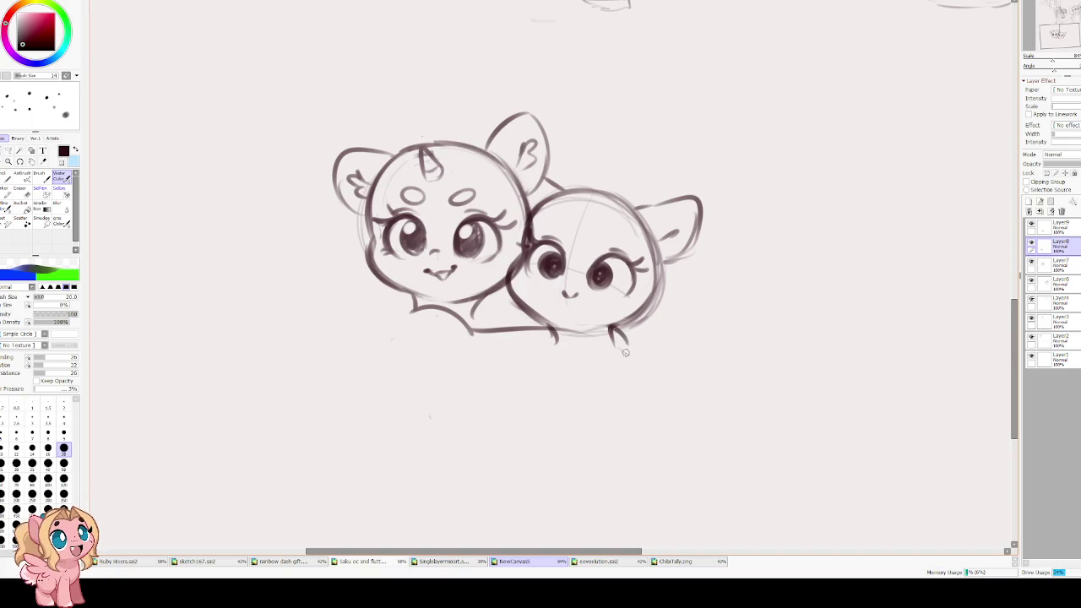
key("ctrl+z")
- Draw the unicorn's neck curve and the outer side of the hugging hand
key("ctrl+z")
left_click_drag(520, 314, 642, 344)
key("ctrl+z")
key("ctrl+z")
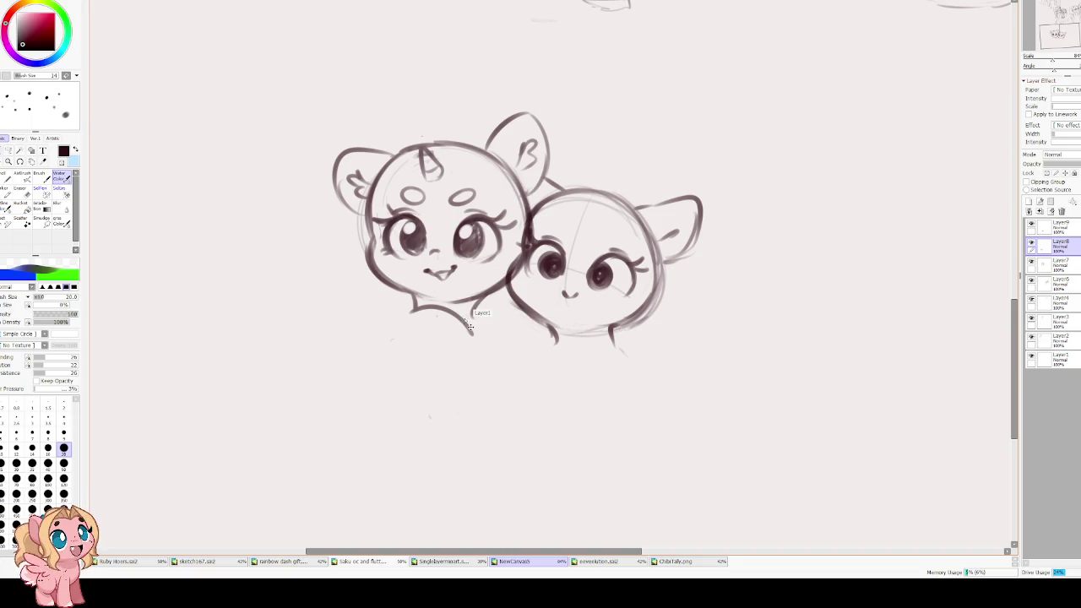
key("ctrl+z")
mouse_move(436, 308)
left_mouse_down()
mouse_move(490, 331)
mouse_move(652, 340)
mouse_move(630, 353)
mouse_move(475, 371)
mouse_move(406, 349)
mouse_move(381, 392)
mouse_move(390, 437)
mouse_move(499, 399)
left_mouse_up()
key("ctrl+z")
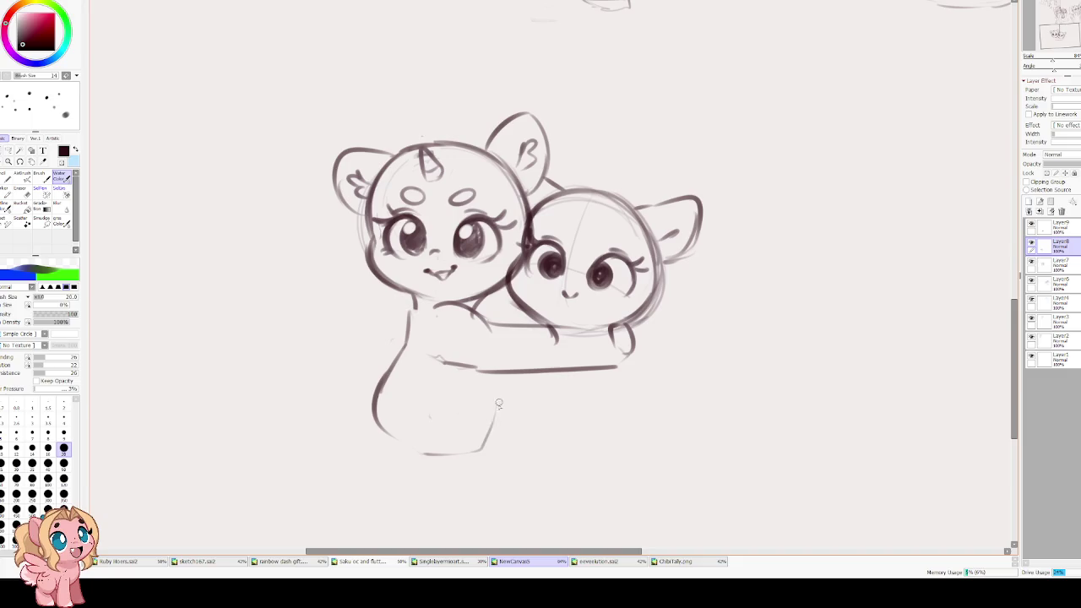
left_click_drag(537, 365, 514, 364)
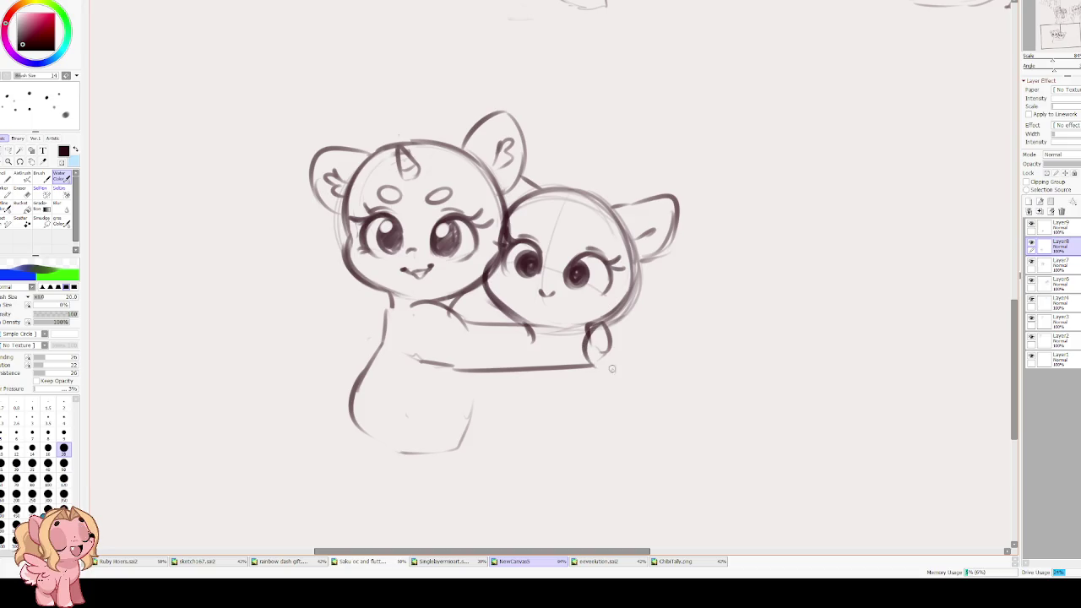
left_click_drag(619, 315, 602, 366)
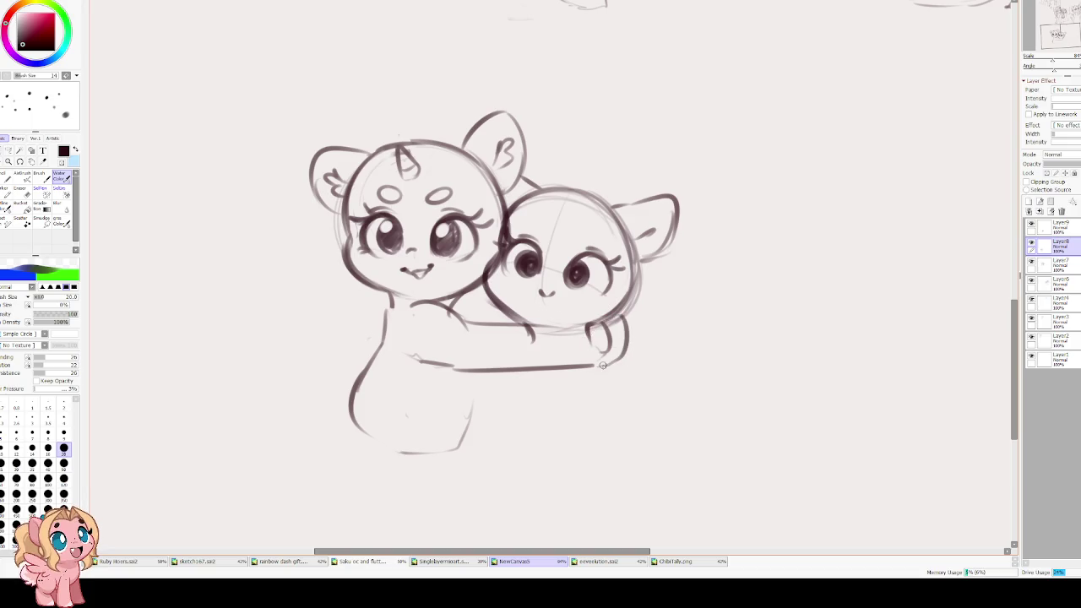
left_click_drag(456, 304, 517, 321)
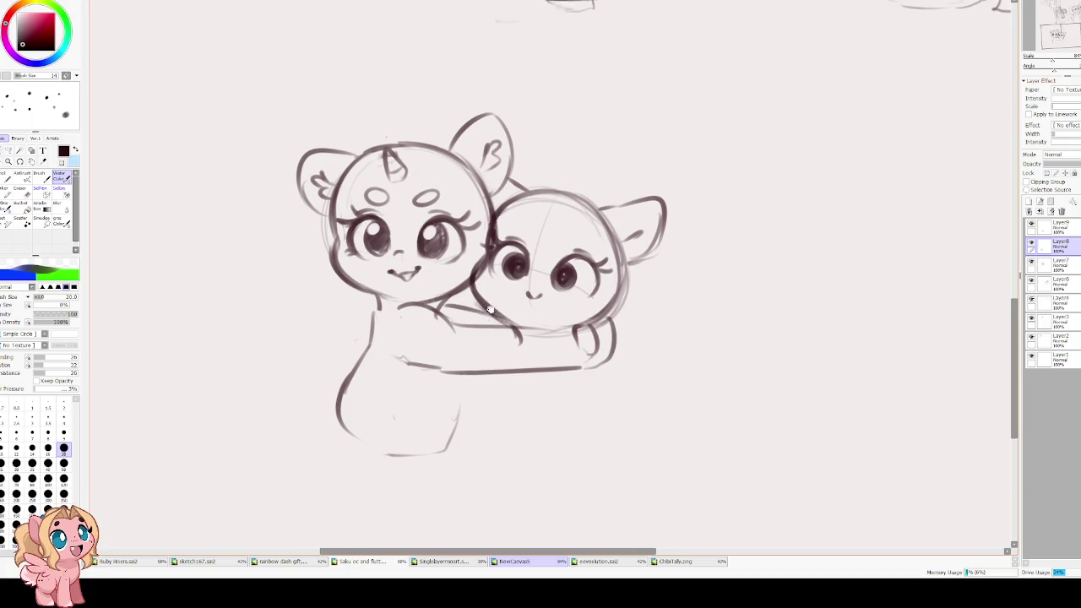
- On Layer9, sketch curves under the hugging arm and outline the second pony's body
left_click(1057, 226)
scroll(511, 339, "down", 2)
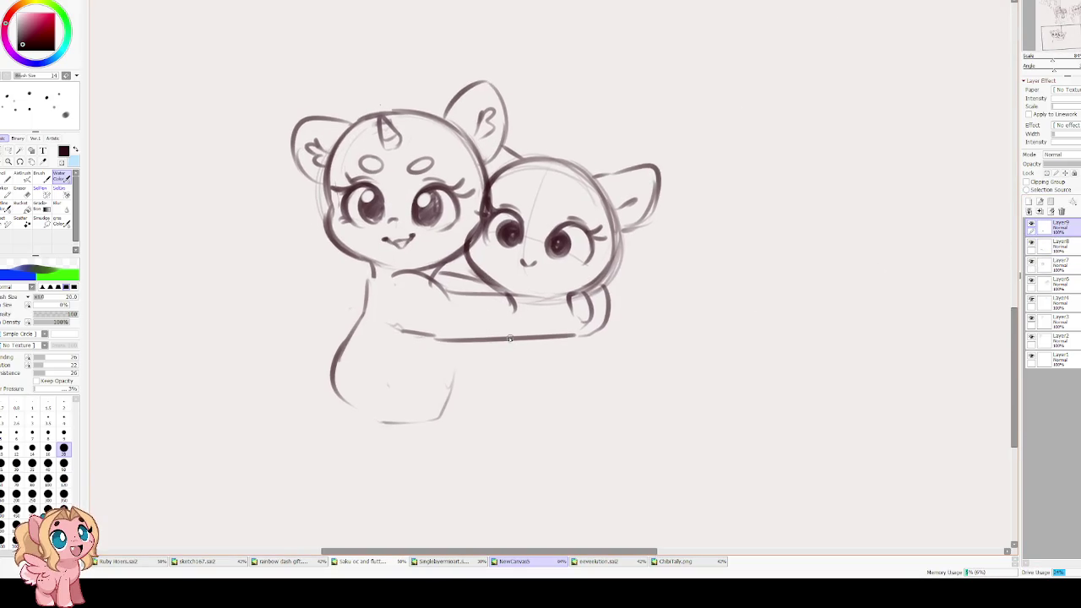
mouse_move(482, 319)
left_mouse_down()
mouse_move(512, 309)
mouse_move(504, 314)
left_mouse_up()
key("ctrl+z")
left_click_drag(588, 310, 600, 322)
key("ctrl+z")
key("ctrl+z")
mouse_move(483, 346)
left_mouse_down()
mouse_move(495, 414)
mouse_move(532, 434)
left_mouse_up()
key("ctrl+z")
mouse_move(494, 378)
left_mouse_down()
mouse_move(499, 355)
mouse_move(541, 431)
mouse_move(582, 336)
mouse_move(593, 382)
left_mouse_up()
mouse_move(586, 343)
left_mouse_down()
mouse_move(616, 390)
mouse_move(538, 427)
mouse_move(497, 385)
mouse_move(490, 392)
mouse_move(557, 446)
mouse_move(576, 344)
left_mouse_up()
scroll(517, 355, "up", 1)
key("ctrl+z")
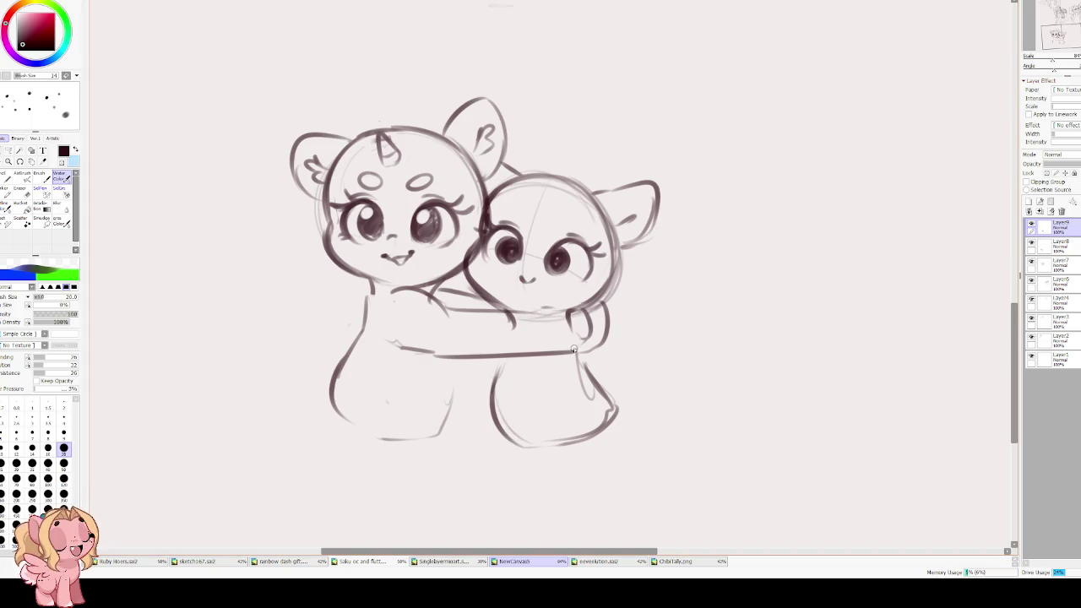
- Sketch the second pony's side and leg lines, redoing them more lightly
left_click_drag(579, 336, 581, 387)
left_click_drag(537, 353, 506, 441)
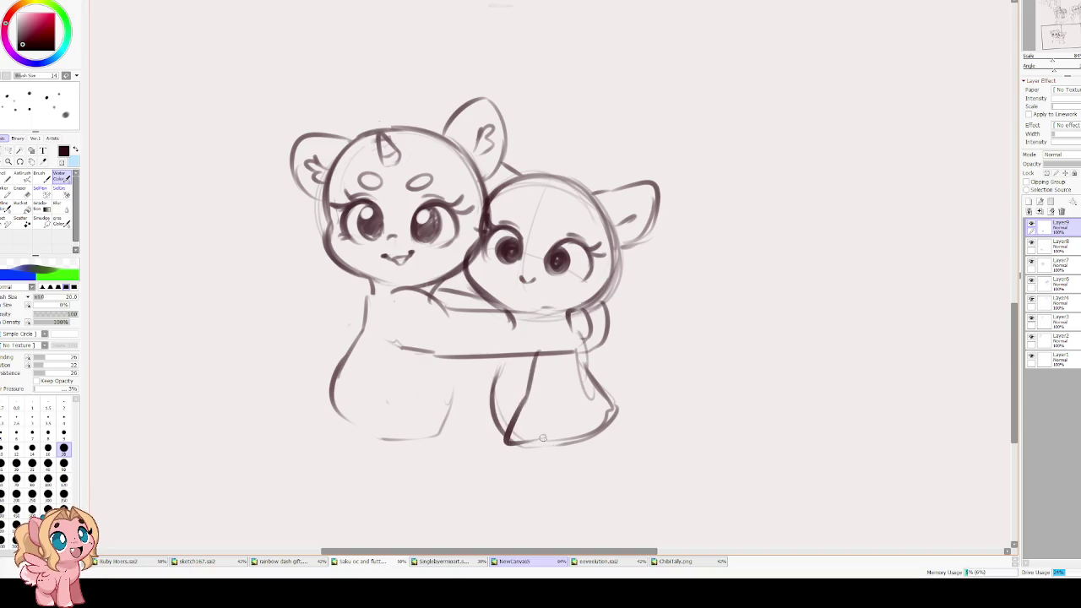
left_click_drag(573, 346, 538, 419)
key("ctrl+z")
left_click_drag(522, 350, 544, 437)
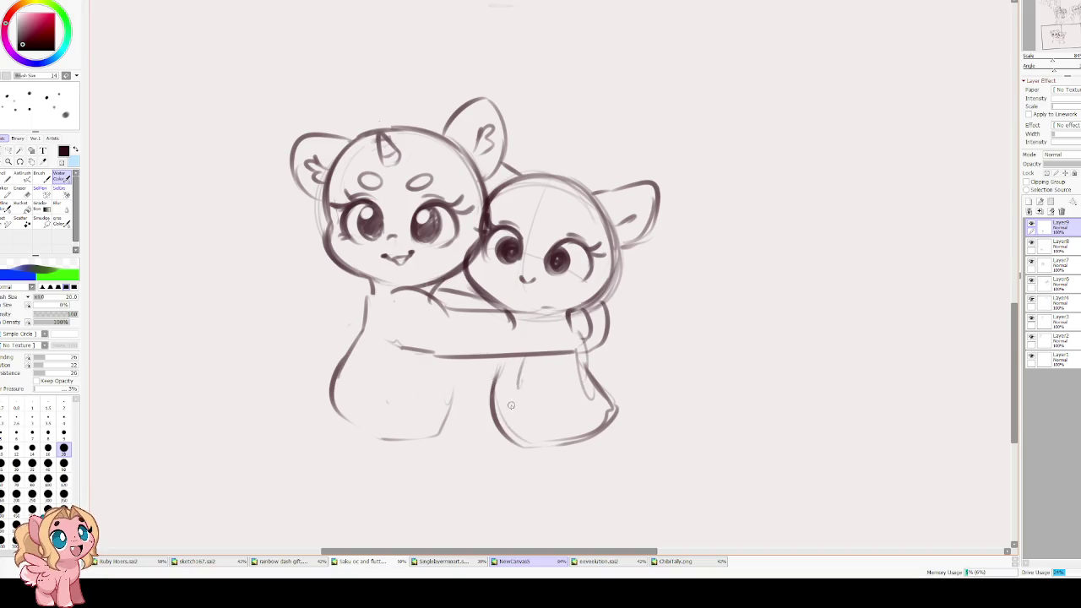
left_click_drag(571, 345, 554, 409)
left_click_drag(494, 382, 493, 435)
key("ctrl+z")
left_click_drag(483, 365, 464, 419)
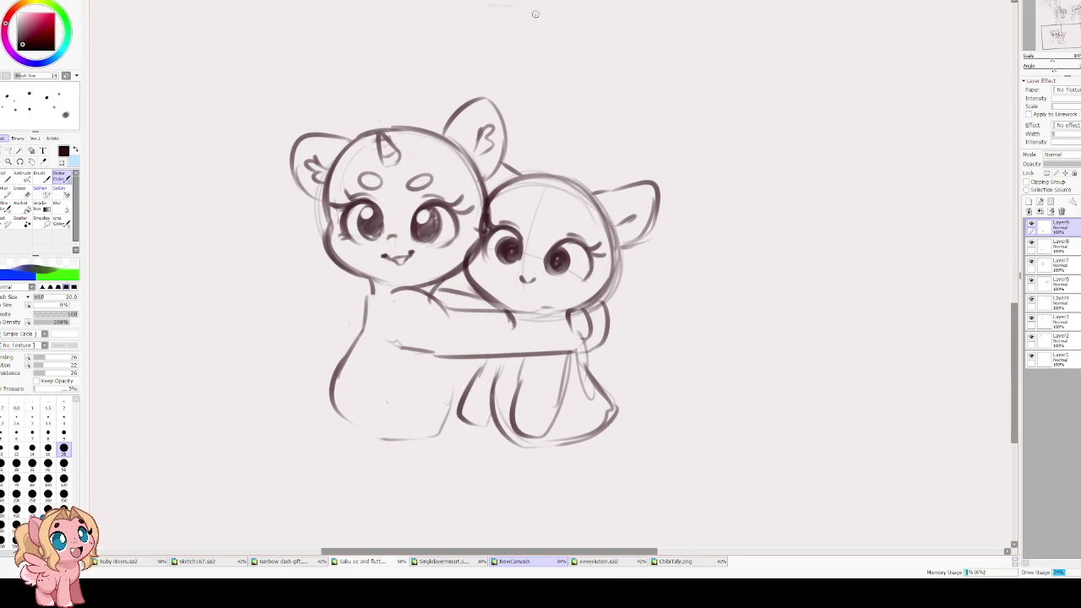
key("ctrl+z")
left_click_drag(499, 353, 505, 429)
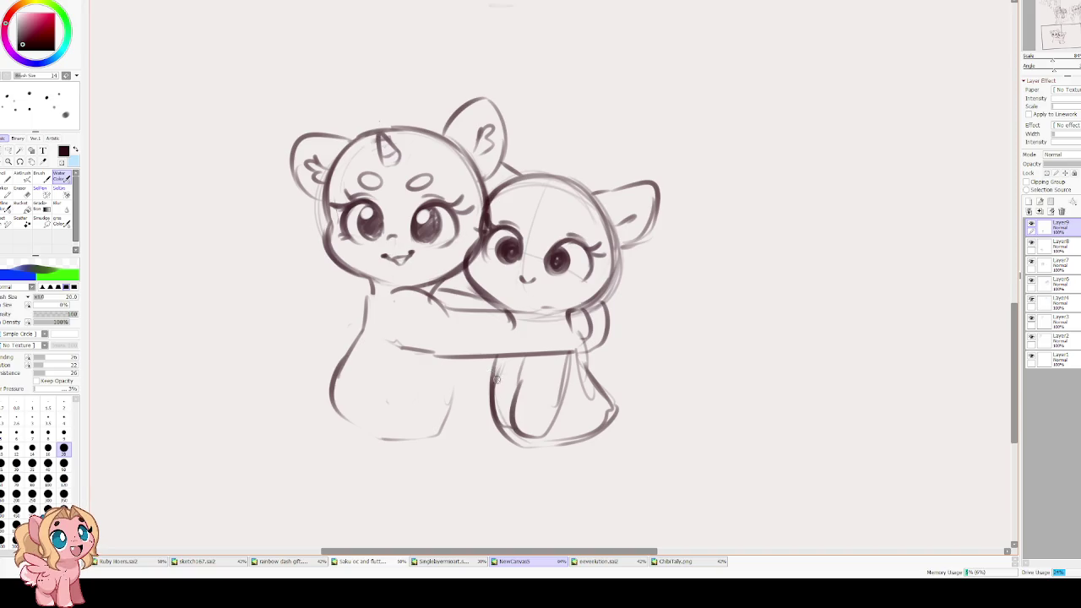
- Erase the stray leg line and redraw her left leg and lower body
key("e")
left_click_drag(498, 359, 497, 441)
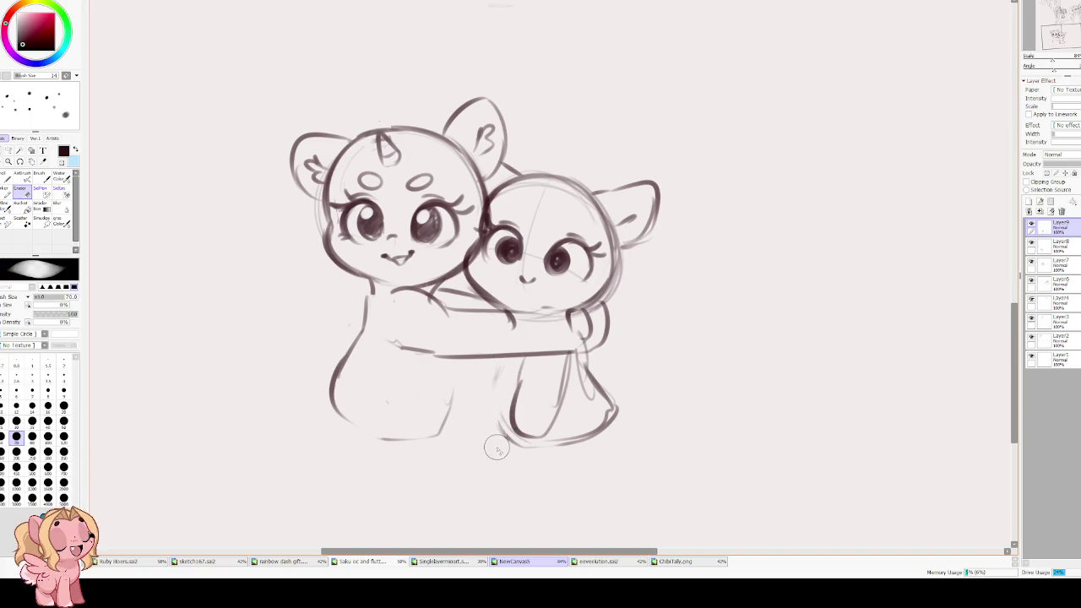
key("b")
left_click_drag(495, 363, 510, 435)
mouse_move(502, 350)
left_mouse_down()
mouse_move(485, 396)
mouse_move(517, 427)
left_mouse_up()
mouse_move(524, 365)
left_mouse_down()
mouse_move(514, 427)
mouse_move(545, 437)
left_mouse_up()
mouse_move(562, 348)
left_mouse_down()
mouse_move(581, 402)
mouse_move(541, 363)
mouse_move(503, 404)
mouse_move(591, 350)
left_mouse_up()
mouse_move(573, 309)
left_mouse_down()
mouse_move(606, 358)
mouse_move(568, 366)
left_mouse_up()
left_click_drag(512, 306, 549, 386)
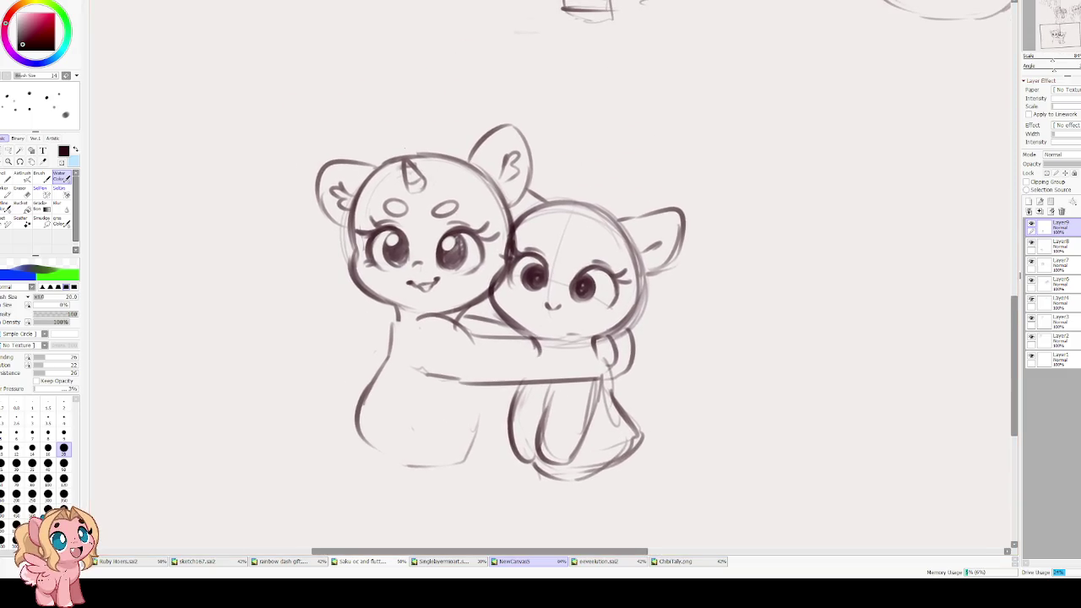
scroll(538, 336, "up", 1)
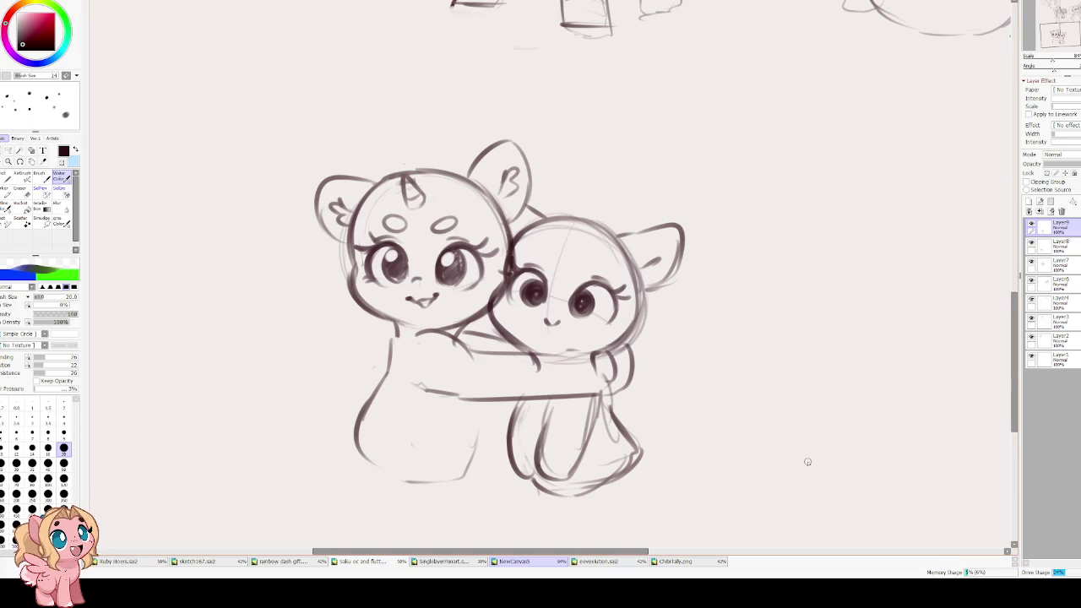
- Lasso the unicorn's eye on Layer8 and nudge it slightly into place with Ctrl+T
key("h")
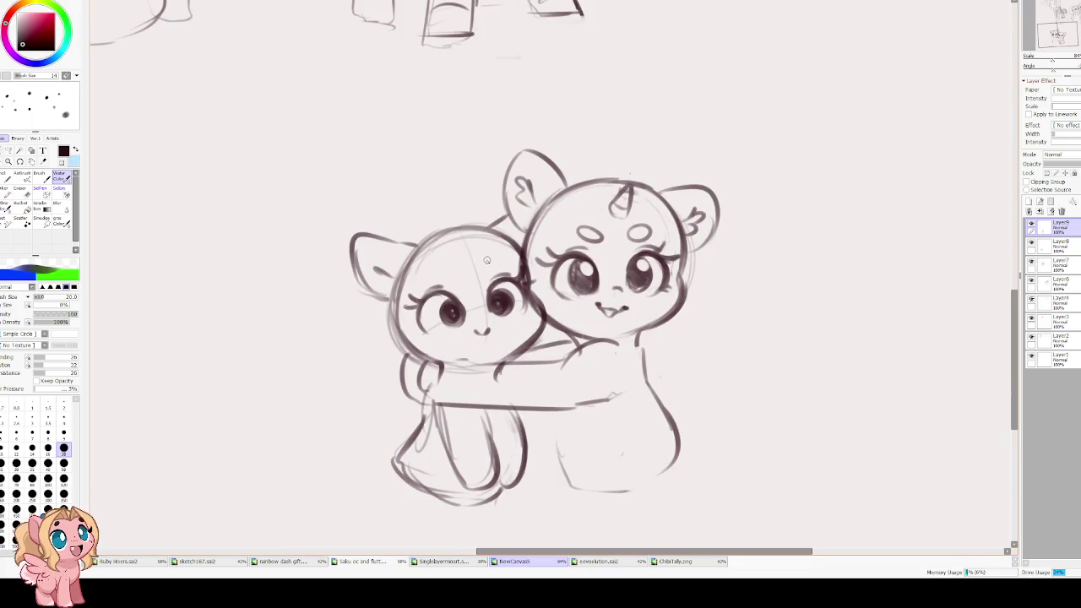
key("h")
left_click(7, 150)
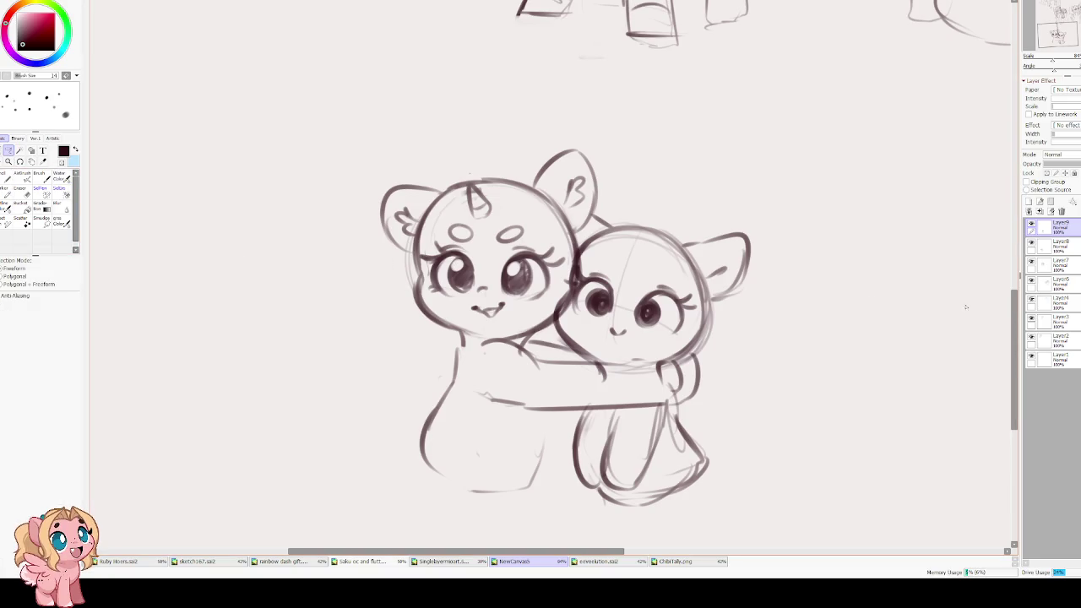
left_click(1030, 243)
left_click(1056, 245)
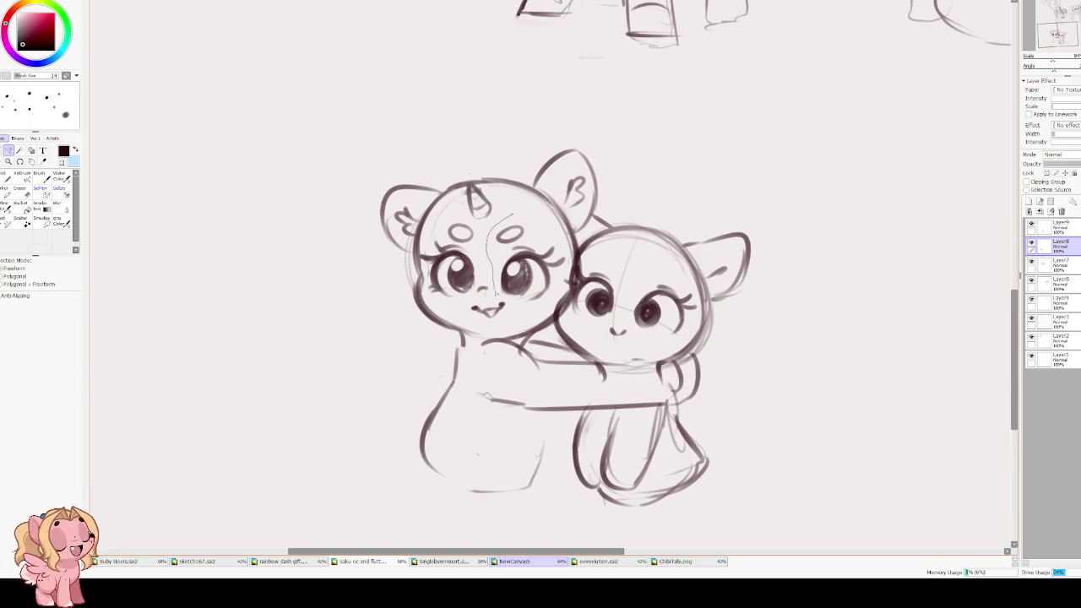
left_click_drag(560, 272, 510, 214)
key("ctrl+t")
left_click_drag(527, 261, 531, 266)
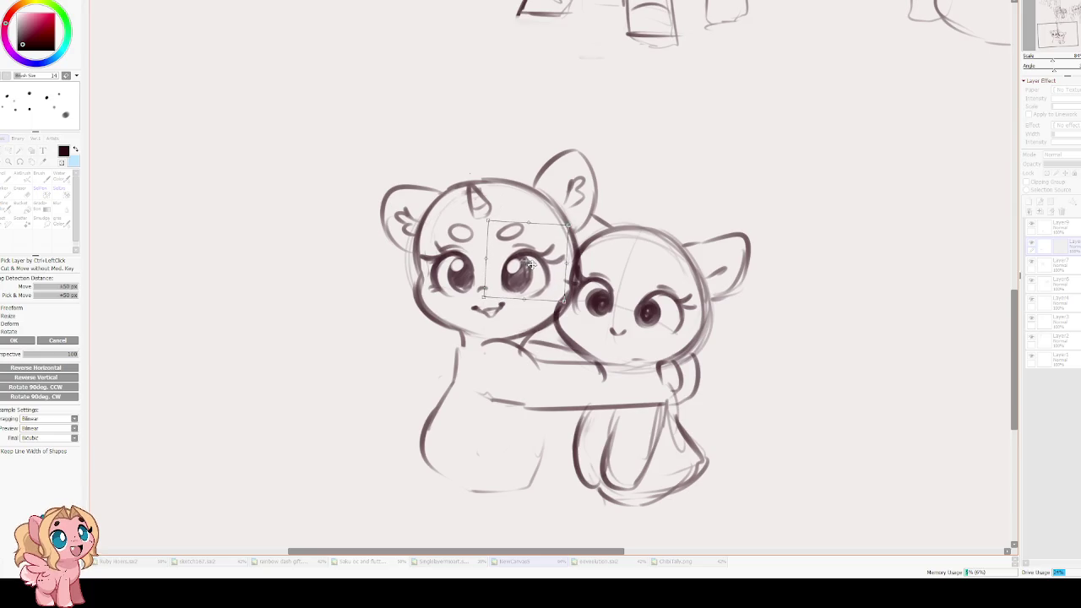
key("Return")
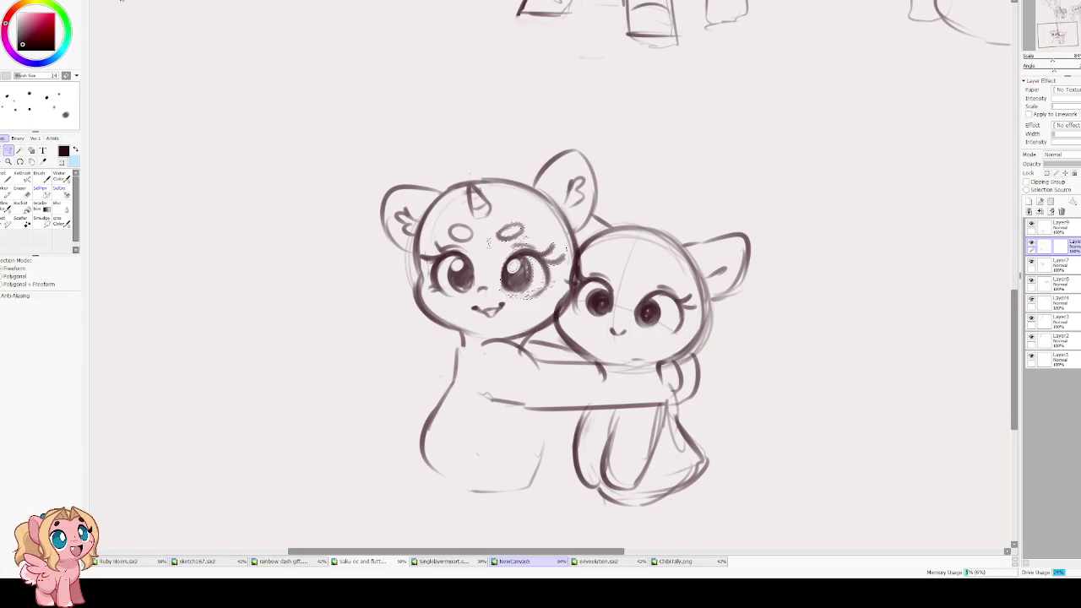
key("c")
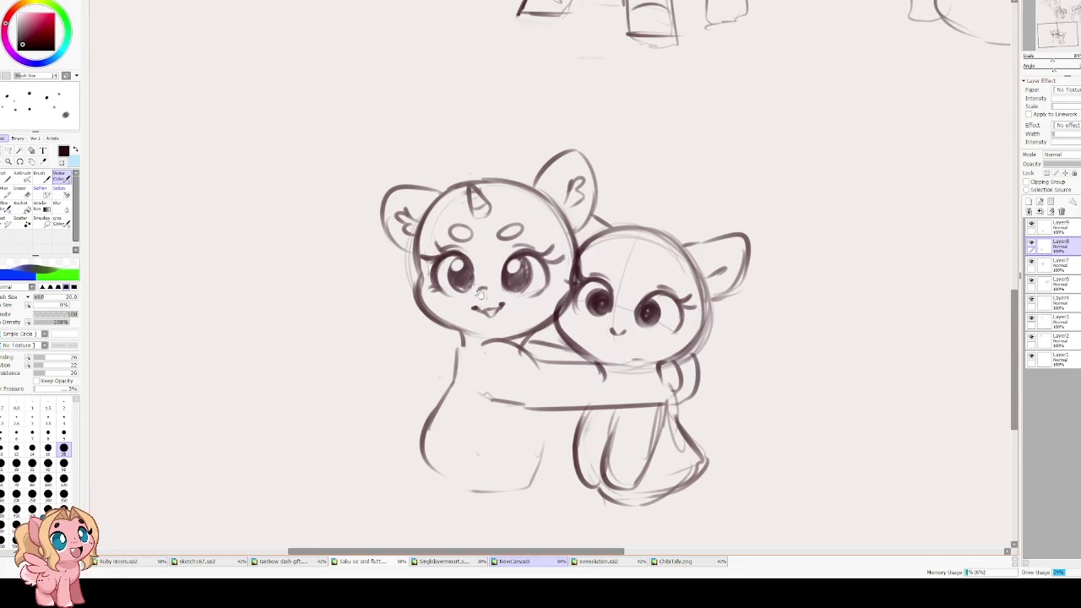
key("ctrl+z")
- On Layer9, add a body stroke under the arm and cheek freckles, then create Layer10
left_click(1055, 227)
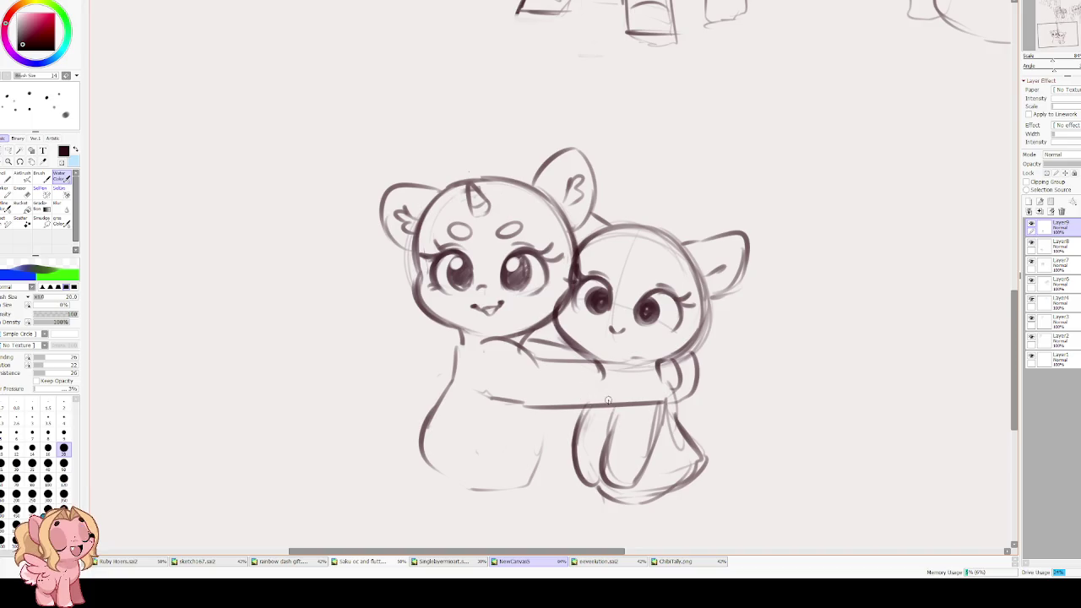
left_click_drag(598, 390, 609, 434)
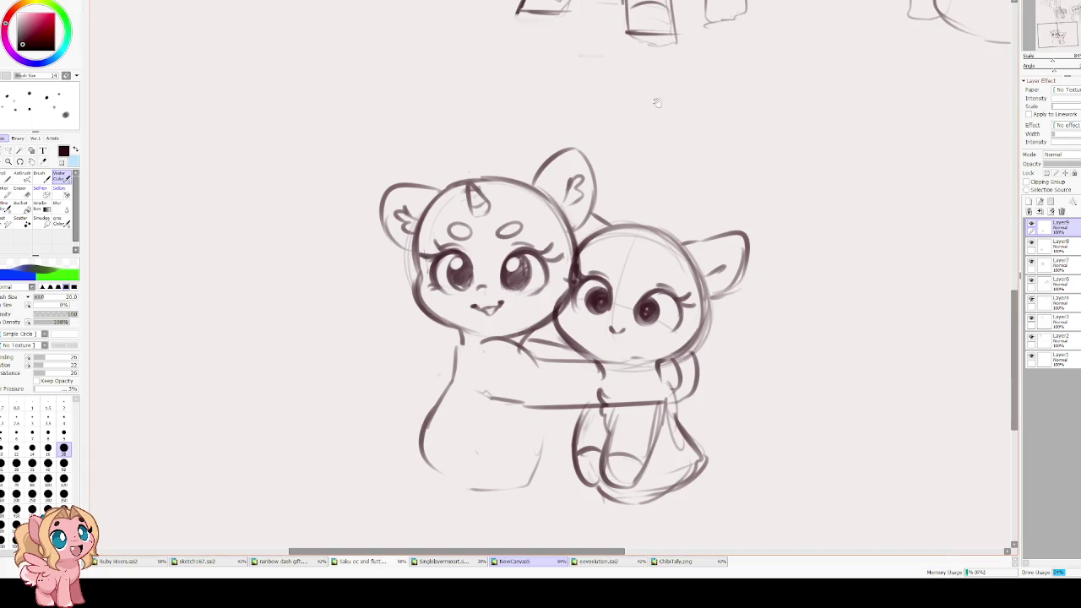
left_click_drag(583, 310, 586, 318)
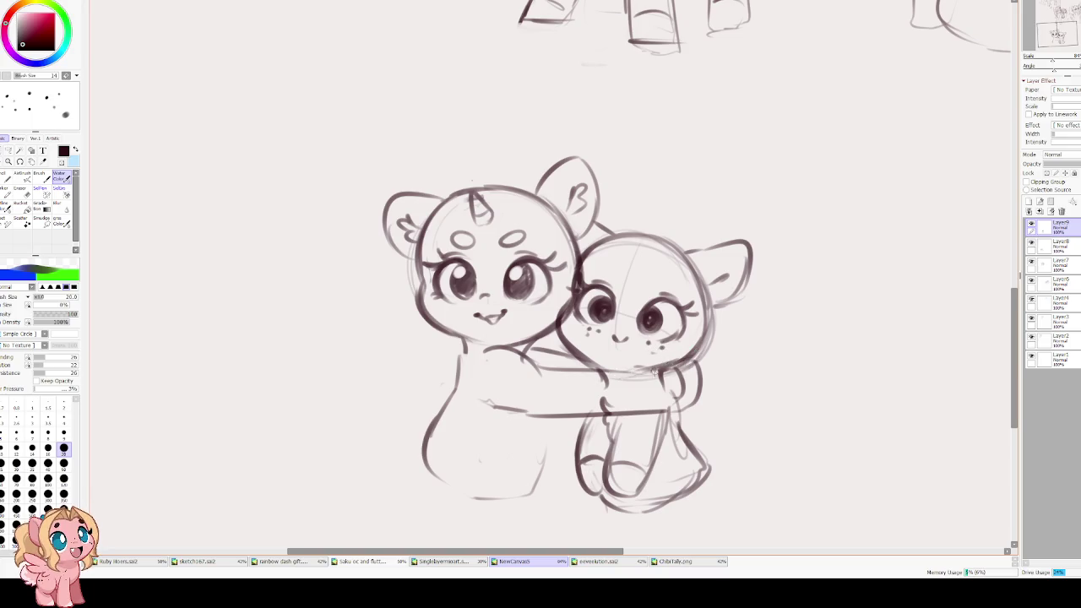
left_click_drag(590, 278, 592, 288)
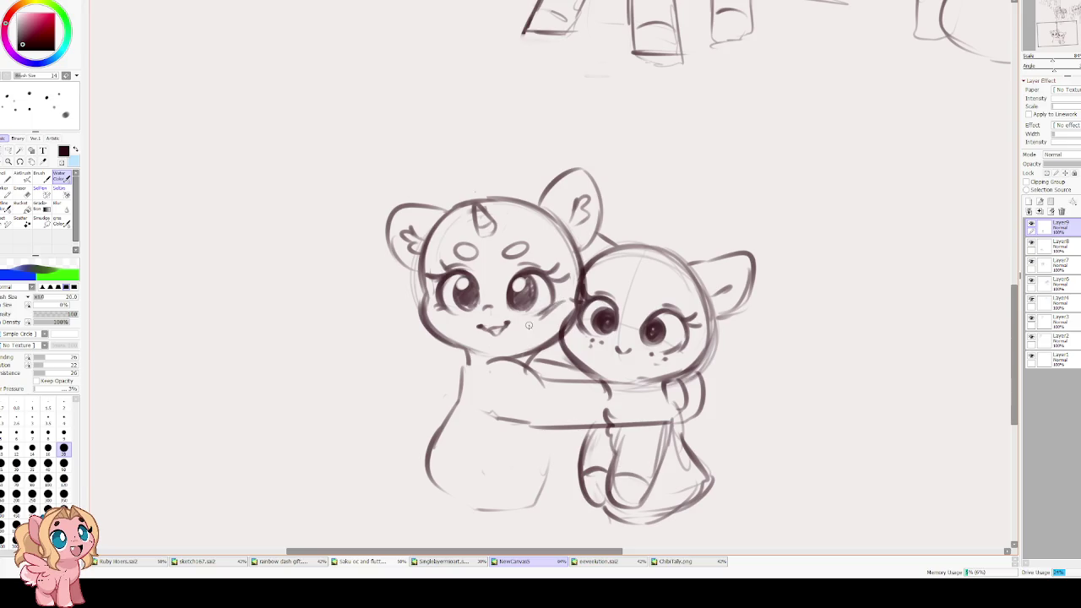
left_click(1031, 227)
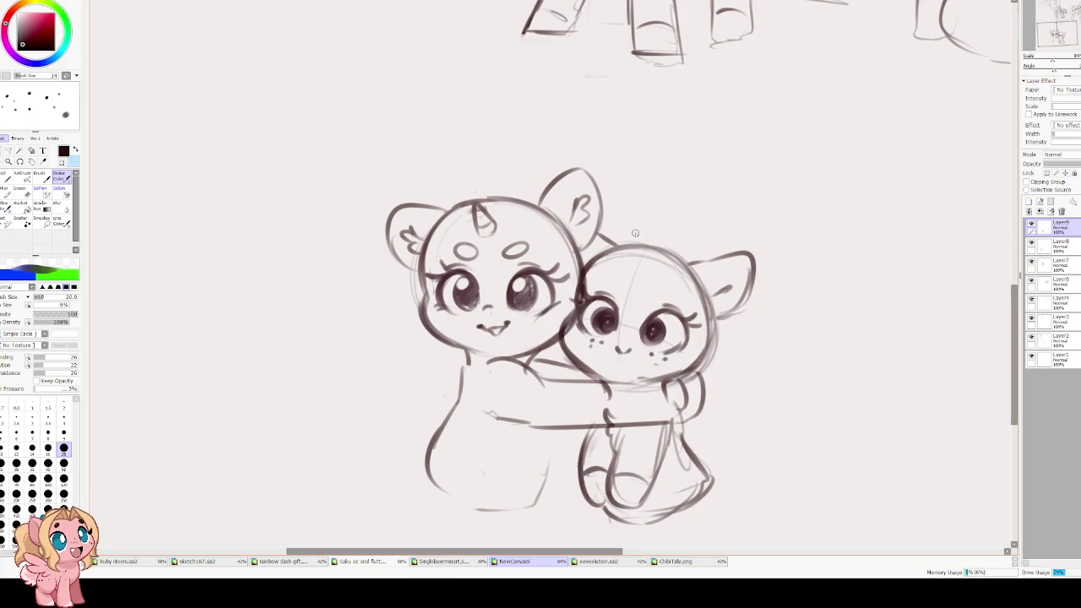
left_click(1030, 201)
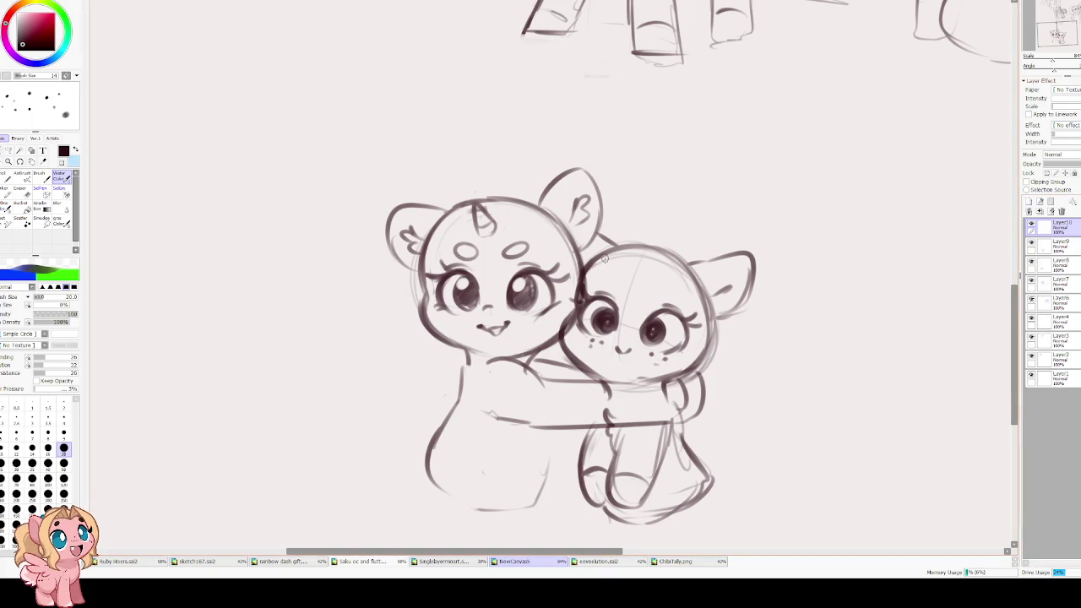
- Sketch and retry the ear and top-of-head lines on the second pony
mouse_move(635, 264)
left_mouse_down()
mouse_move(646, 249)
mouse_move(596, 227)
mouse_move(573, 301)
left_mouse_up()
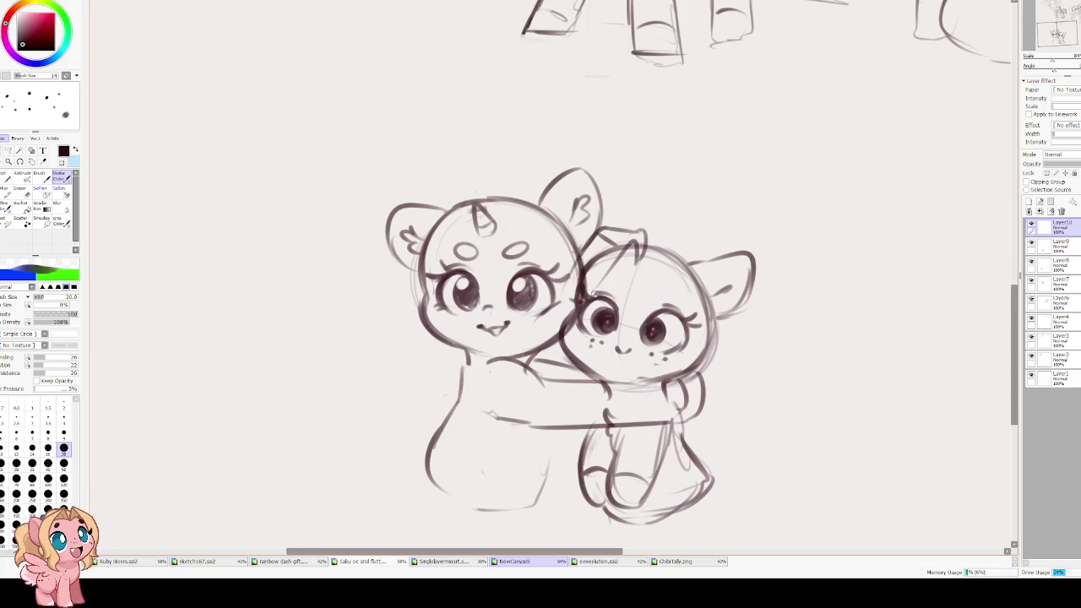
key("ctrl+z")
mouse_move(638, 230)
left_mouse_down()
mouse_move(603, 237)
mouse_move(564, 292)
left_mouse_up()
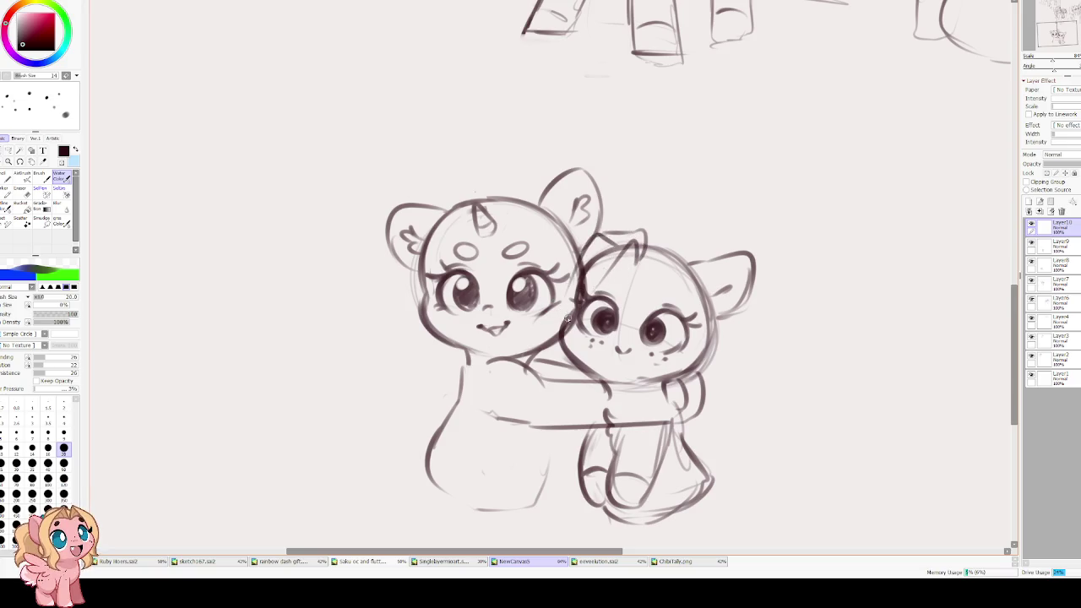
key("ctrl+z")
key("ctrl+z")
left_click_drag(667, 250, 568, 294)
key("ctrl+z")
mouse_move(624, 247)
left_mouse_down()
mouse_move(604, 235)
mouse_move(581, 258)
left_mouse_up()
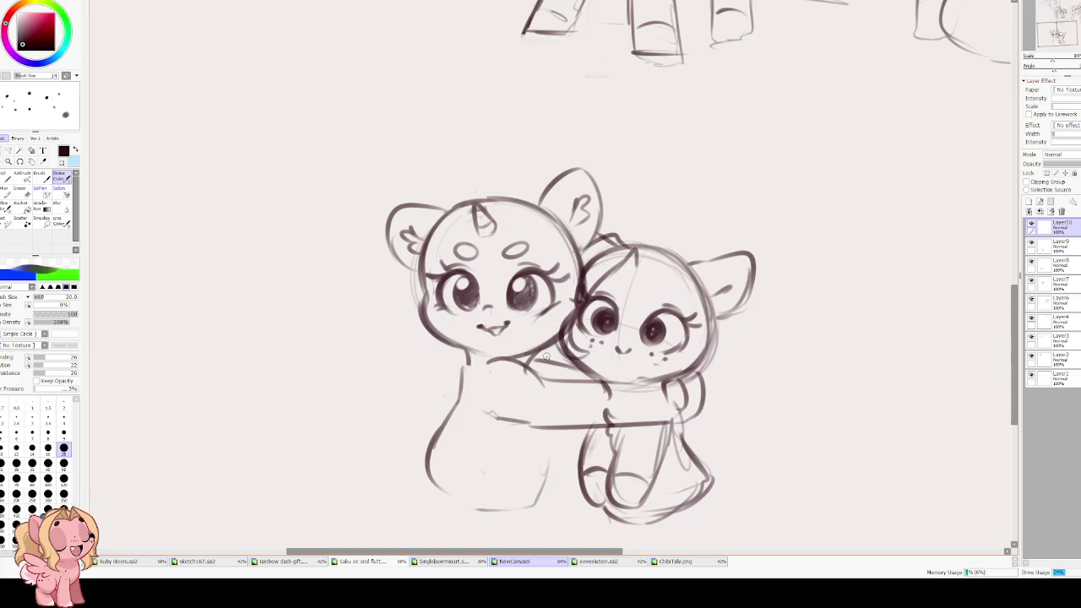
left_click_drag(650, 255, 676, 323)
key("ctrl+z")
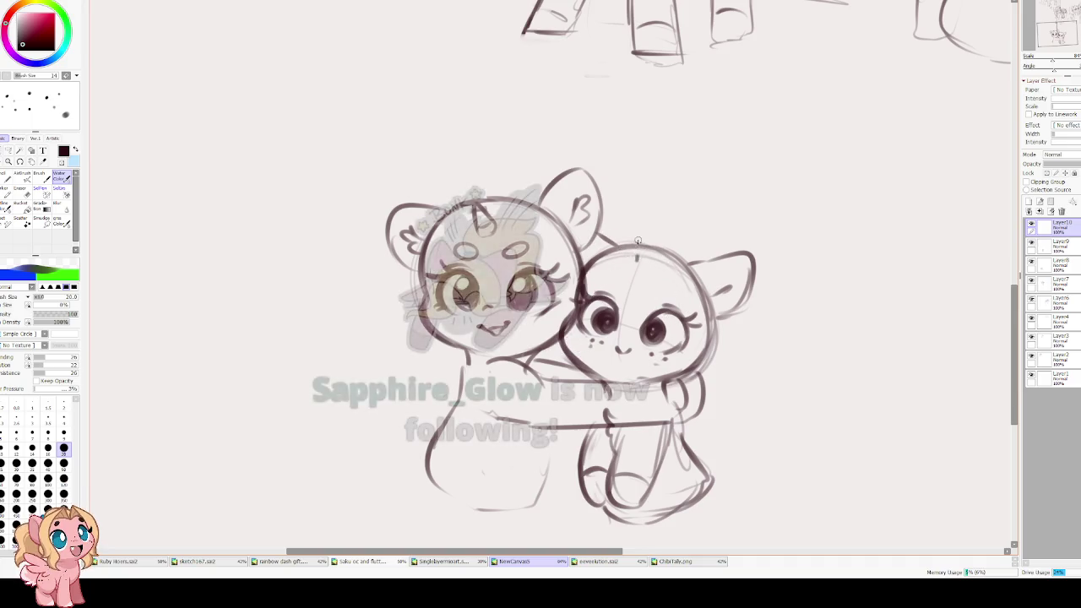
mouse_move(638, 238)
left_mouse_down()
mouse_move(641, 253)
mouse_move(630, 250)
mouse_move(639, 237)
mouse_move(639, 257)
left_mouse_up()
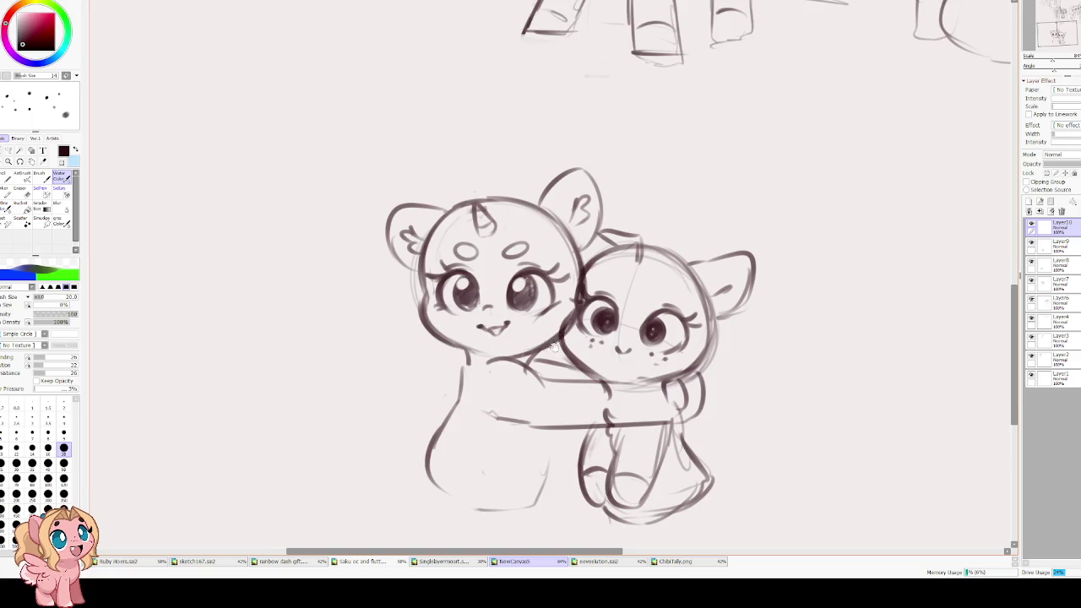
- Sketch around her eye and cheek, a peaked head tuft, and the head outline
left_click_drag(552, 348, 542, 320)
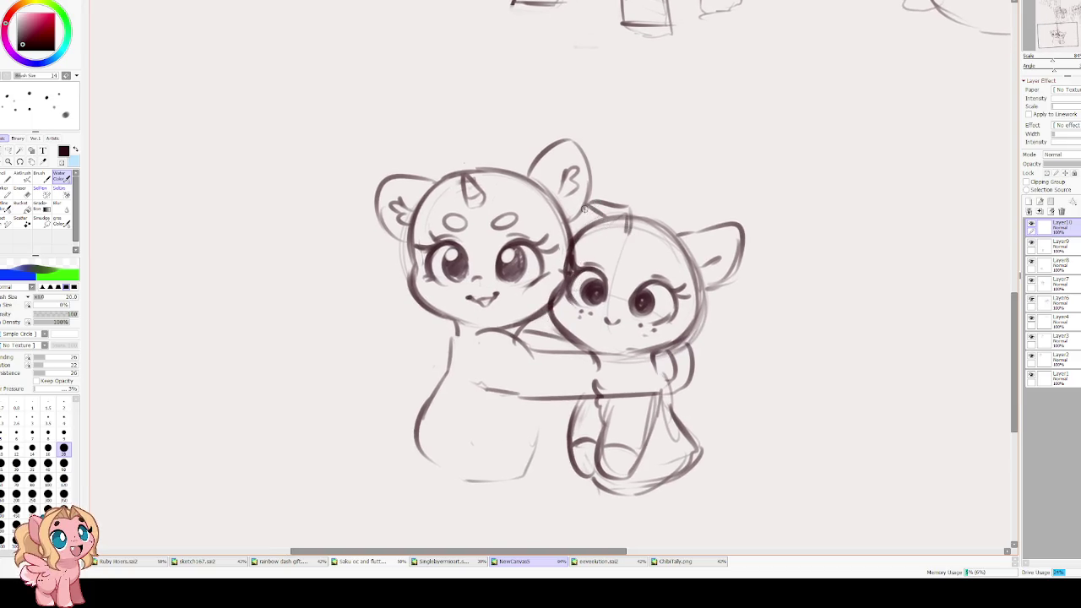
left_click_drag(584, 286, 532, 326)
mouse_move(629, 243)
left_mouse_down()
mouse_move(644, 220)
mouse_move(661, 287)
mouse_move(644, 336)
mouse_move(673, 343)
mouse_move(647, 358)
mouse_move(694, 328)
mouse_move(704, 304)
left_mouse_up()
mouse_move(650, 233)
left_mouse_down()
mouse_move(632, 229)
mouse_move(666, 215)
mouse_move(696, 294)
left_mouse_up()
key("ctrl+z")
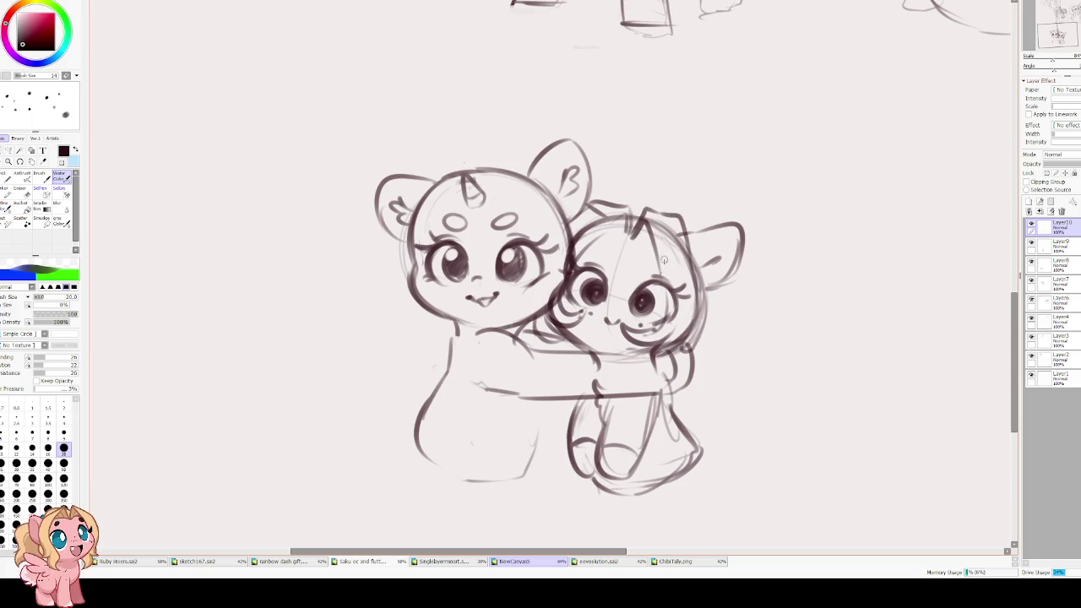
left_click_drag(604, 311, 613, 281)
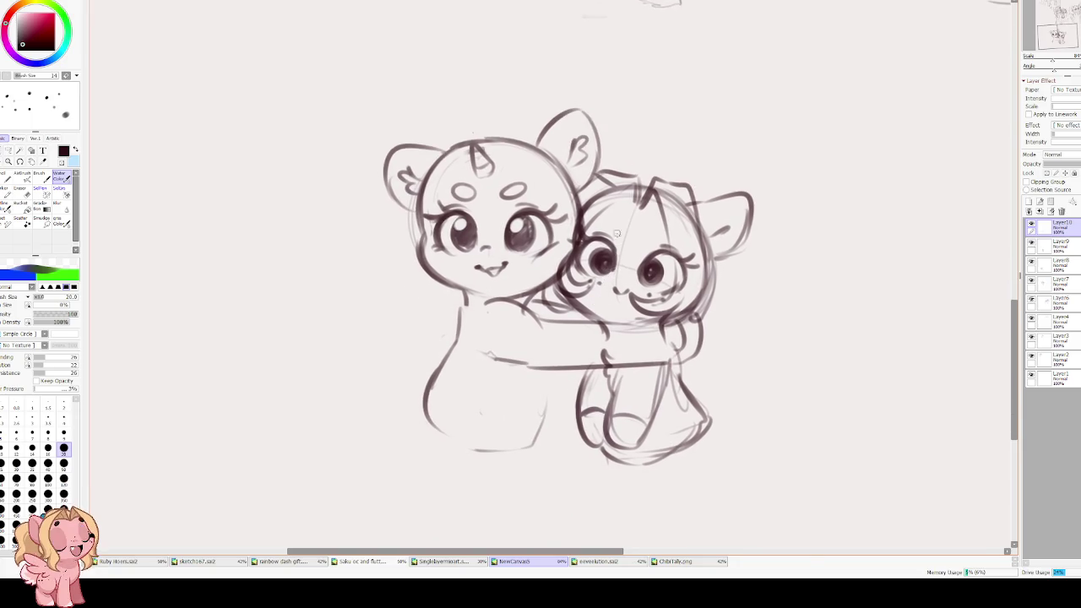
- With the canvas mirrored, redraw the ponytailed pony's head top and cheek outline
key("h")
scroll(406, 228, "up", 2)
left_click_drag(392, 236, 469, 210)
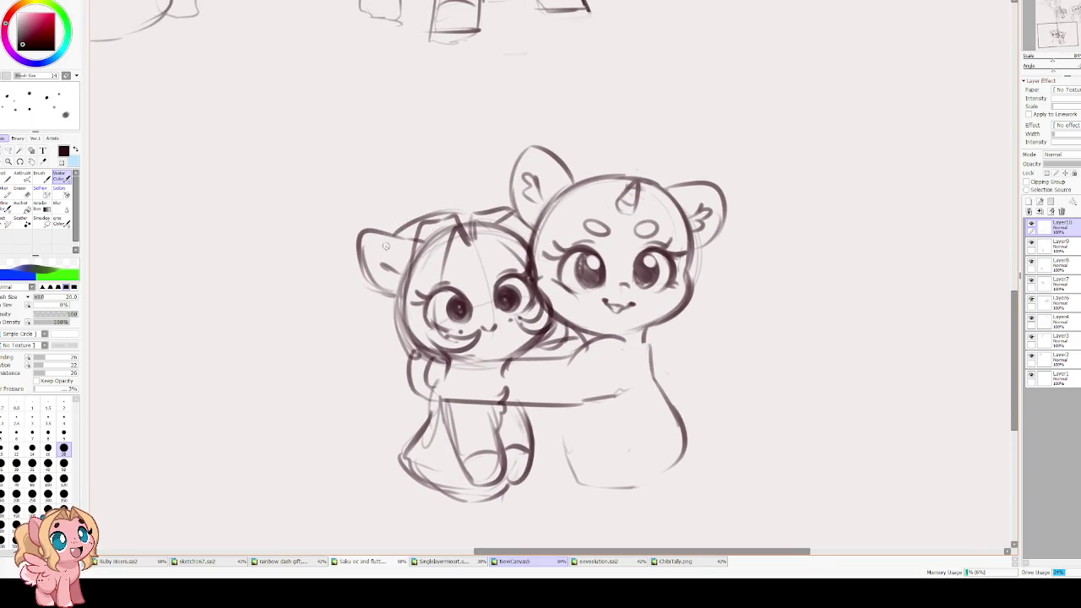
left_click_drag(372, 280, 403, 355)
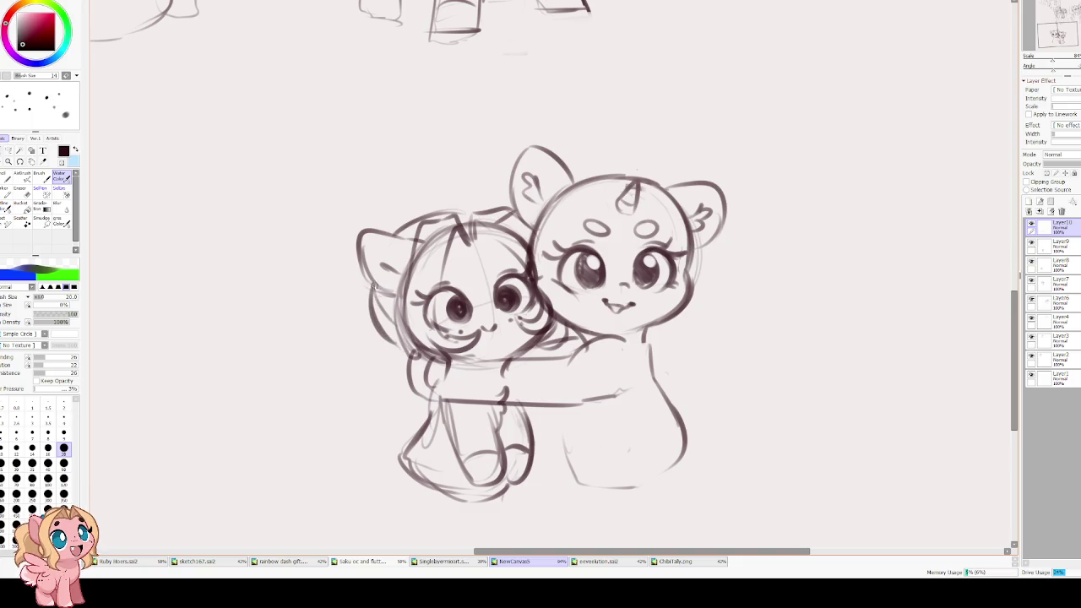
key("ctrl+z")
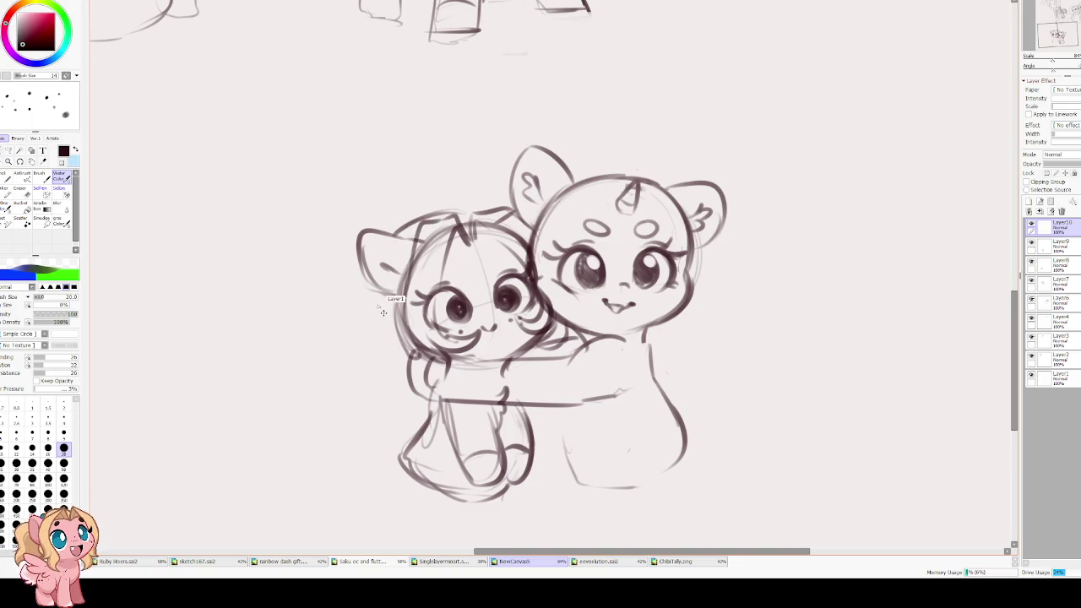
- Sketch a long wavy ponytail curving down behind her head
mouse_move(374, 309)
left_mouse_down()
mouse_move(395, 347)
mouse_move(403, 277)
left_mouse_up()
mouse_move(414, 217)
left_mouse_down()
mouse_move(395, 198)
mouse_move(343, 233)
mouse_move(319, 292)
left_mouse_up()
left_click_drag(336, 254, 295, 327)
mouse_move(297, 330)
left_mouse_down()
mouse_move(345, 313)
mouse_move(370, 375)
left_mouse_up()
key("ctrl+z")
key("ctrl+z")
key("ctrl+z")
mouse_move(327, 227)
left_mouse_down()
mouse_move(390, 206)
mouse_move(314, 291)
left_mouse_up()
left_click_drag(337, 245, 319, 350)
mouse_move(350, 309)
left_mouse_down()
mouse_move(376, 359)
mouse_move(350, 382)
left_mouse_up()
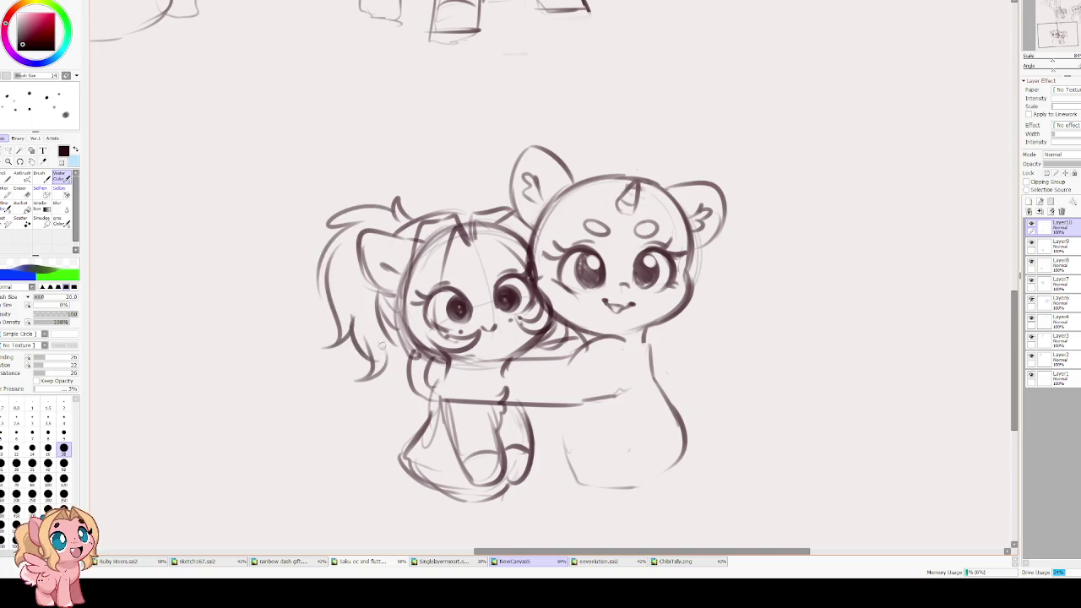
- Flip the view back, add hair tufts, and darken her eyes and freckles
key("h")
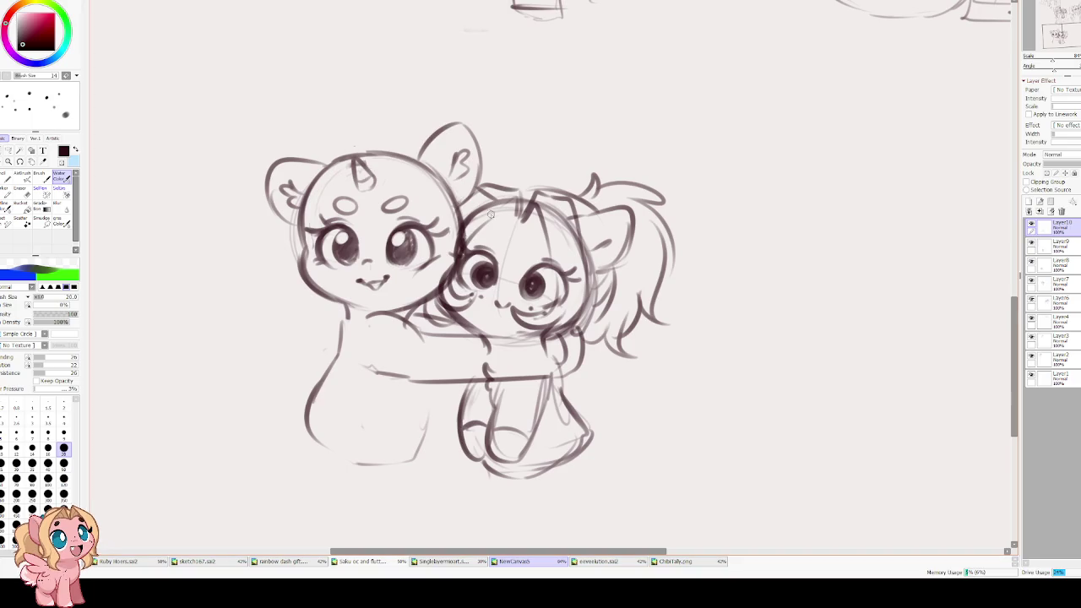
mouse_move(511, 199)
left_mouse_down()
mouse_move(468, 237)
mouse_move(507, 212)
mouse_move(546, 239)
left_mouse_up()
mouse_move(530, 277)
left_mouse_down()
mouse_move(548, 299)
mouse_move(541, 279)
mouse_move(545, 299)
mouse_move(522, 297)
mouse_move(537, 302)
left_mouse_up()
mouse_move(485, 262)
left_mouse_down()
mouse_move(472, 284)
mouse_move(483, 281)
left_mouse_up()
left_click_drag(520, 298, 505, 309)
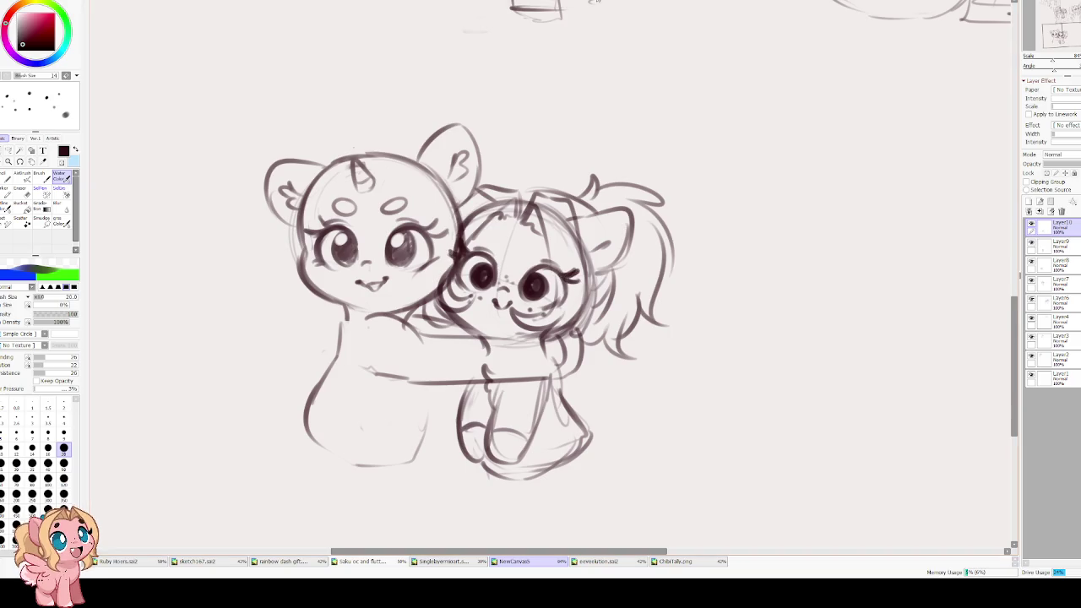
scroll(579, 126, "down", 1)
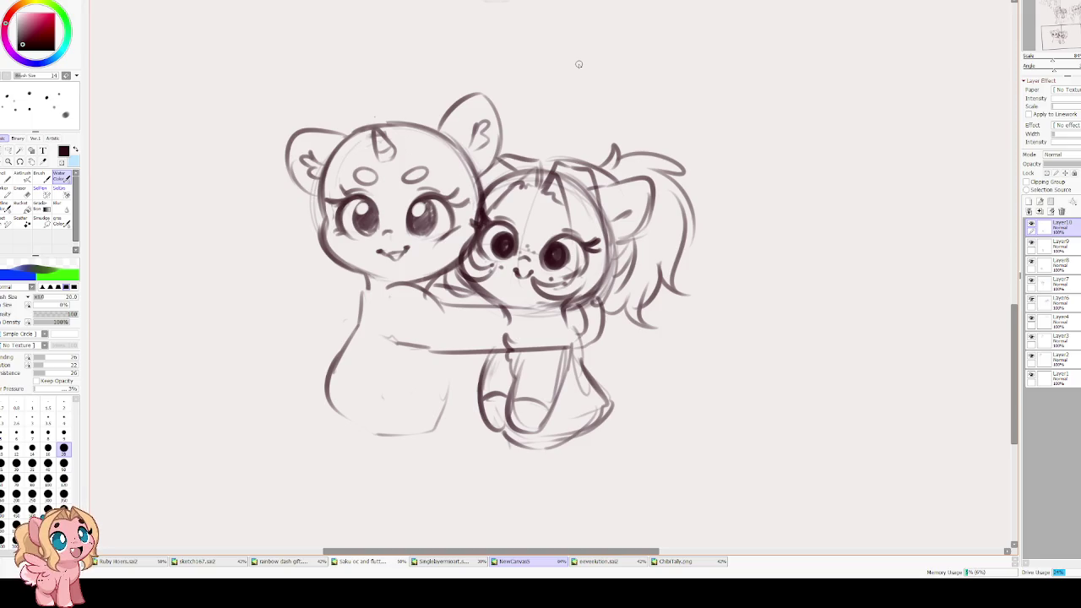
key("e")
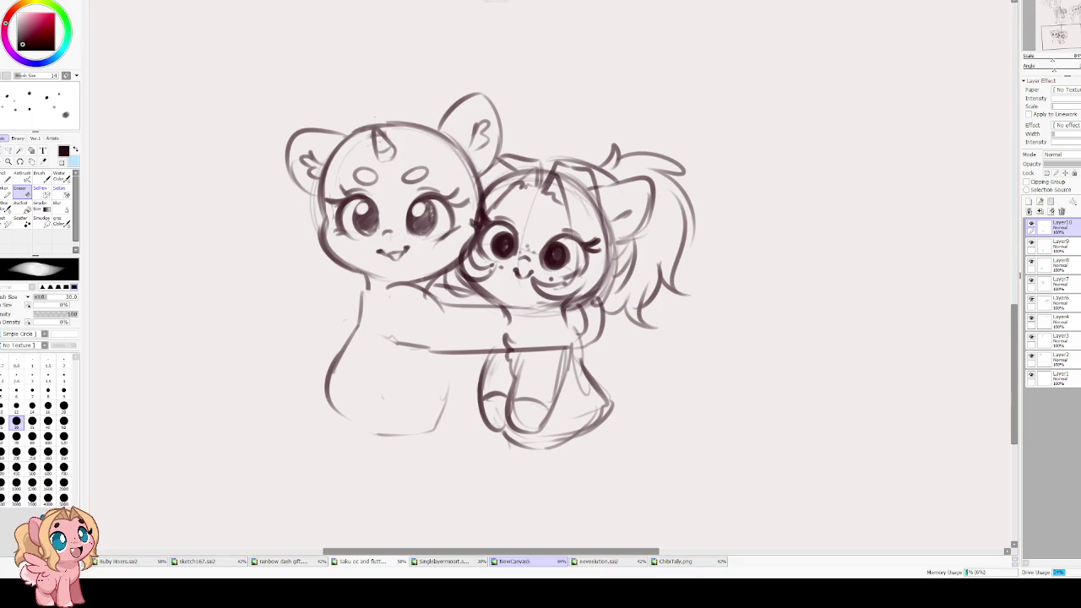
- On Layer9, erase the faint stray lines around the second pony's forelock and ear
key("bracketright")
key("bracketright")
key("bracketright")
left_click(1031, 224)
left_click(1047, 246)
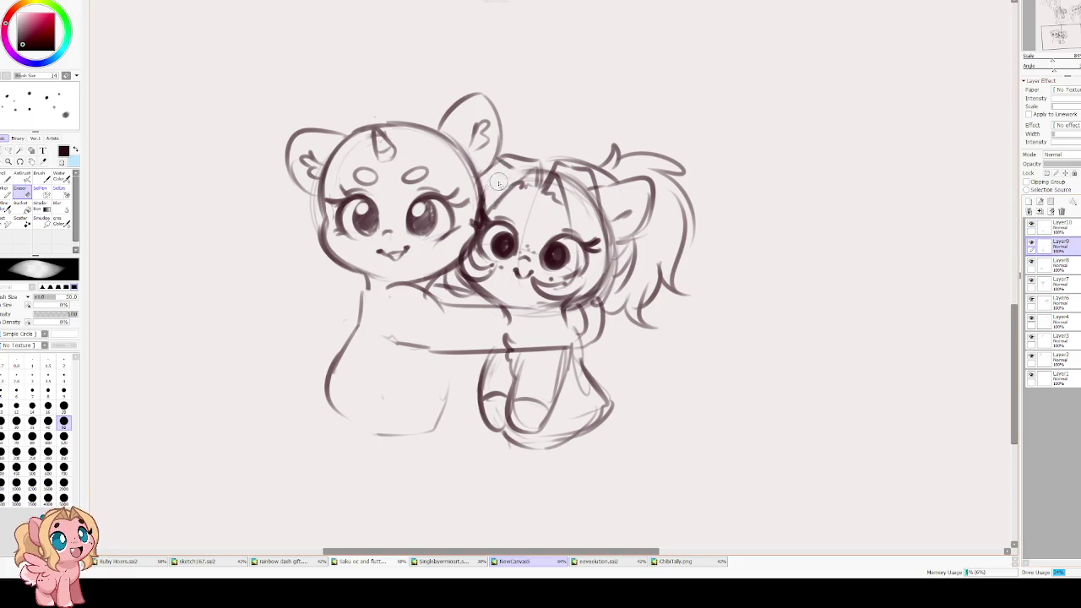
mouse_move(547, 176)
left_mouse_down()
mouse_move(574, 190)
mouse_move(566, 182)
mouse_move(608, 245)
mouse_move(583, 296)
mouse_move(600, 270)
mouse_move(601, 228)
mouse_move(602, 283)
left_mouse_up()
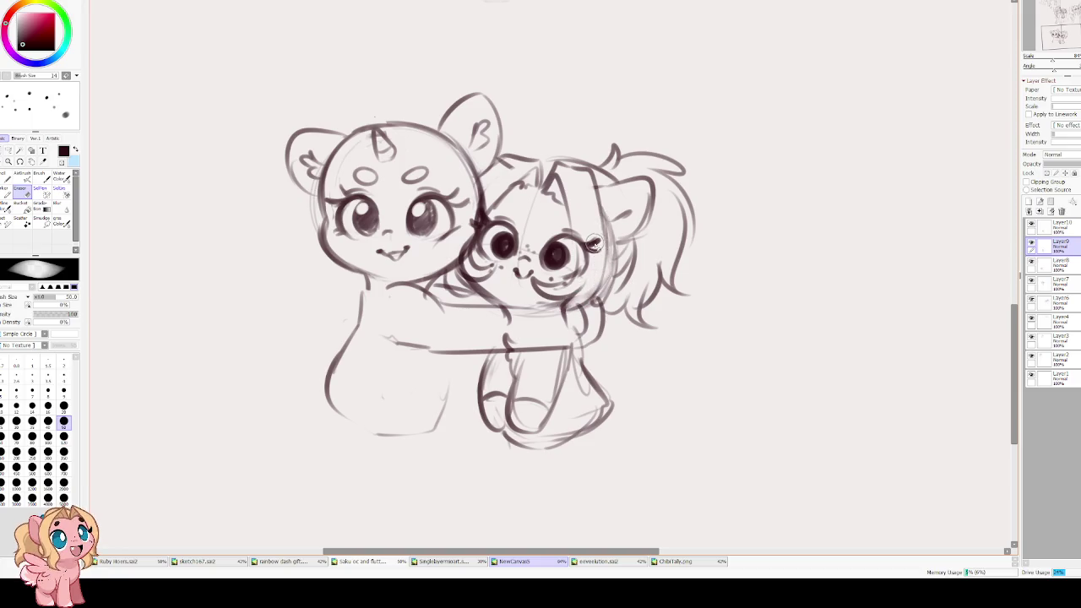
- Darken the second pony's head outline, cheek and the lines near the hugging arm
key("b")
mouse_move(605, 216)
left_mouse_down()
mouse_move(618, 283)
mouse_move(587, 308)
mouse_move(581, 301)
left_mouse_up()
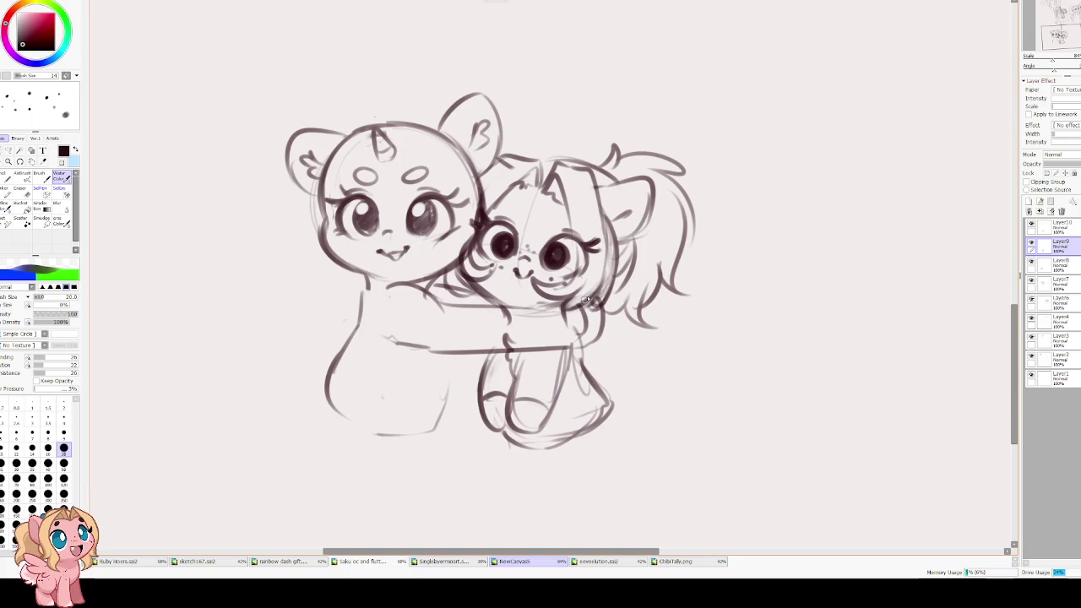
left_click_drag(614, 199, 612, 262)
left_click_drag(447, 276, 475, 288)
- Delete the empty Layer10
key("e")
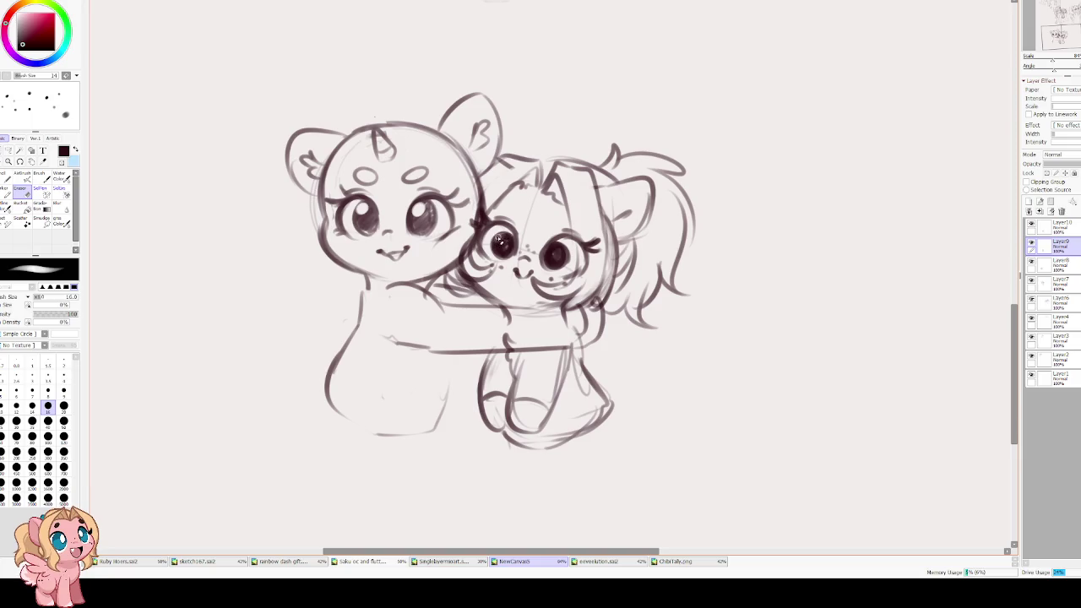
key("ctrl+z")
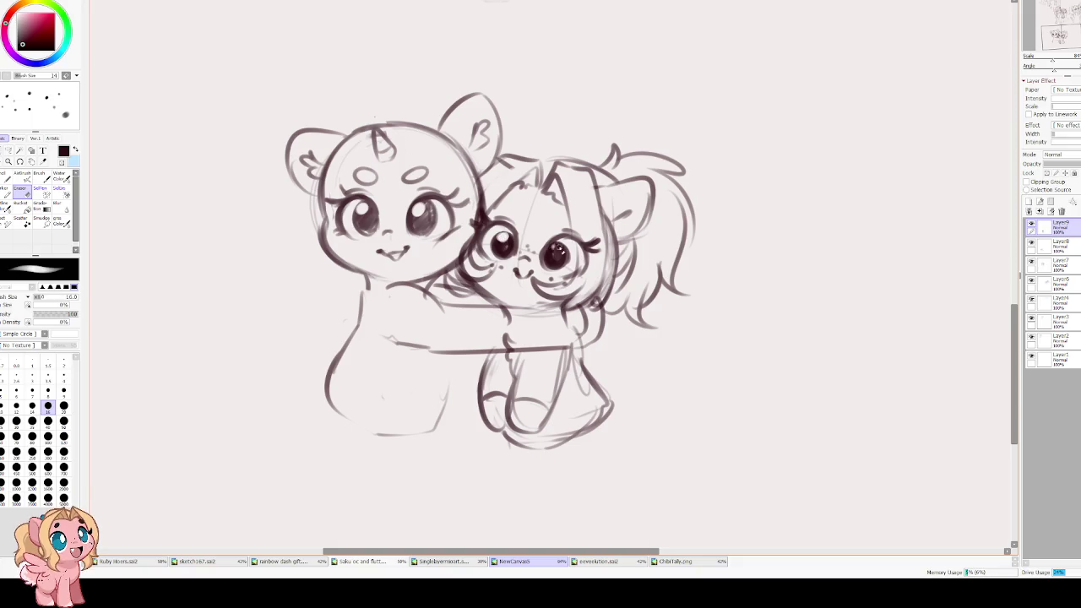
key("b")
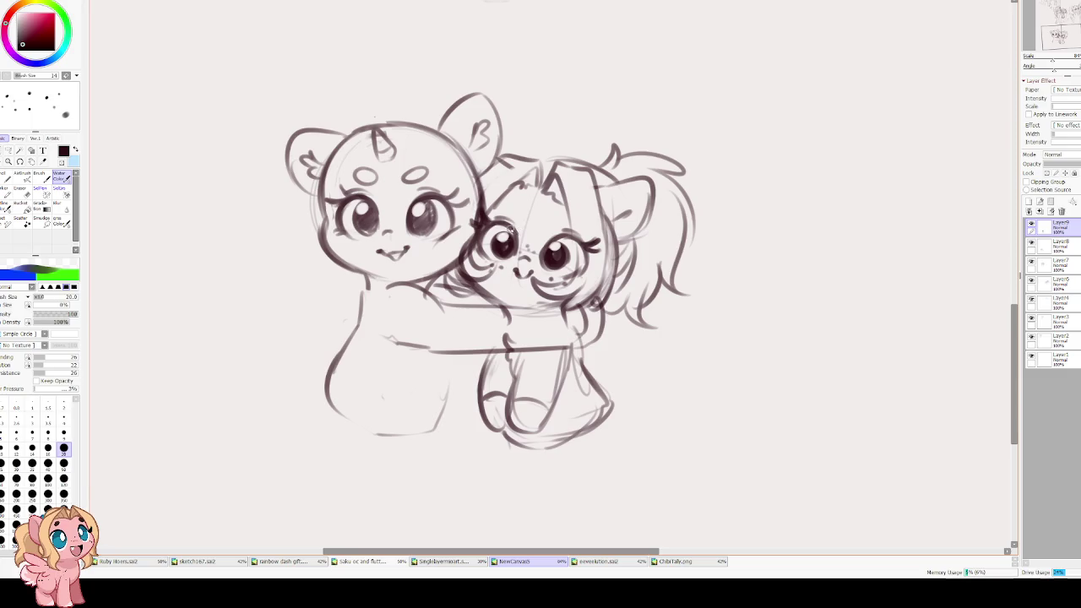
key("Delete")
key("Delete")
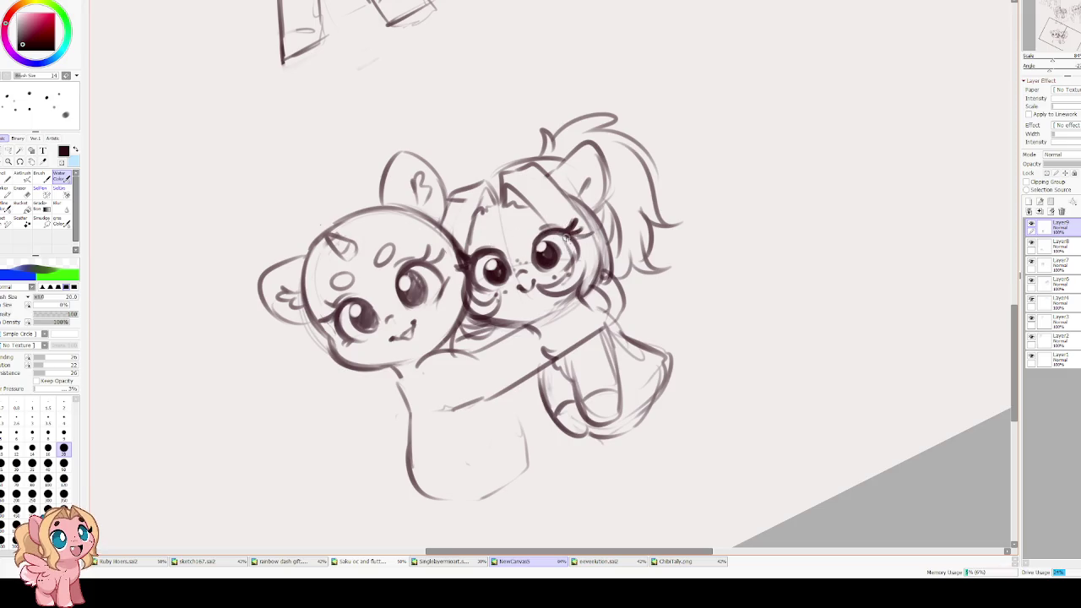
left_click_drag(514, 236, 502, 180)
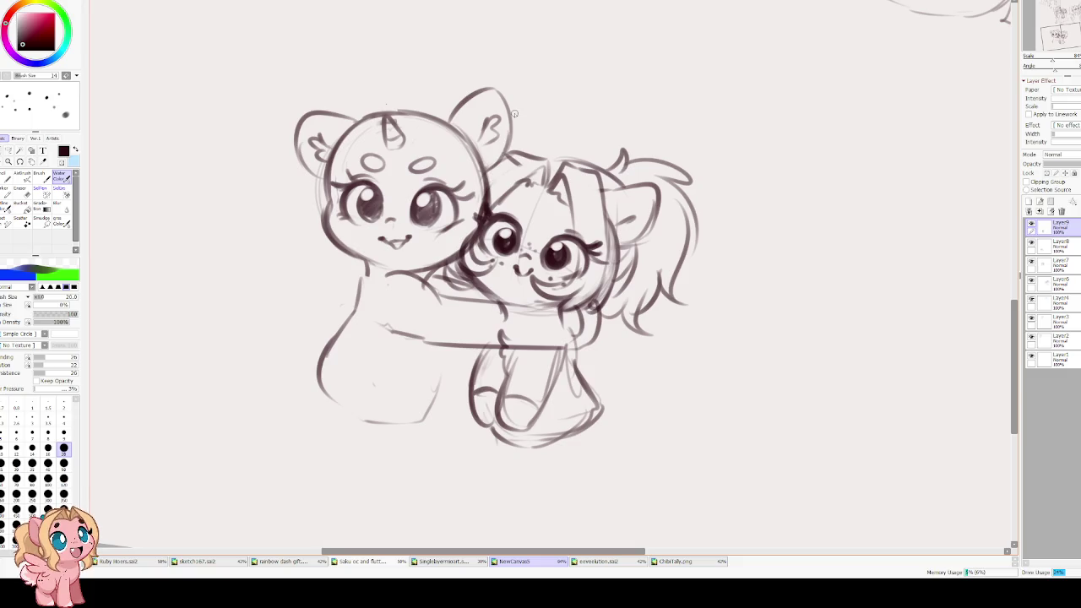
scroll(542, 134, "down", 3)
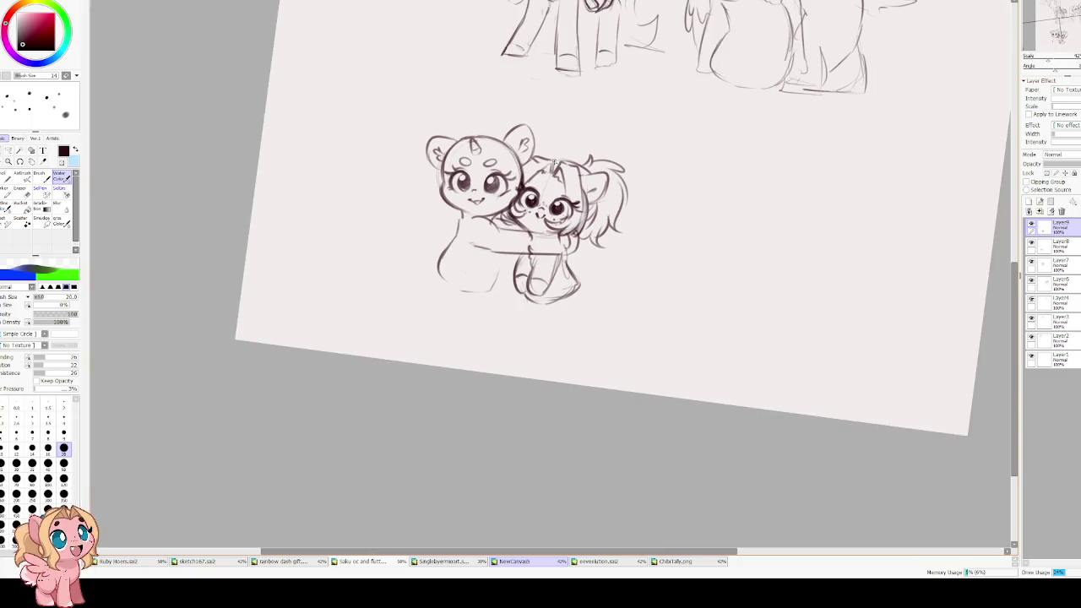
scroll(495, 144, "up", 3)
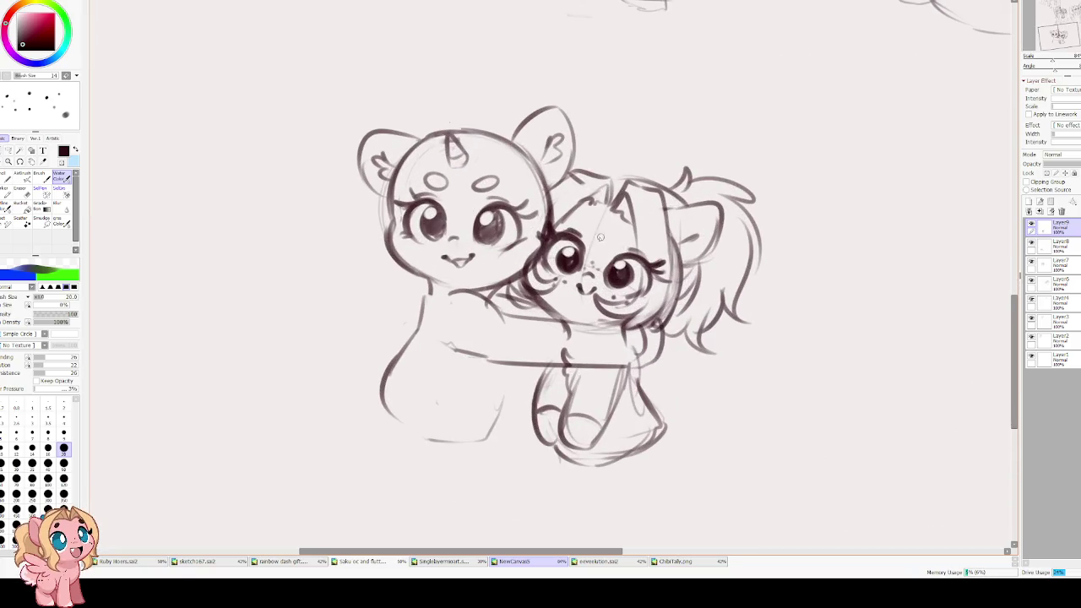
mouse_move(621, 238)
left_mouse_down()
mouse_move(619, 230)
mouse_move(626, 243)
left_mouse_up()
key("ctrl+z")
scroll(386, 93, "down", 3)
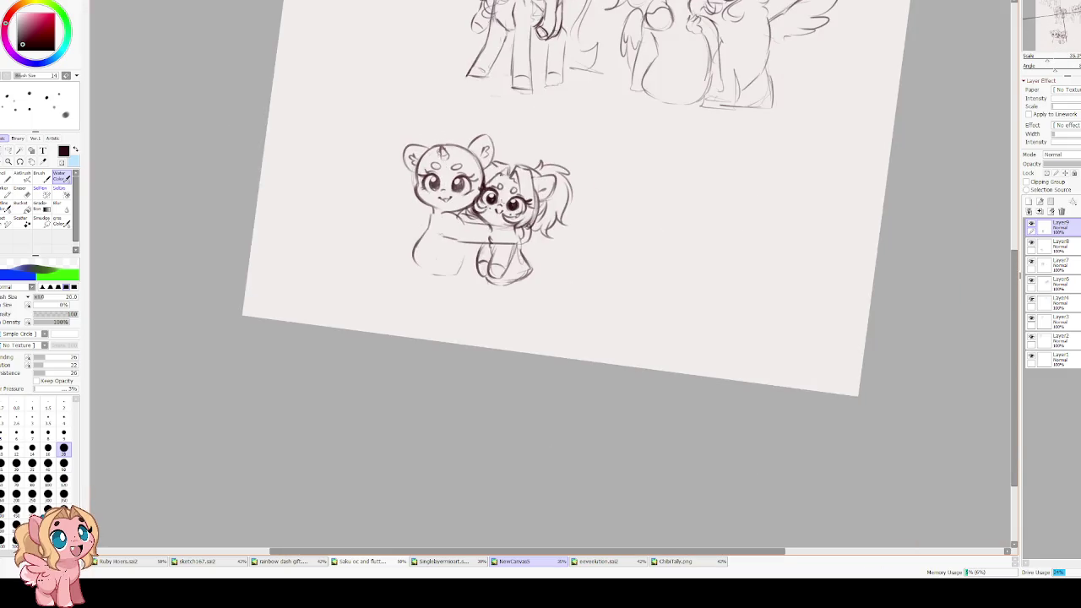
scroll(454, 170, "up", 2)
key("Home")
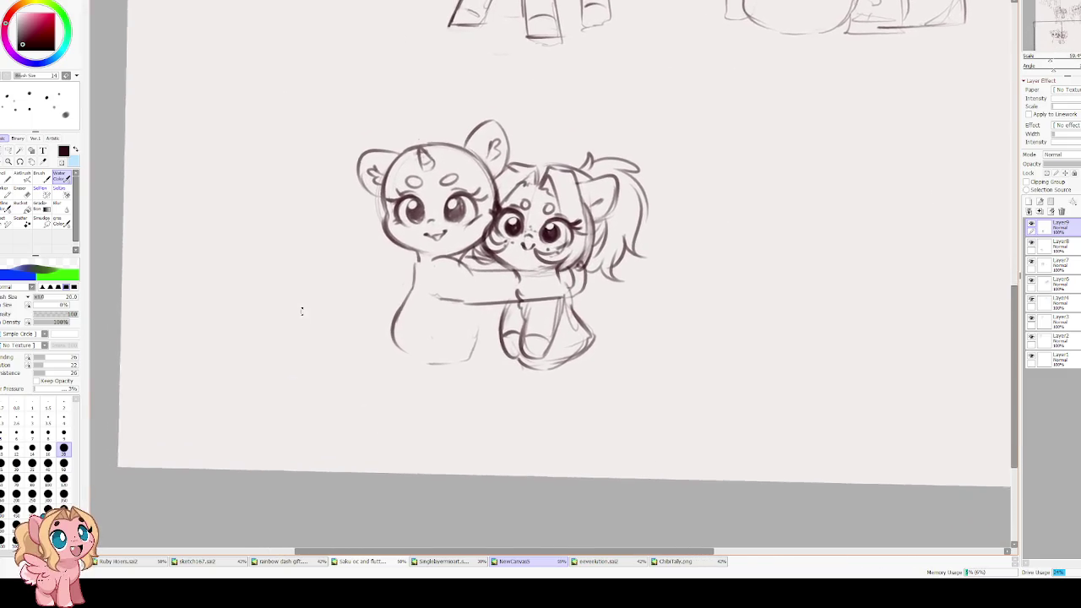
scroll(369, 287, "up", 2)
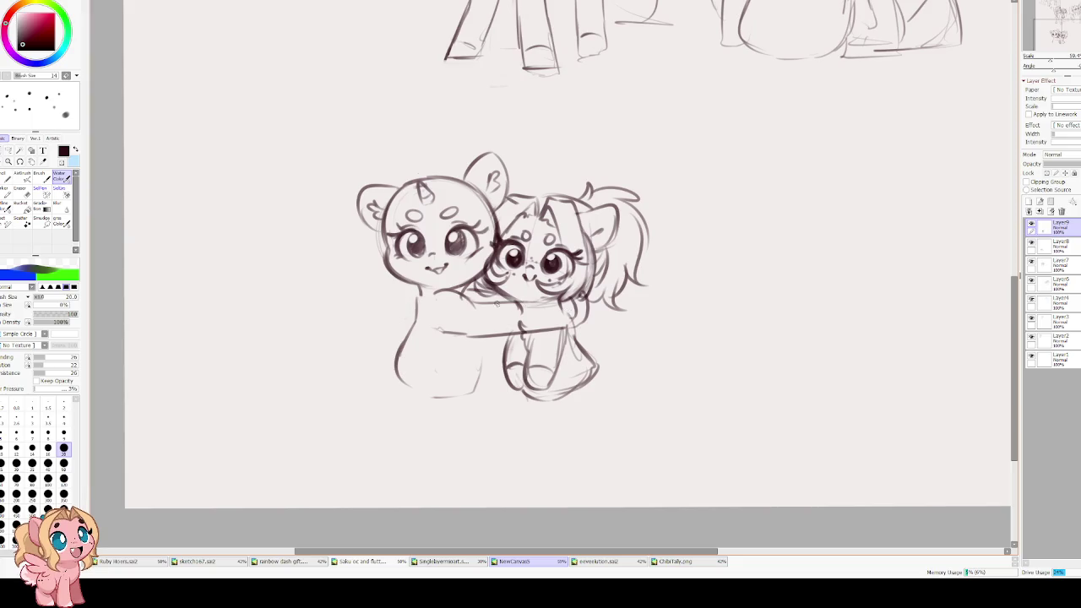
- Erase the old hugging-arm lines and redraw the arm's top edge and the pony's left body side
key("e")
mouse_move(531, 310)
left_mouse_down()
mouse_move(498, 311)
mouse_move(497, 325)
mouse_move(549, 318)
mouse_move(571, 330)
mouse_move(457, 304)
left_mouse_up()
key("b")
key("ctrl+z")
left_click_drag(557, 297, 481, 306)
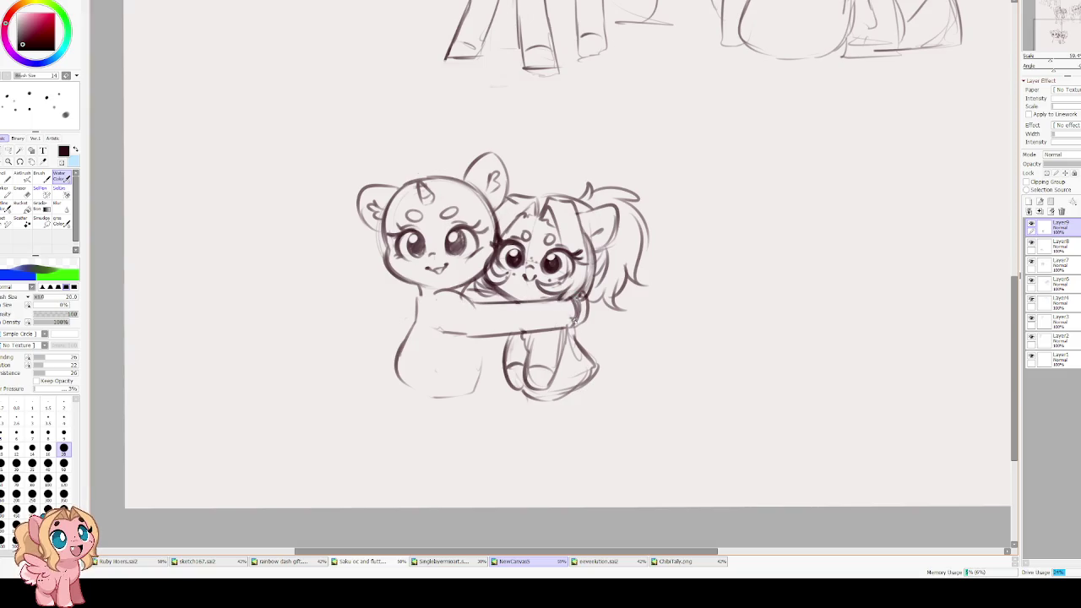
left_click_drag(421, 285, 404, 380)
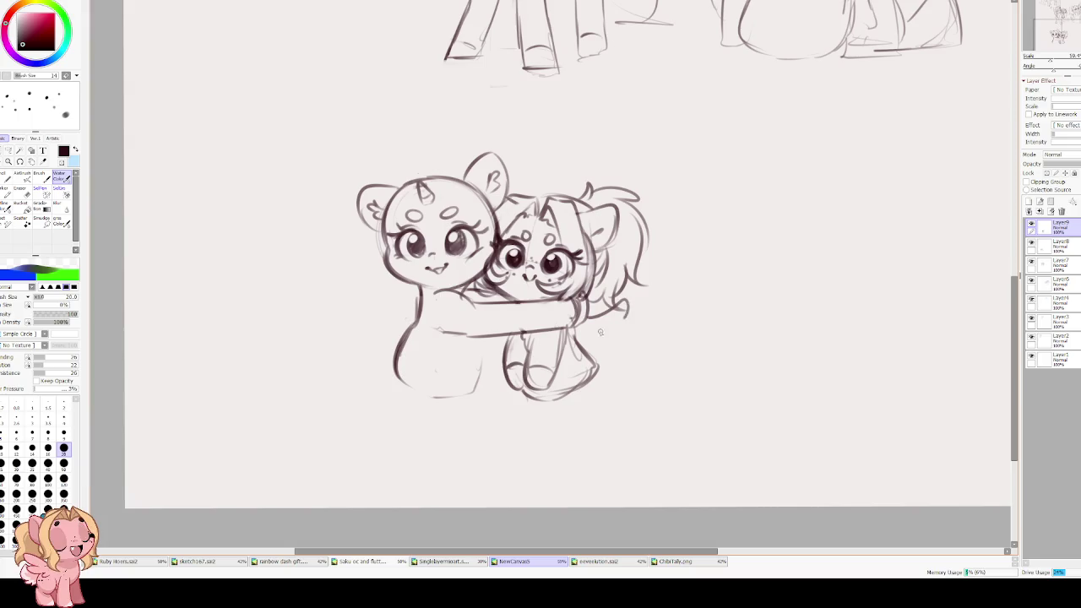
left_click_drag(626, 310, 625, 346)
key("ctrl+z")
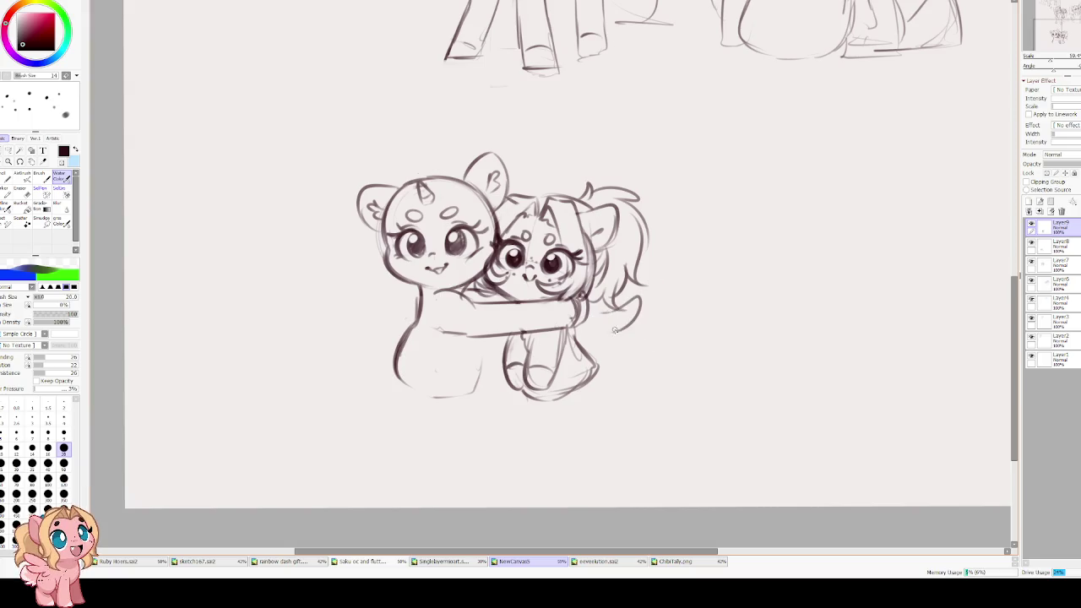
- Replace the old front-leg lines with a new clean front-leg line
key("e")
left_click_drag(591, 339, 553, 401)
key("e")
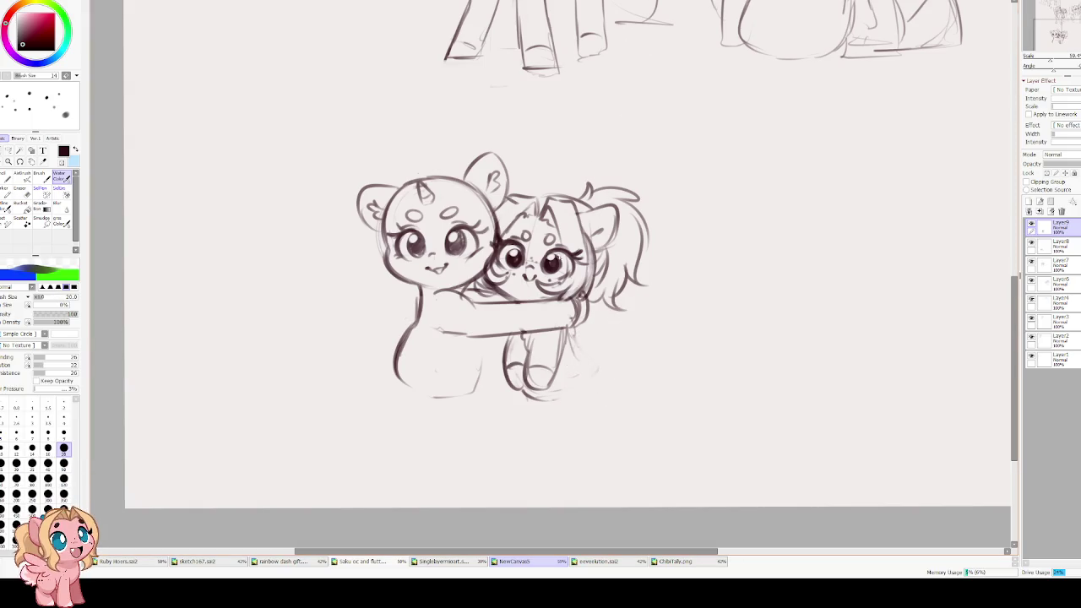
mouse_move(576, 332)
left_mouse_down()
mouse_move(548, 419)
mouse_move(558, 427)
mouse_move(585, 361)
mouse_move(560, 423)
left_mouse_up()
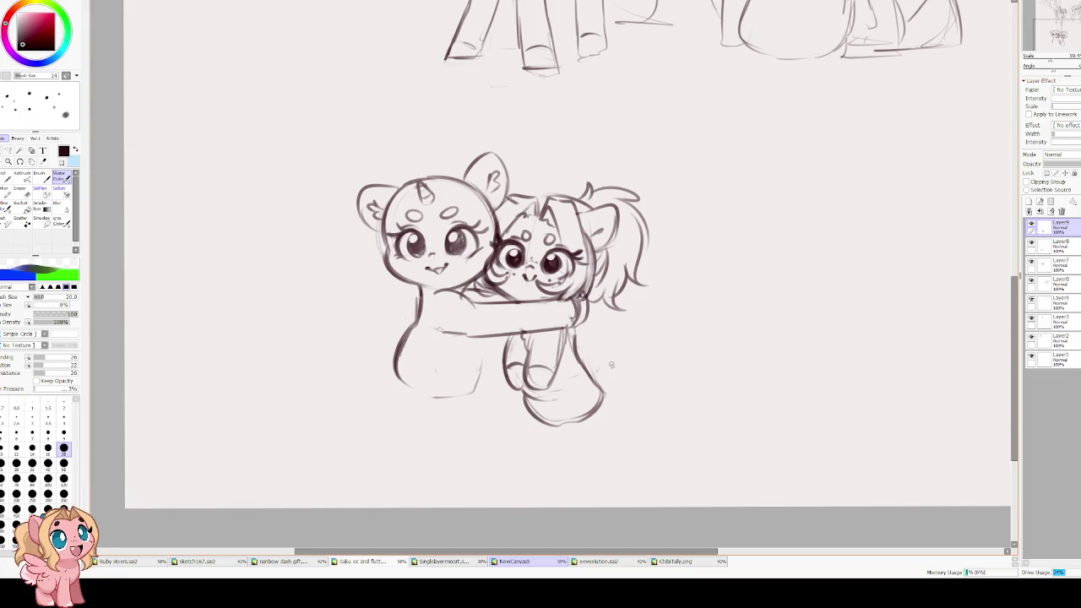
- Close the bottom of the front leg and darken its right side
key("e")
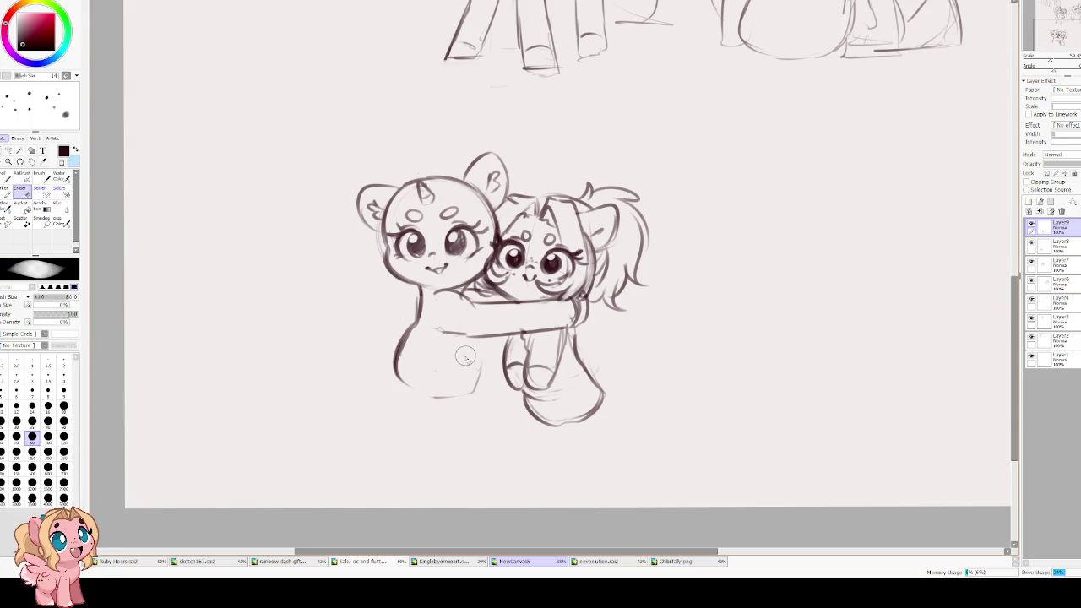
mouse_move(541, 408)
left_mouse_down()
mouse_move(591, 418)
mouse_move(584, 408)
left_mouse_up()
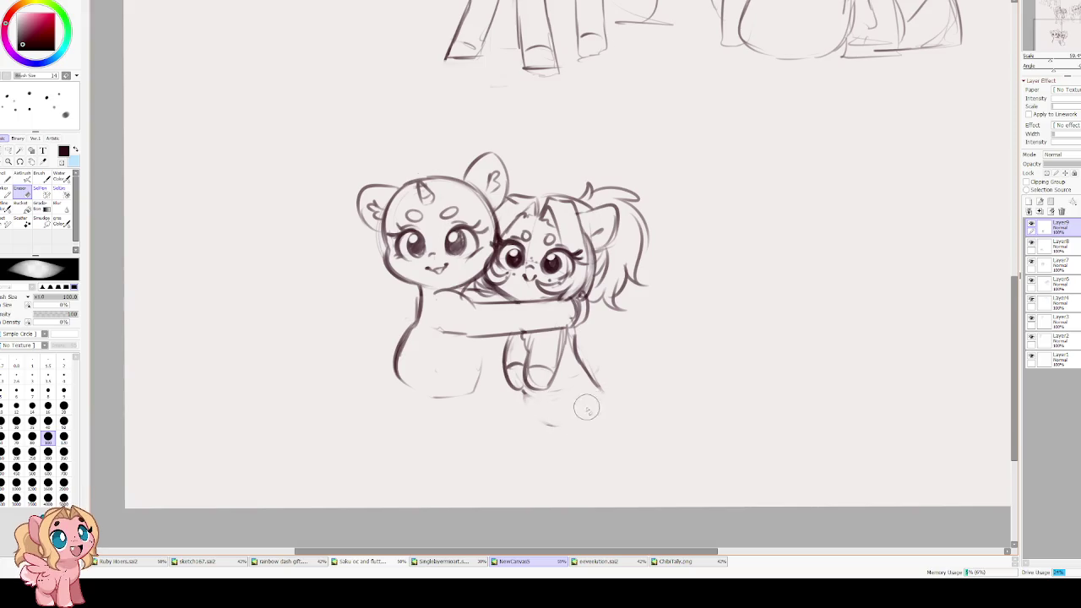
key("e")
mouse_move(523, 395)
left_mouse_down()
mouse_move(572, 418)
mouse_move(579, 369)
mouse_move(578, 398)
left_mouse_up()
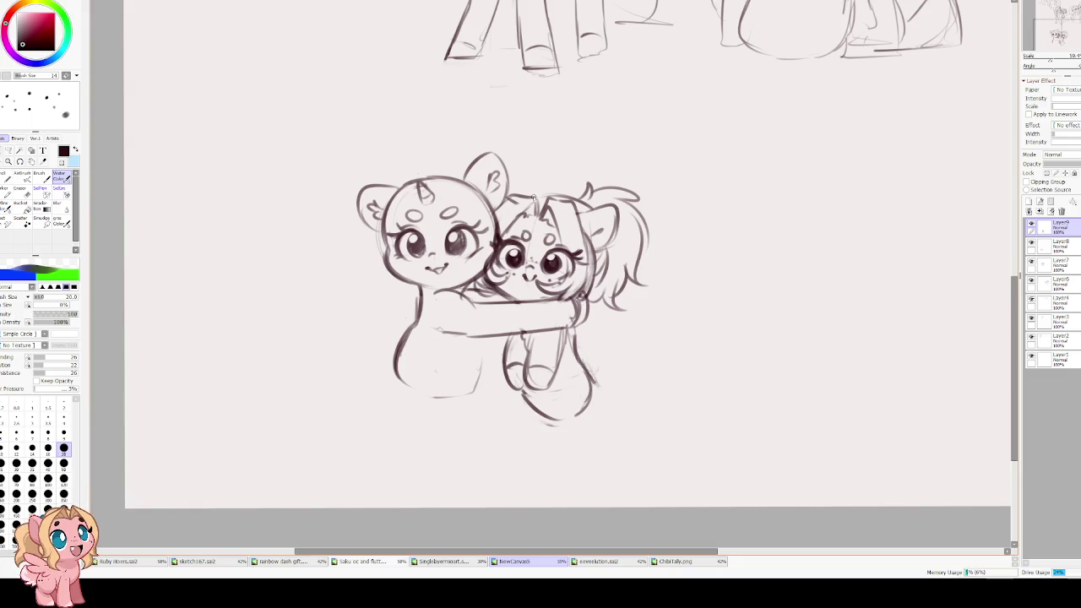
key("e")
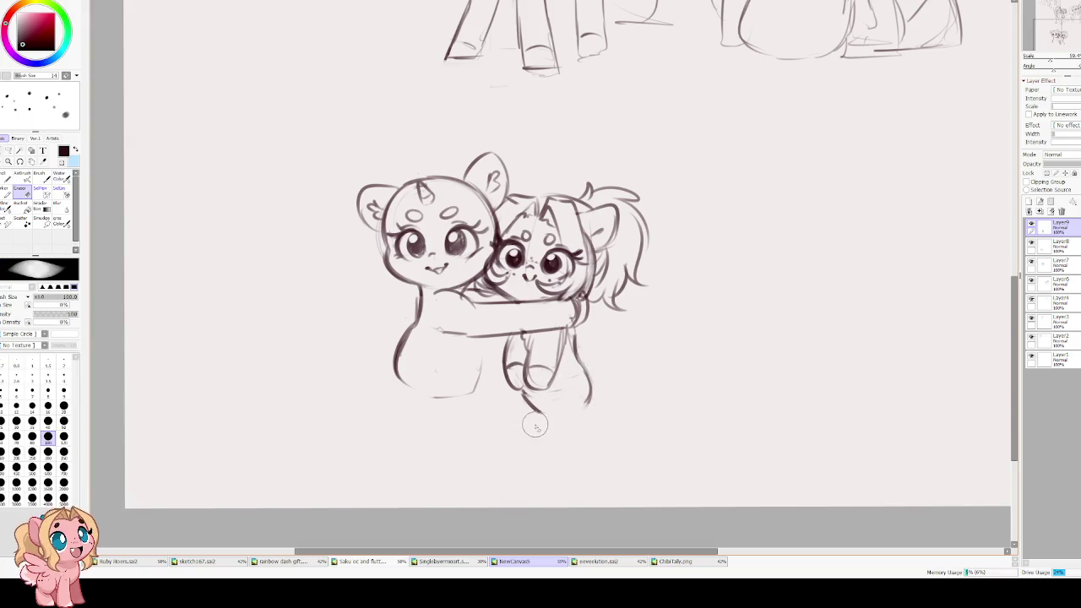
key("b")
mouse_move(584, 365)
left_mouse_down()
mouse_move(577, 410)
mouse_move(535, 414)
mouse_move(559, 413)
left_mouse_up()
mouse_move(573, 355)
left_mouse_down()
mouse_move(573, 330)
mouse_move(608, 338)
left_mouse_up()
- Replace the small tail curl with a larger, thicker curled tail beside the body
key("ctrl+z")
mouse_move(598, 295)
left_mouse_down()
mouse_move(638, 328)
mouse_move(597, 364)
left_mouse_up()
mouse_move(608, 319)
left_mouse_down()
mouse_move(583, 349)
mouse_move(578, 336)
left_mouse_up()
left_click_drag(637, 299, 584, 367)
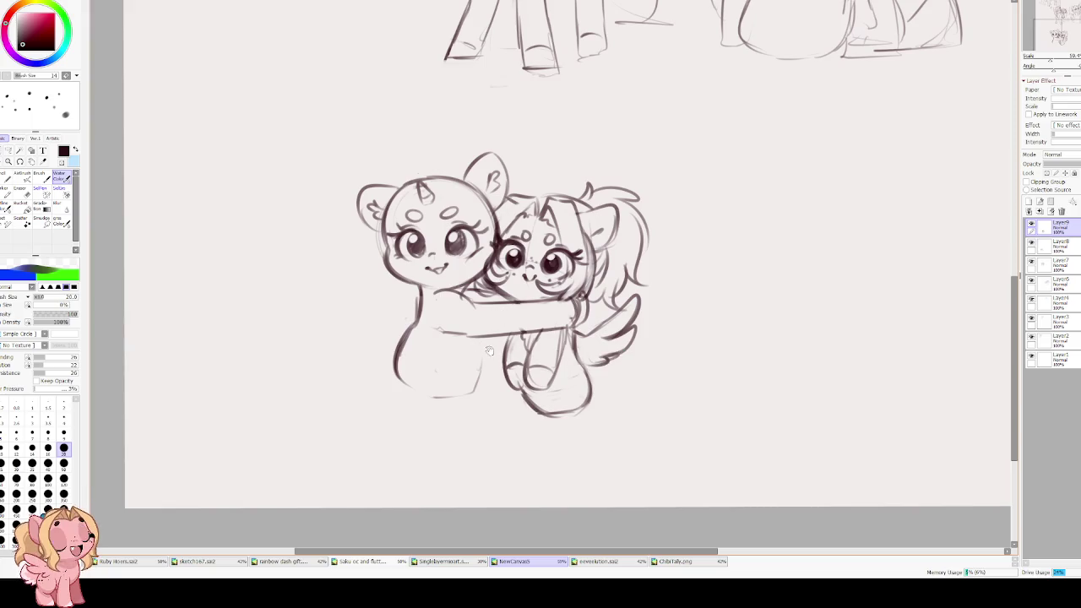
- Redraw the unicorn's hugging arm and leg lines on Layer8, erasing the doubled strokes
left_click_drag(420, 302, 448, 291)
left_click_drag(467, 336, 477, 341)
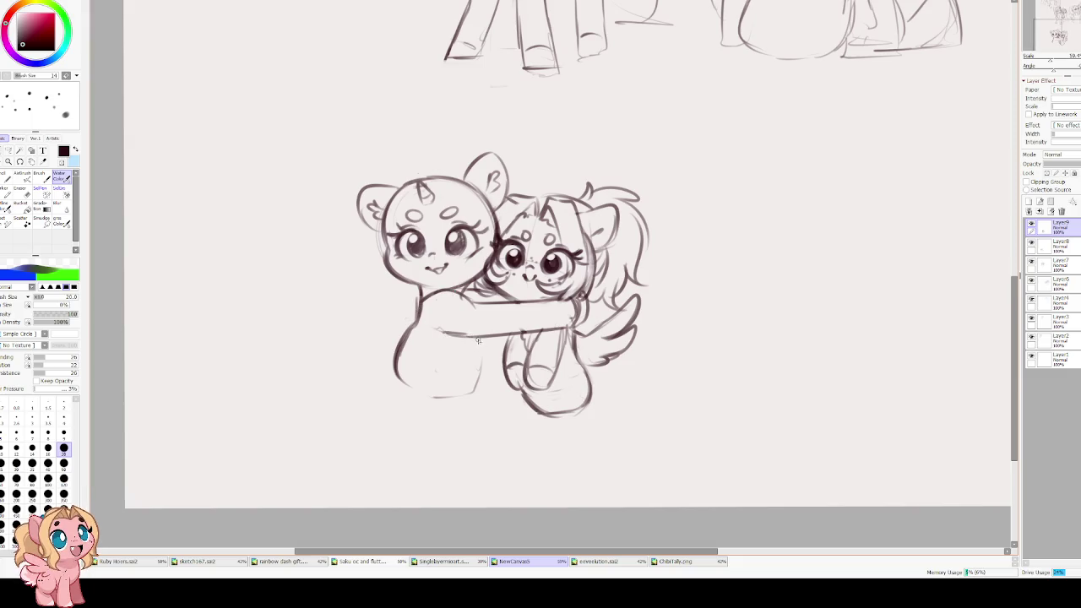
left_click_drag(465, 290, 477, 299)
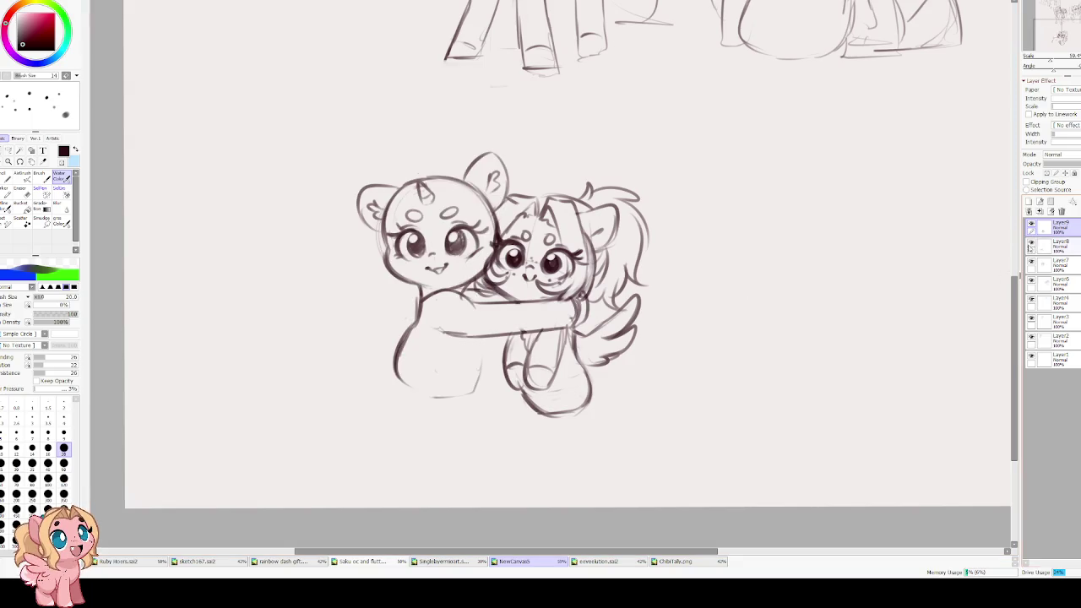
left_click(1058, 247)
left_click_drag(489, 341, 451, 402)
mouse_move(417, 333)
left_mouse_down()
mouse_move(382, 389)
mouse_move(385, 403)
mouse_move(470, 380)
left_mouse_up()
key("e")
left_click_drag(425, 305, 395, 378)
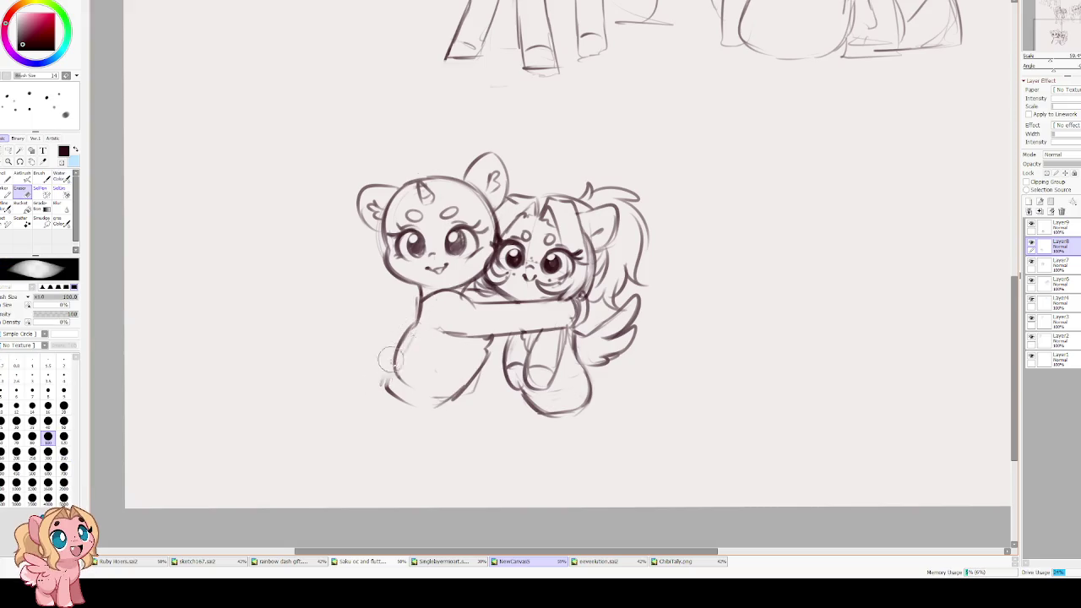
left_click(1060, 230)
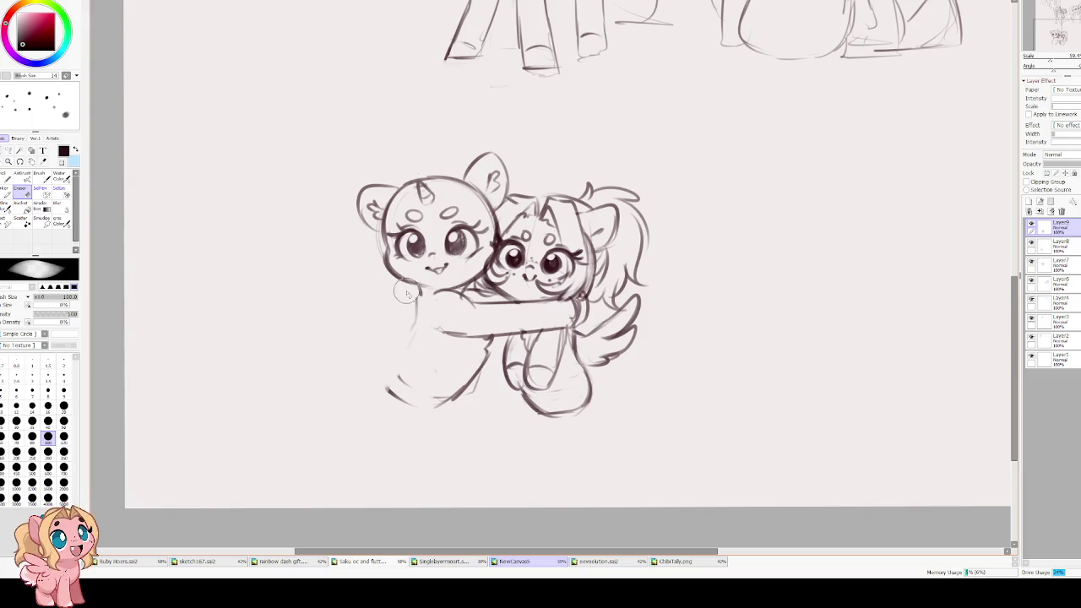
left_click(1051, 245)
key("b")
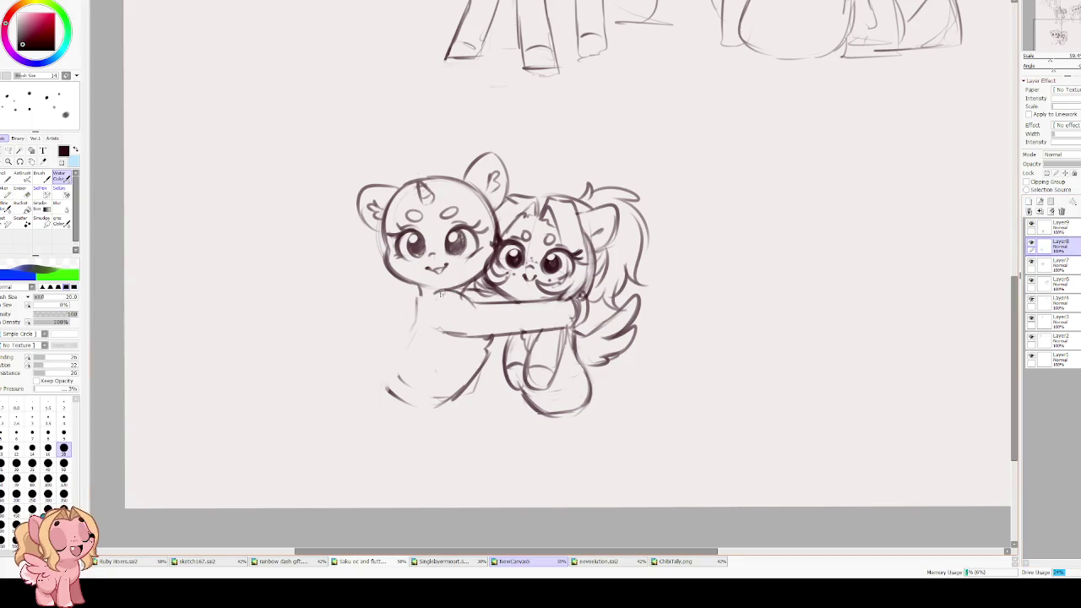
- Redraw the unicorn's body and foot and sketch a raised wing beside her head
mouse_move(420, 287)
left_mouse_down()
mouse_move(406, 394)
mouse_move(481, 368)
left_mouse_up()
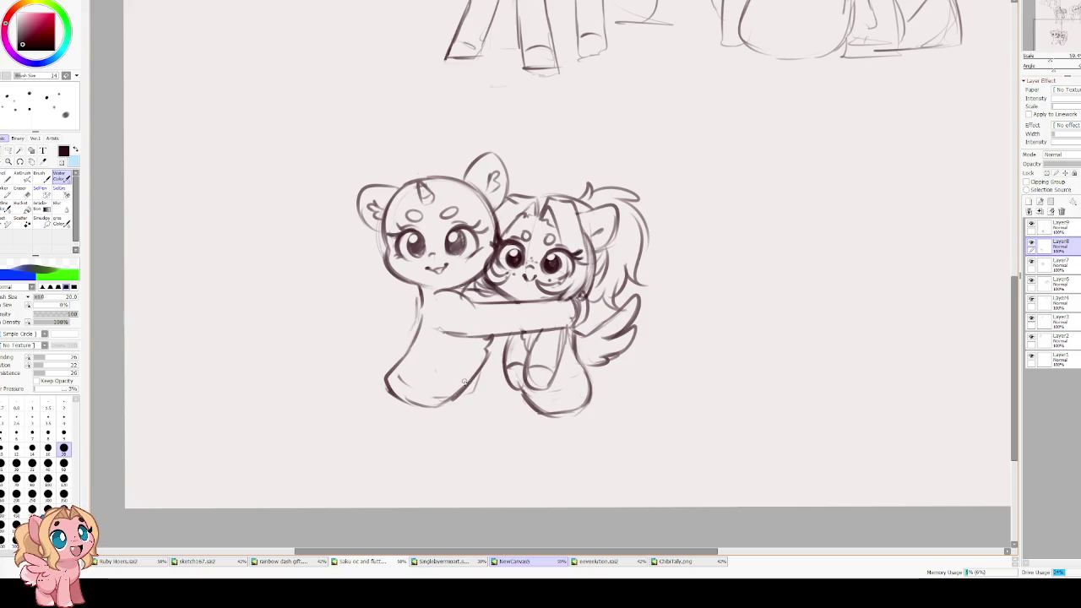
key("ctrl+z")
mouse_move(488, 352)
left_mouse_down()
mouse_move(441, 406)
mouse_move(489, 351)
left_mouse_up()
mouse_move(424, 325)
left_mouse_down()
mouse_move(421, 296)
mouse_move(447, 291)
left_mouse_up()
mouse_move(460, 333)
left_mouse_down()
mouse_move(430, 342)
mouse_move(336, 234)
left_mouse_up()
mouse_move(336, 234)
left_mouse_down()
mouse_move(381, 285)
mouse_move(330, 286)
mouse_move(406, 343)
left_mouse_up()
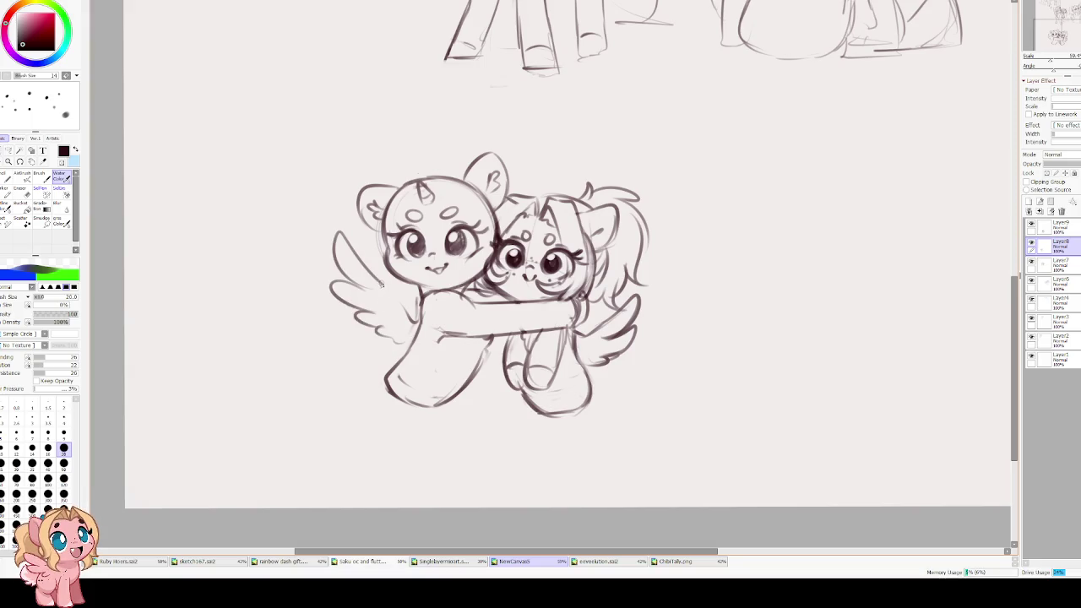
scroll(405, 279, "up", 2)
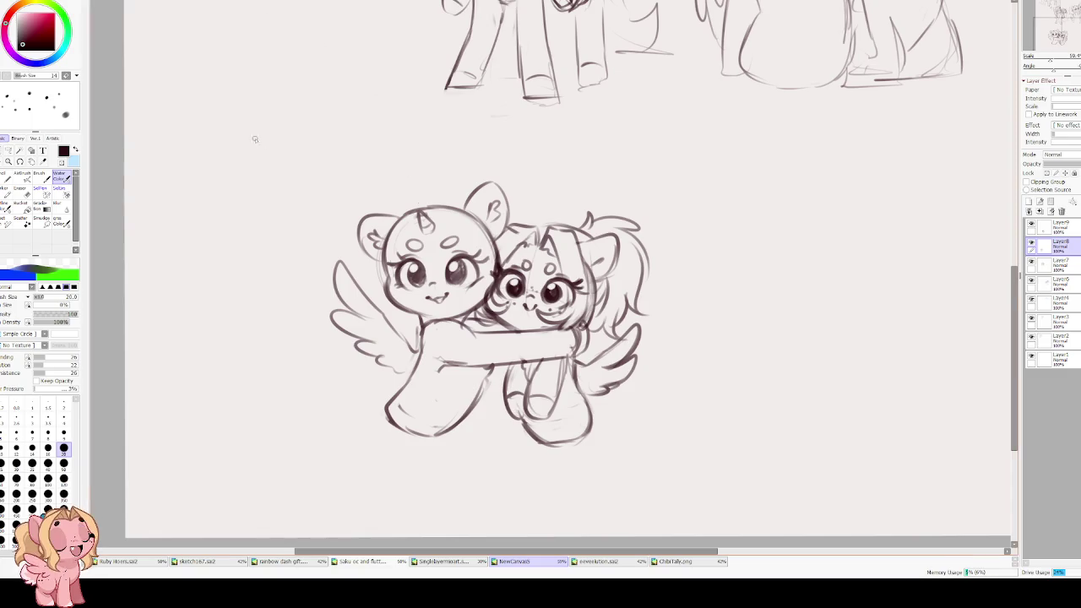
- Zoom the canvas in to about 100%, centred on the ponies' faces
scroll(292, 201, "up", 2)
scroll(292, 201, "up", 1)
scroll(607, 207, "up", 1)
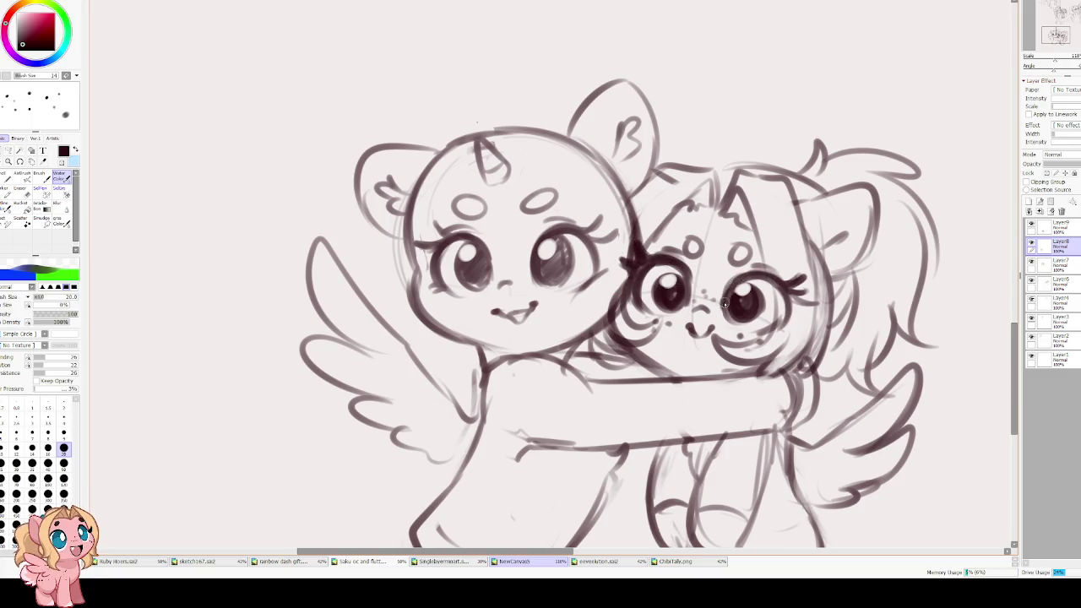
- Fill both of the unicorn's eyes solid dark with a size-40 brush
left_click(1031, 244)
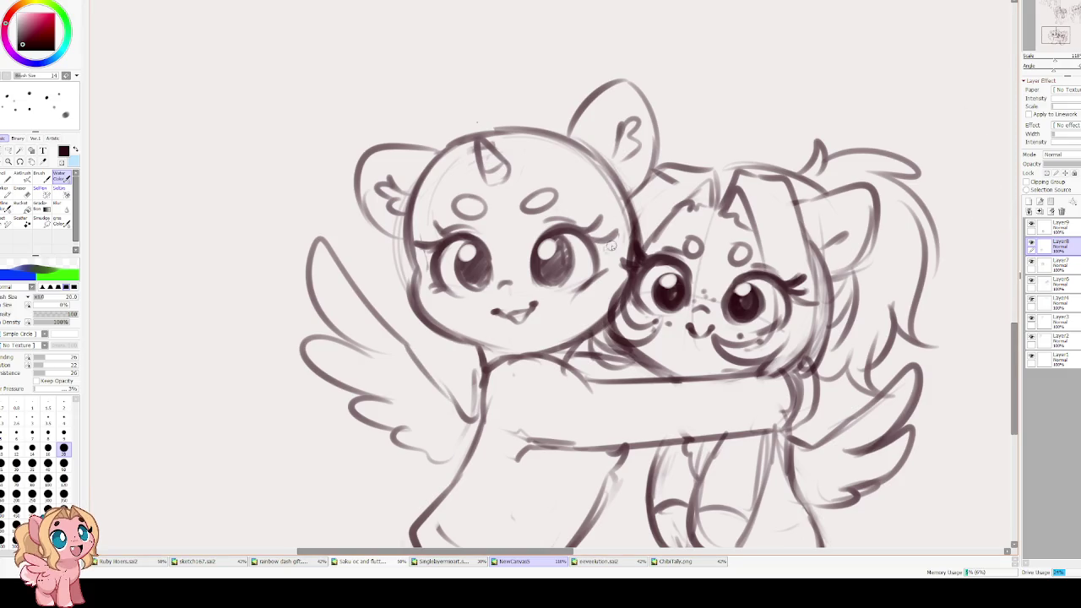
left_click_drag(611, 244, 665, 258)
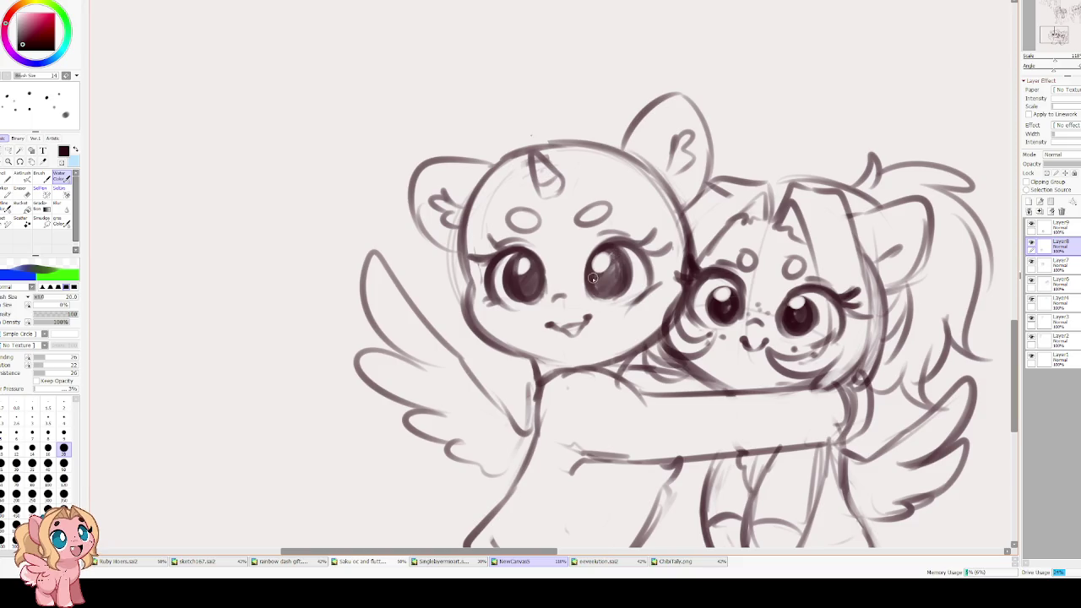
mouse_move(611, 255)
left_mouse_down()
mouse_move(623, 280)
mouse_move(596, 270)
mouse_move(585, 245)
left_mouse_up()
left_click(48, 463)
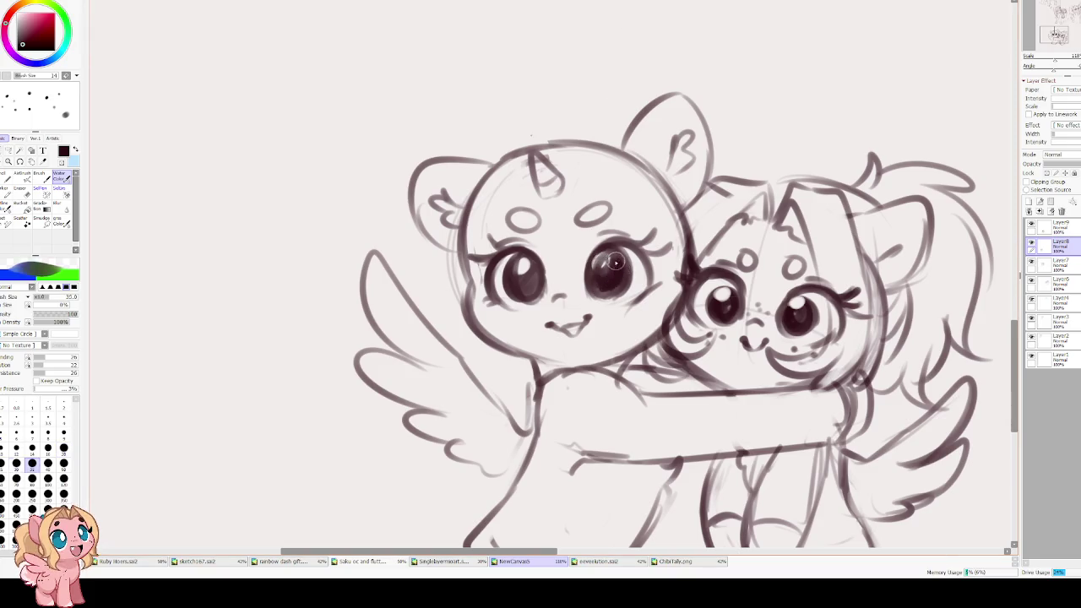
mouse_move(608, 287)
left_mouse_down()
mouse_move(603, 247)
mouse_move(601, 304)
left_mouse_up()
mouse_move(600, 253)
left_mouse_down()
mouse_move(616, 253)
mouse_move(609, 289)
mouse_move(620, 282)
mouse_move(591, 292)
left_mouse_up()
mouse_move(525, 265)
left_mouse_down()
mouse_move(515, 292)
mouse_move(537, 287)
mouse_move(520, 291)
mouse_move(517, 268)
mouse_move(515, 291)
mouse_move(532, 296)
mouse_move(511, 278)
mouse_move(541, 291)
mouse_move(520, 296)
mouse_move(527, 257)
left_mouse_up()
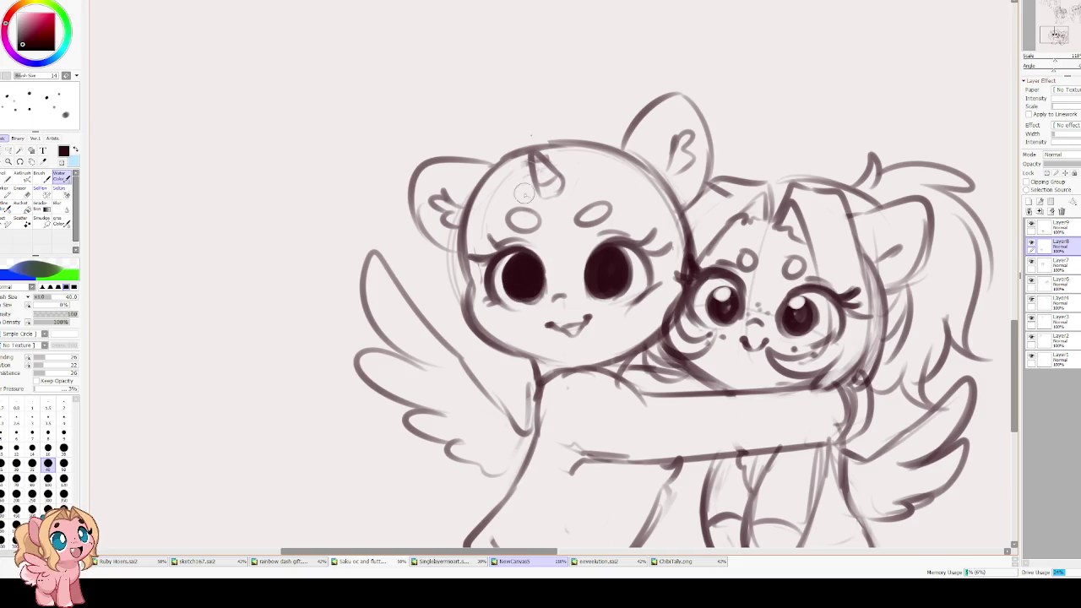
- Erase the unicorn's old mouth and return to a size-16 brush for redrawing it
key("e")
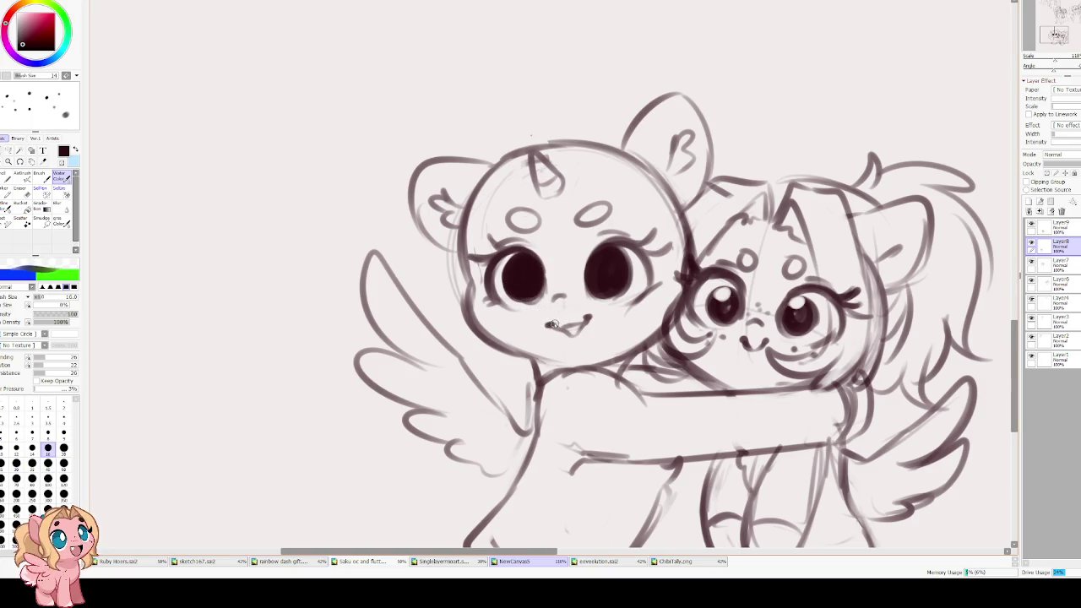
key("bracketleft")
key("bracketleft")
key("bracketleft")
mouse_move(574, 321)
left_mouse_down()
mouse_move(557, 329)
mouse_move(593, 322)
mouse_move(561, 328)
mouse_move(591, 311)
mouse_move(555, 323)
mouse_move(591, 309)
mouse_move(549, 320)
mouse_move(574, 331)
left_mouse_up()
key("b")
key("ctrl+z")
key("ctrl+z")
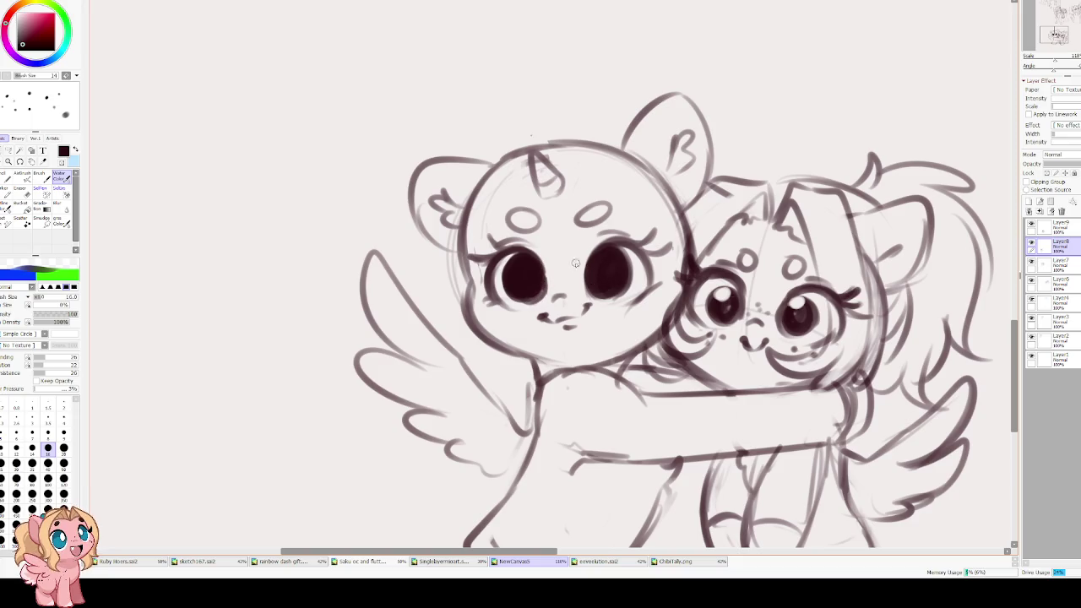
key("h")
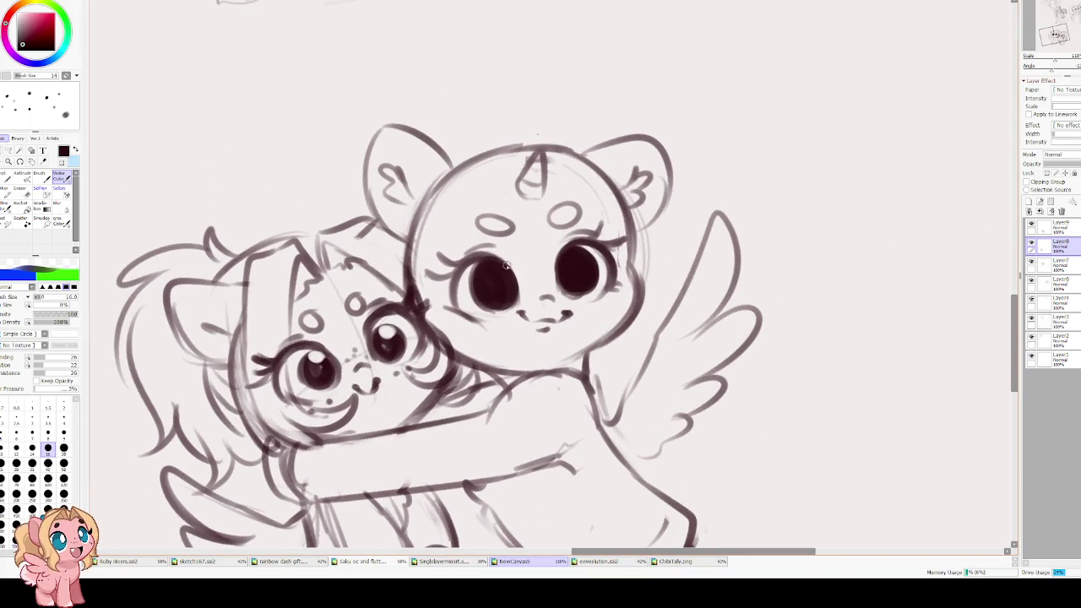
- Lasso the unicorn's face and move her eyes and mouth up a few pixels
key("l")
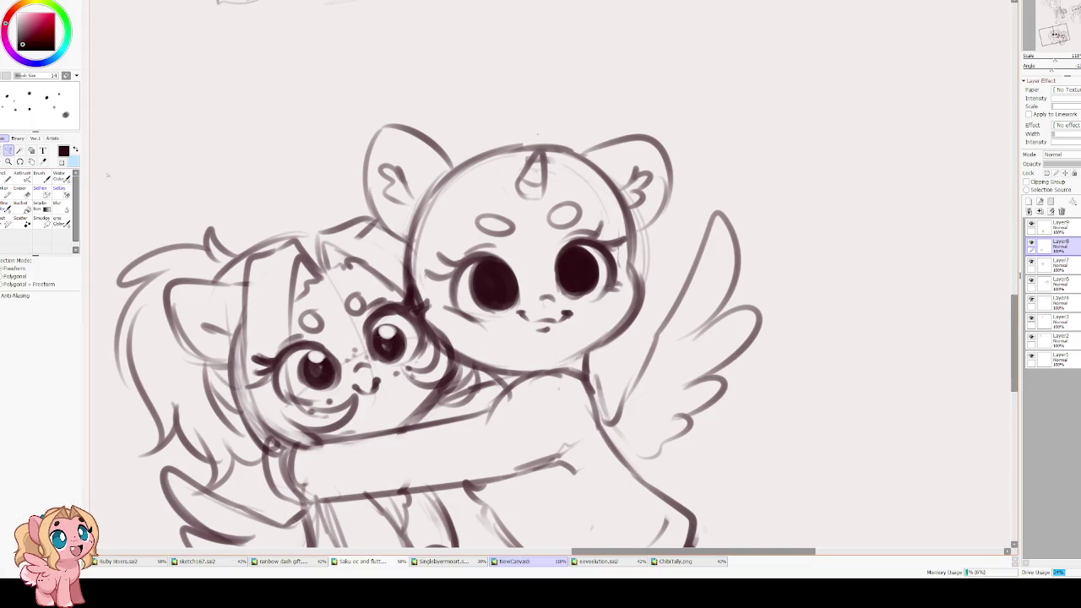
left_click_drag(509, 257, 474, 232)
left_click_drag(463, 177, 400, 237)
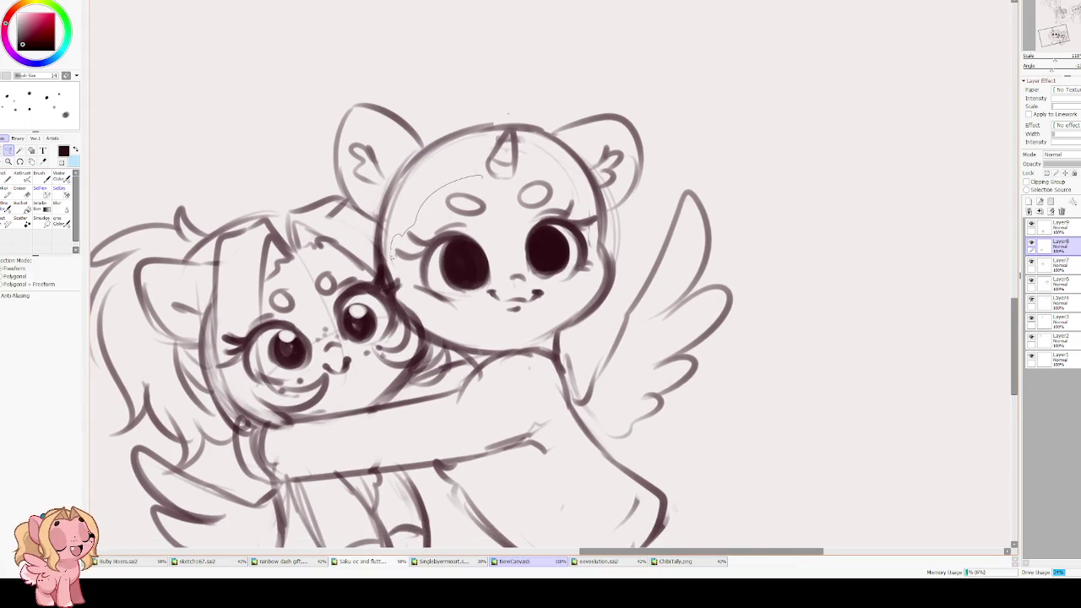
mouse_move(482, 318)
left_mouse_down()
mouse_move(502, 216)
mouse_move(497, 186)
left_mouse_up()
key("ctrl+t")
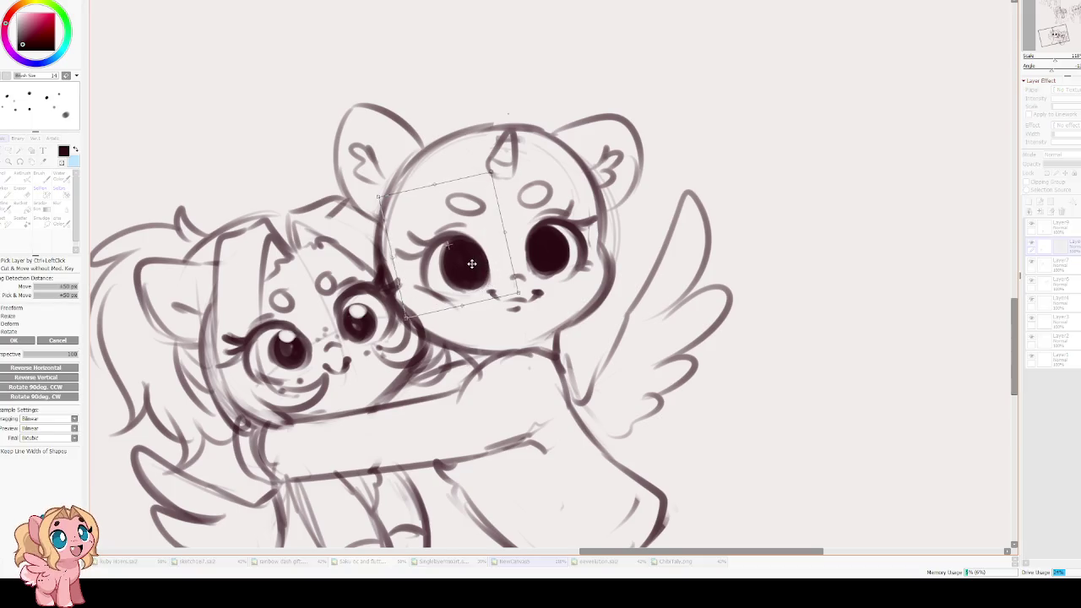
left_click_drag(471, 264, 471, 260)
key("h")
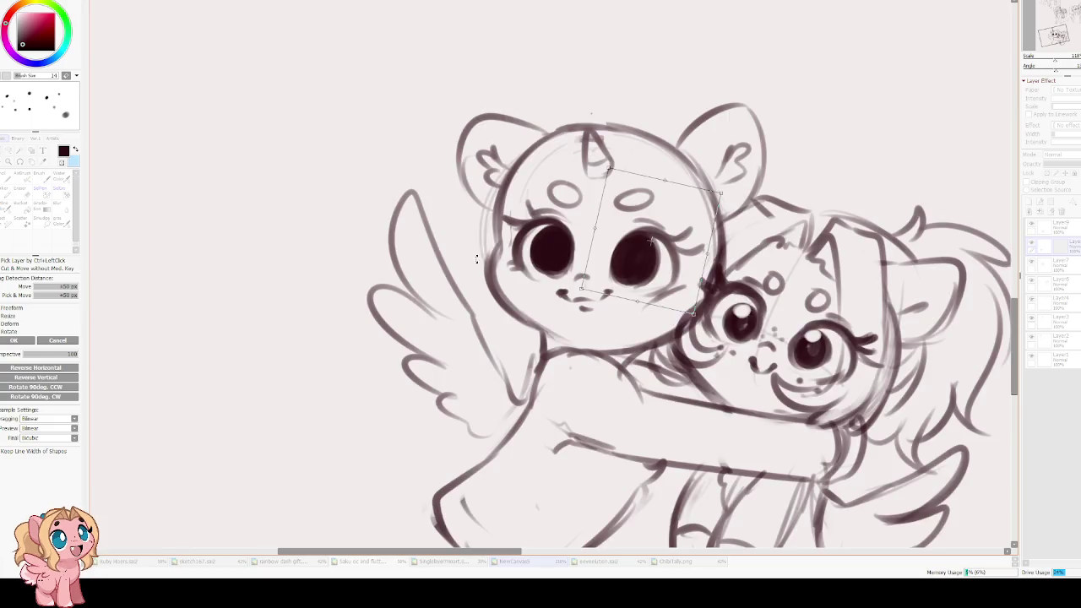
key("Return")
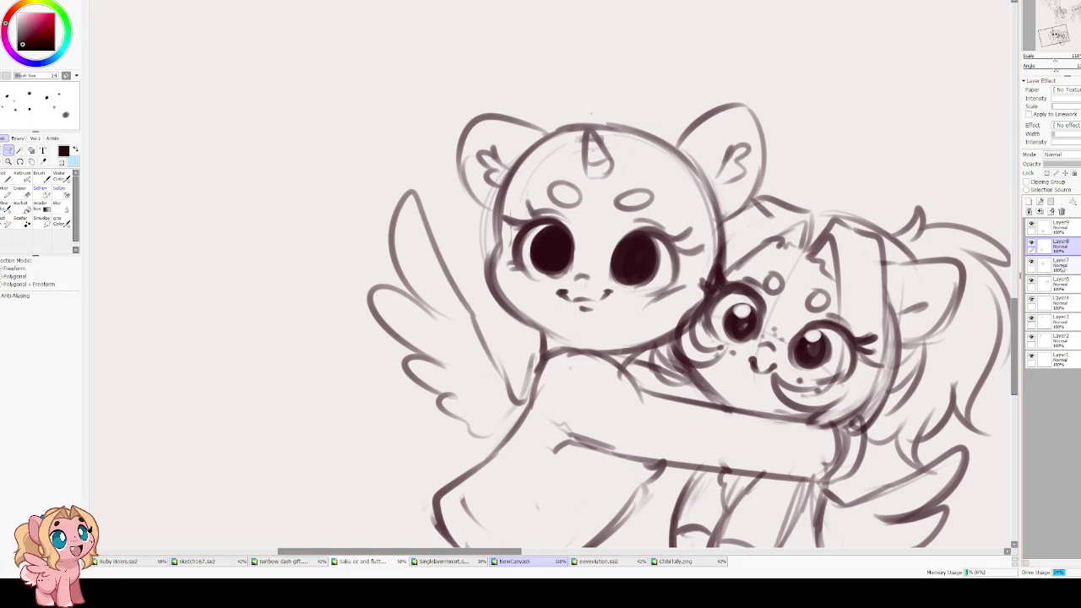
- Select Layer9 and mirror the view to check the new placement
left_click(1060, 226)
key("e")
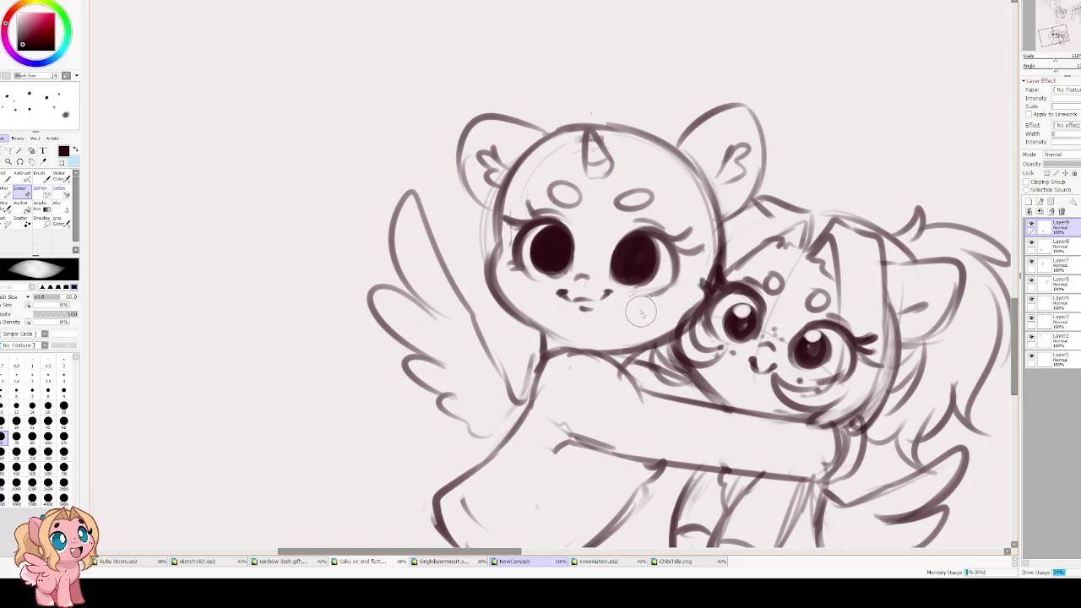
key("c")
key("h")
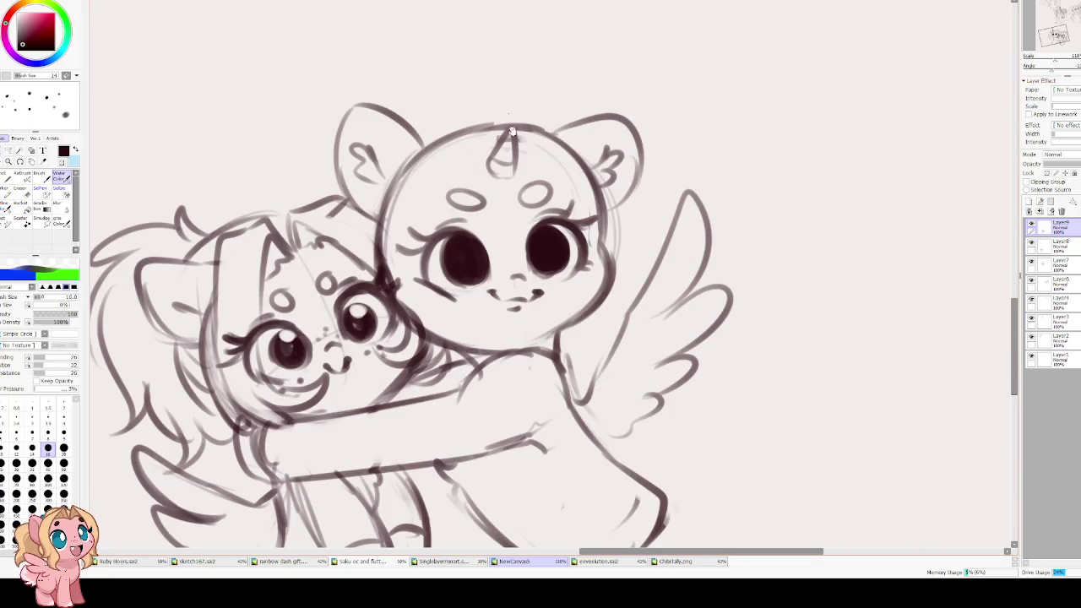
key("h")
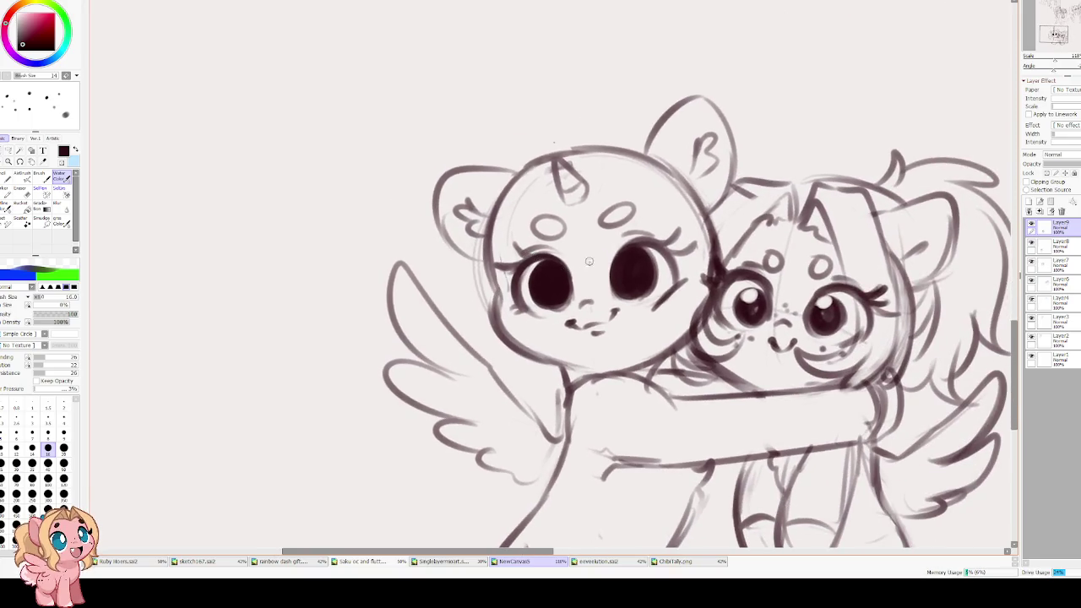
key("e")
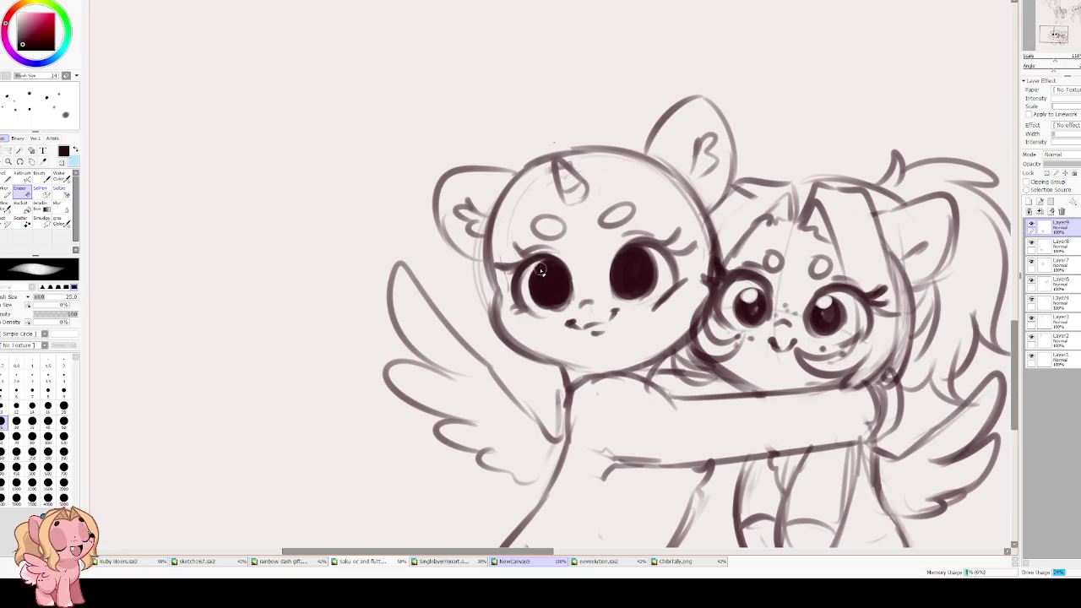
- On Layer8, erase shine highlights into both of the unicorn's eyes
left_click(1049, 246)
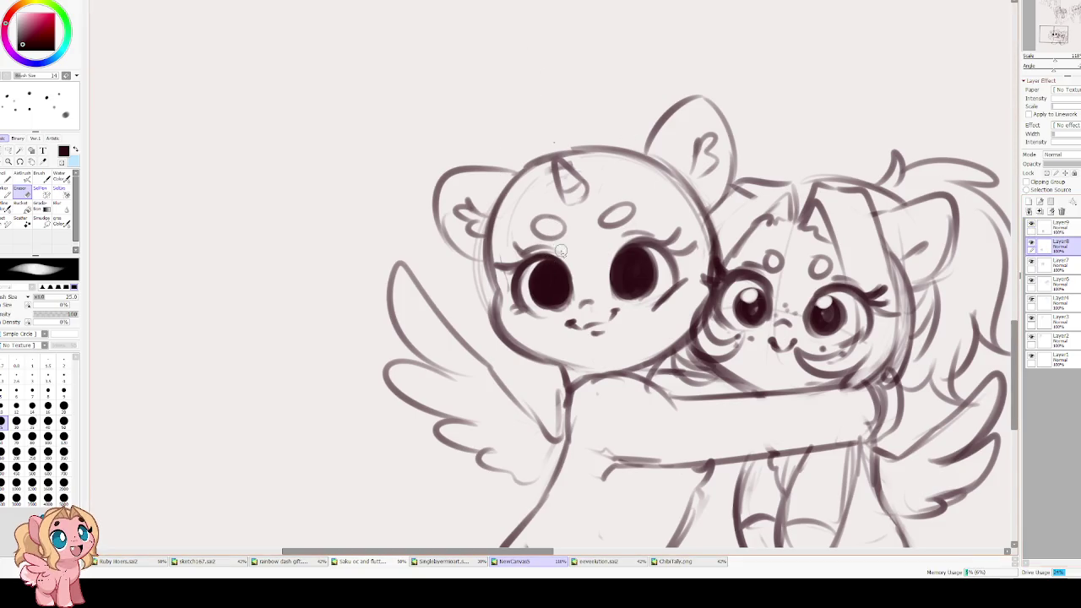
left_click_drag(541, 279, 541, 272)
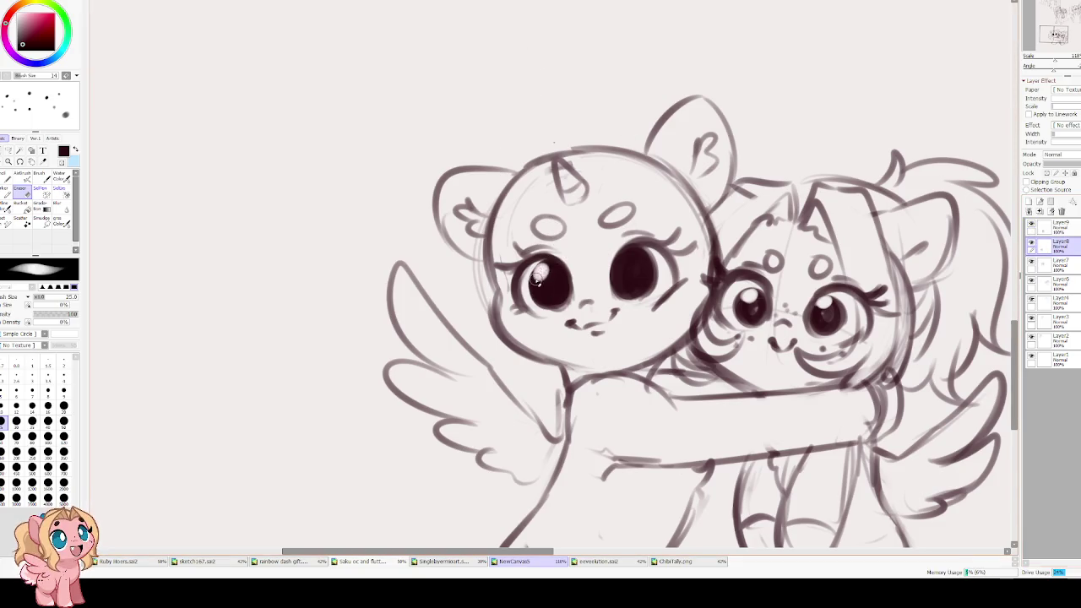
left_click_drag(618, 269, 616, 269)
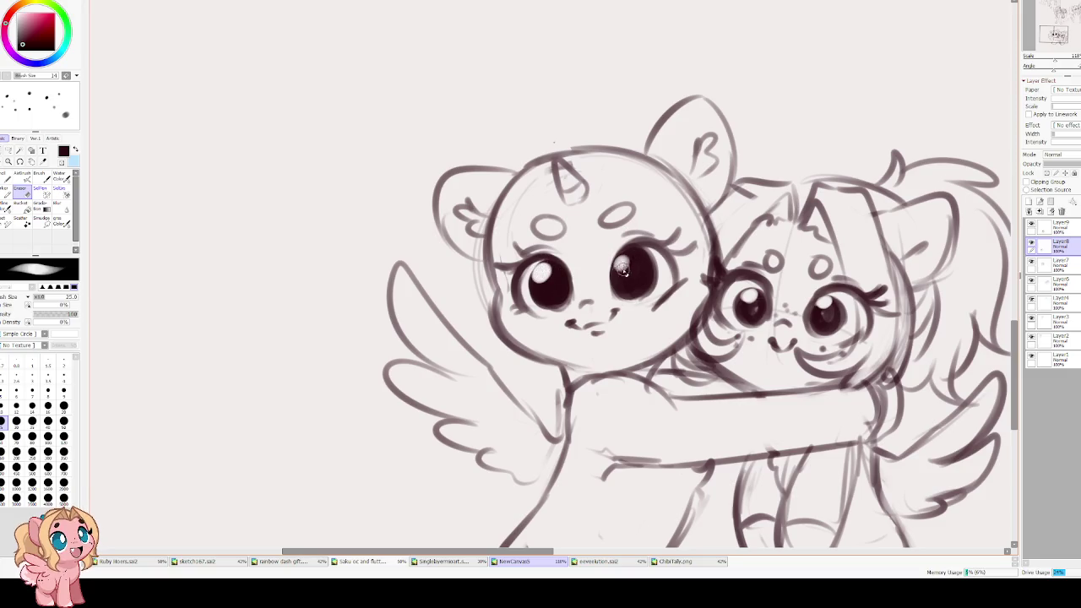
- Darken both cheek lines, thicken both sets of eyelashes and retrace the forehead oval boldly
key("v")
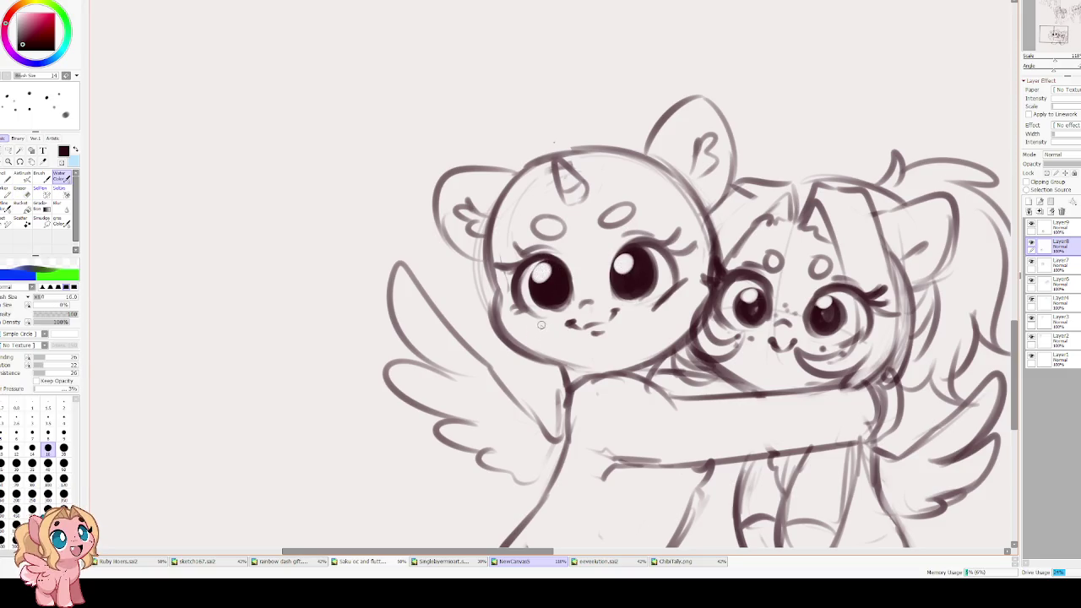
mouse_move(517, 307)
left_mouse_down()
mouse_move(498, 308)
mouse_move(503, 321)
left_mouse_up()
left_click_drag(689, 279, 698, 287)
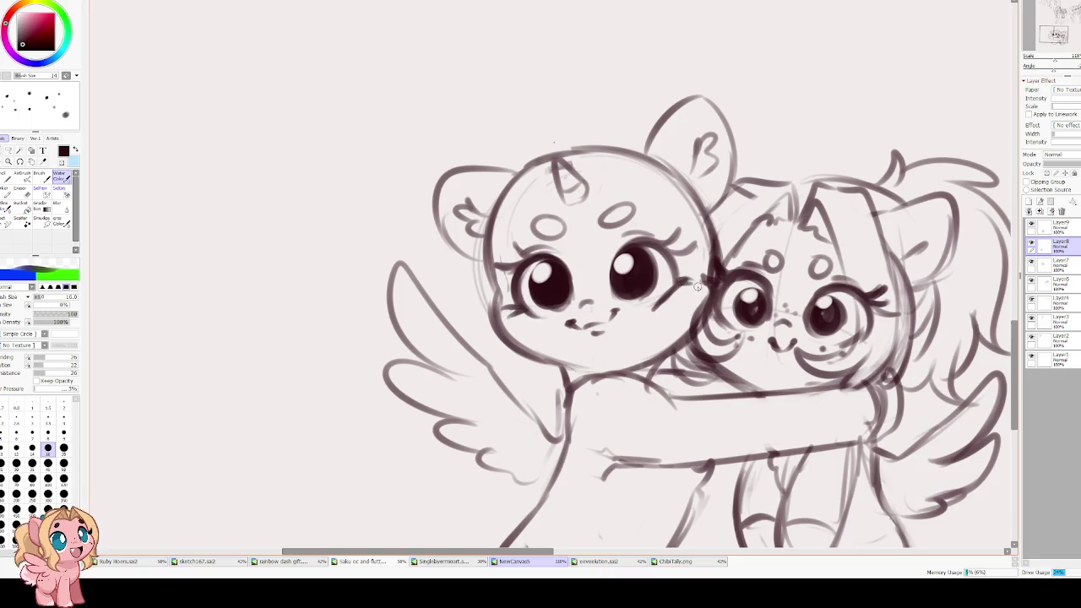
mouse_move(527, 262)
left_mouse_down()
mouse_move(512, 284)
mouse_move(495, 267)
left_mouse_up()
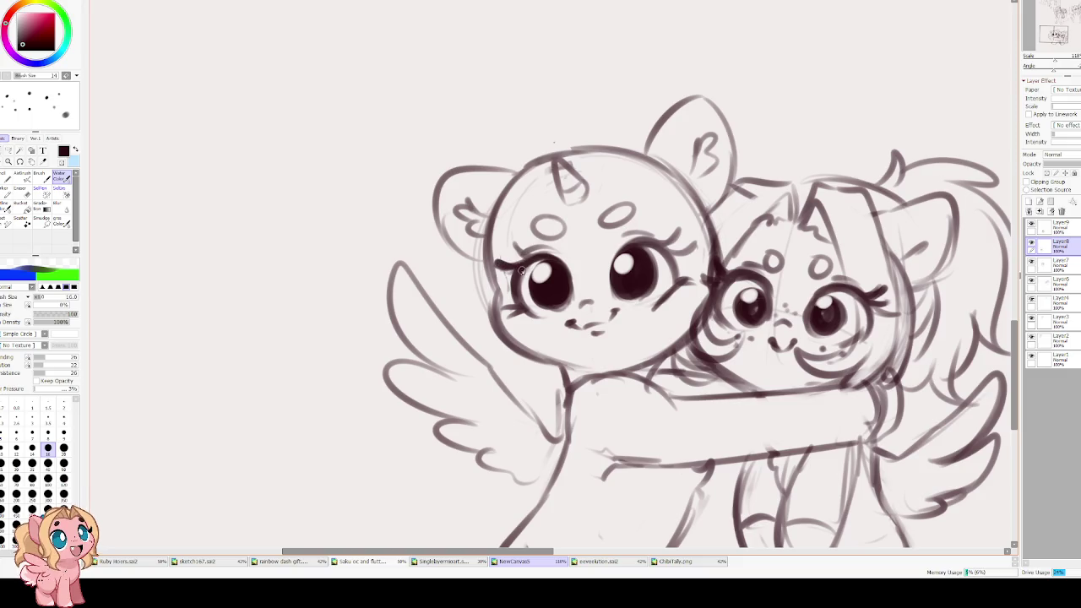
mouse_move(647, 245)
left_mouse_down()
mouse_move(677, 230)
mouse_move(698, 245)
left_mouse_up()
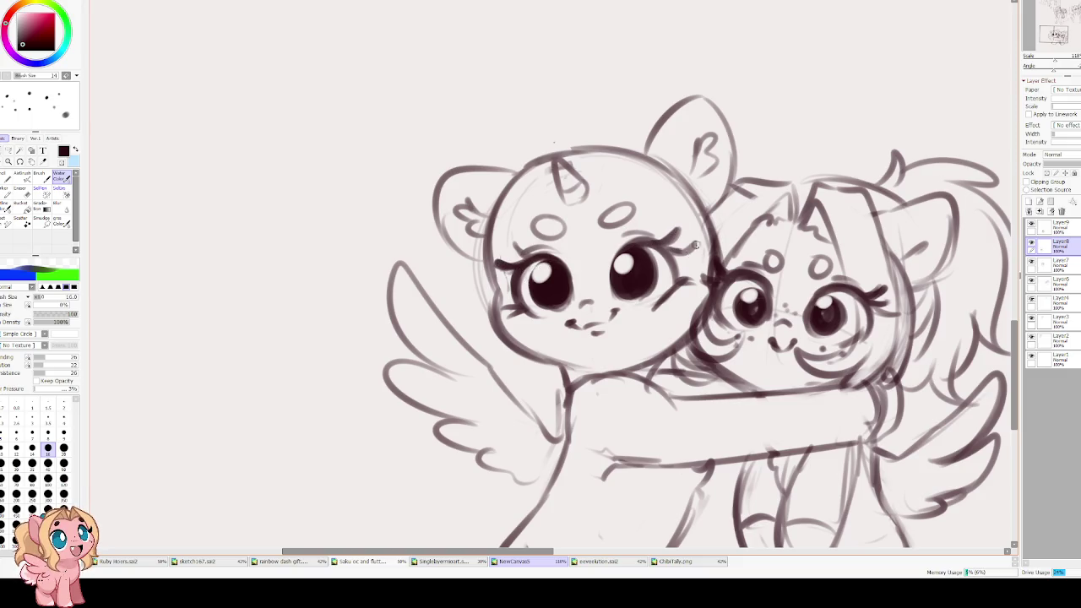
mouse_move(524, 267)
left_mouse_down()
mouse_move(497, 286)
mouse_move(496, 269)
left_mouse_up()
mouse_move(657, 243)
left_mouse_down()
mouse_move(677, 230)
mouse_move(699, 259)
mouse_move(615, 253)
left_mouse_up()
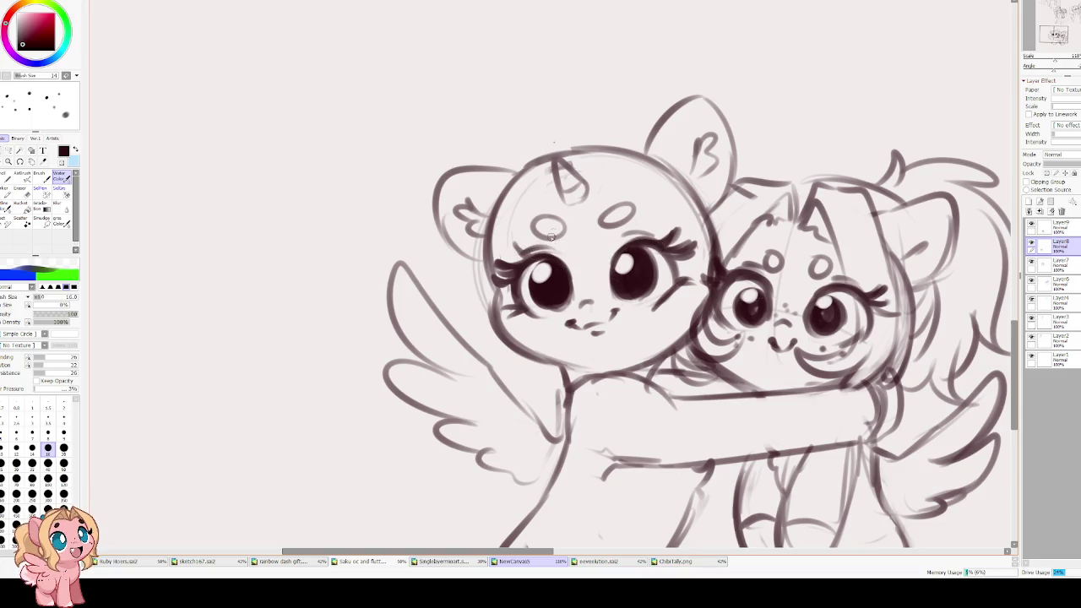
left_click_drag(535, 226, 632, 216)
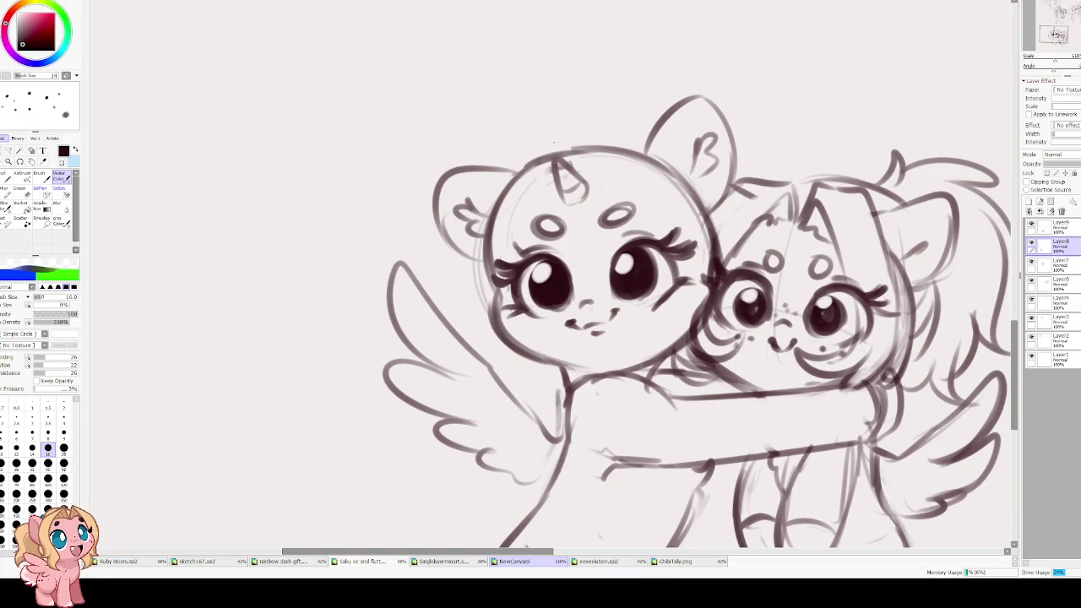
- Darken the unicorn's cheek outline with firmer strokes
scroll(623, 218, "down", 1)
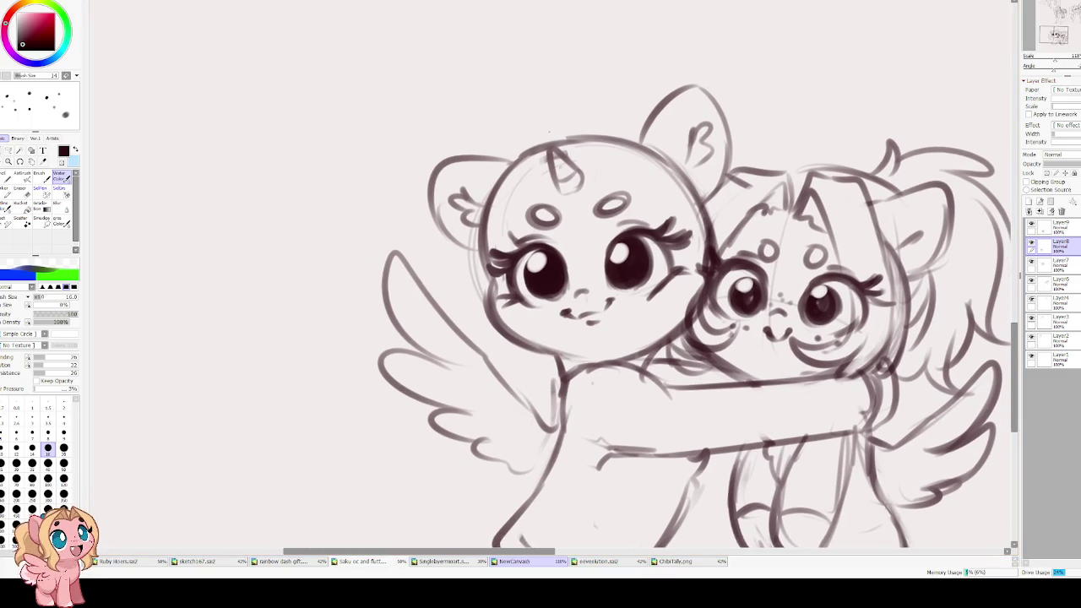
mouse_move(483, 241)
left_mouse_down()
mouse_move(496, 289)
mouse_move(490, 312)
left_mouse_up()
left_click_drag(485, 272, 512, 338)
mouse_move(491, 290)
left_mouse_down()
mouse_move(549, 348)
mouse_move(589, 355)
mouse_move(628, 353)
mouse_move(691, 309)
left_mouse_up()
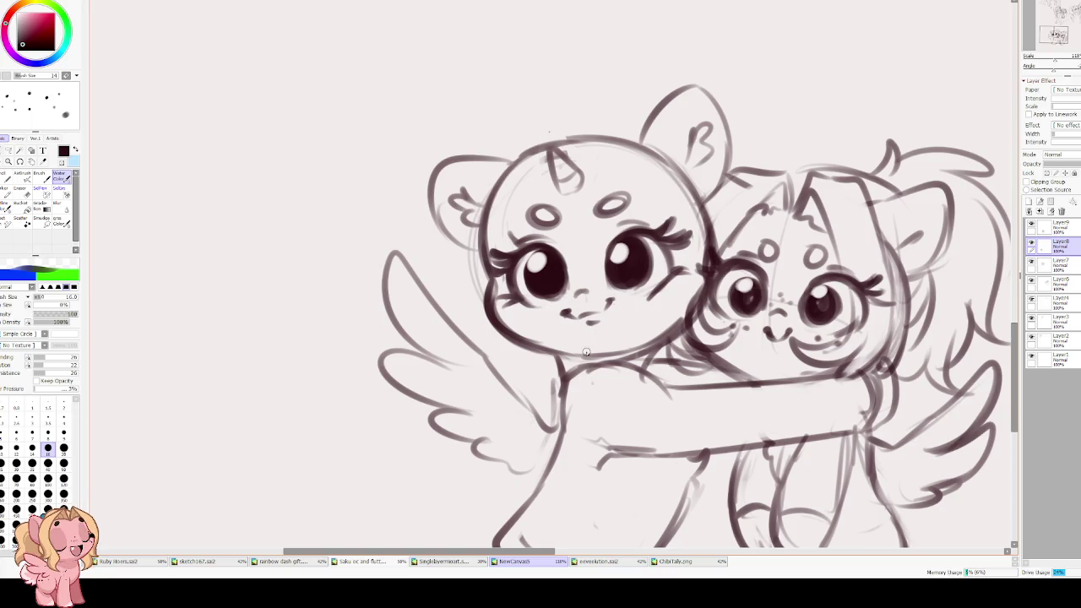
key("e")
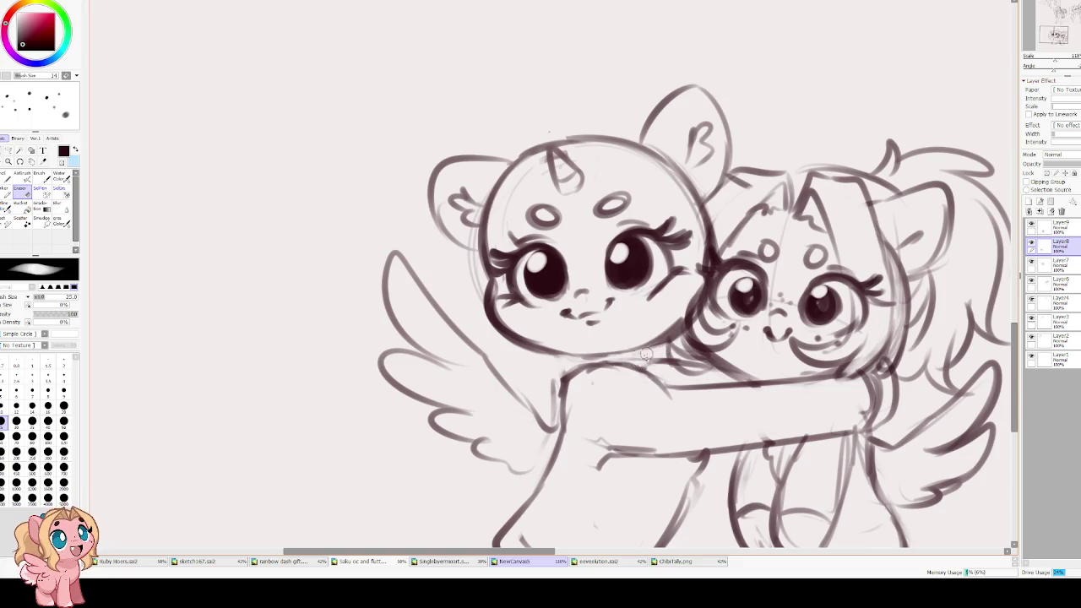
key("b")
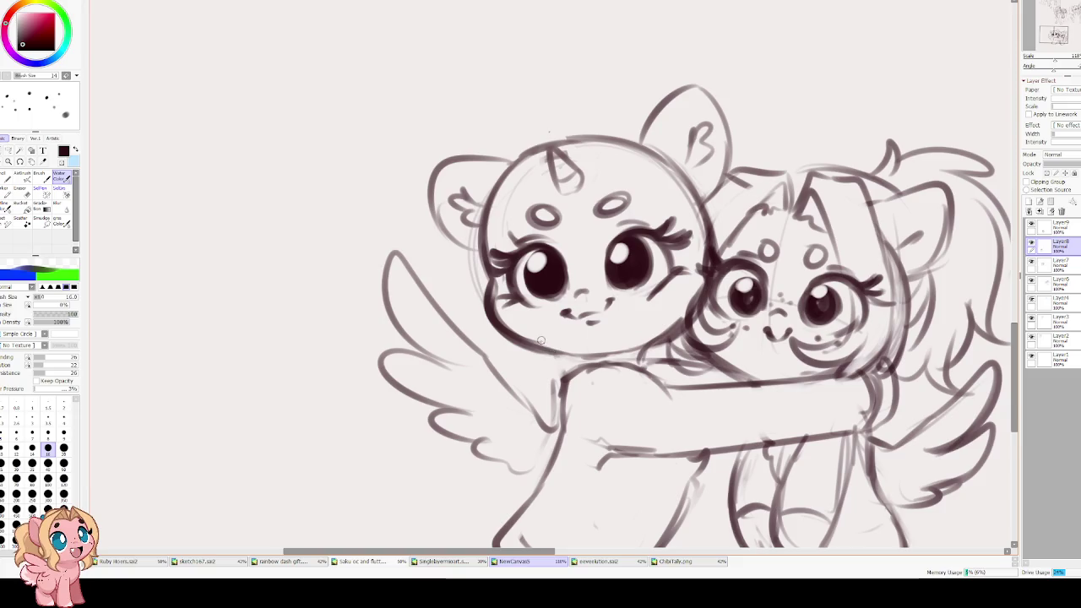
- Darken the unicorn's neck line and the curved shoulder line above the hugging arm
left_click_drag(544, 348, 563, 391)
left_click_drag(546, 347, 562, 393)
mouse_move(656, 343)
left_mouse_down()
mouse_move(643, 370)
mouse_move(652, 376)
left_mouse_up()
mouse_move(580, 367)
left_mouse_down()
mouse_move(642, 371)
mouse_move(658, 392)
left_mouse_up()
key("ctrl+z")
left_click_drag(571, 372, 664, 382)
mouse_move(582, 370)
left_mouse_down()
mouse_move(676, 393)
mouse_move(726, 386)
mouse_move(562, 387)
left_mouse_up()
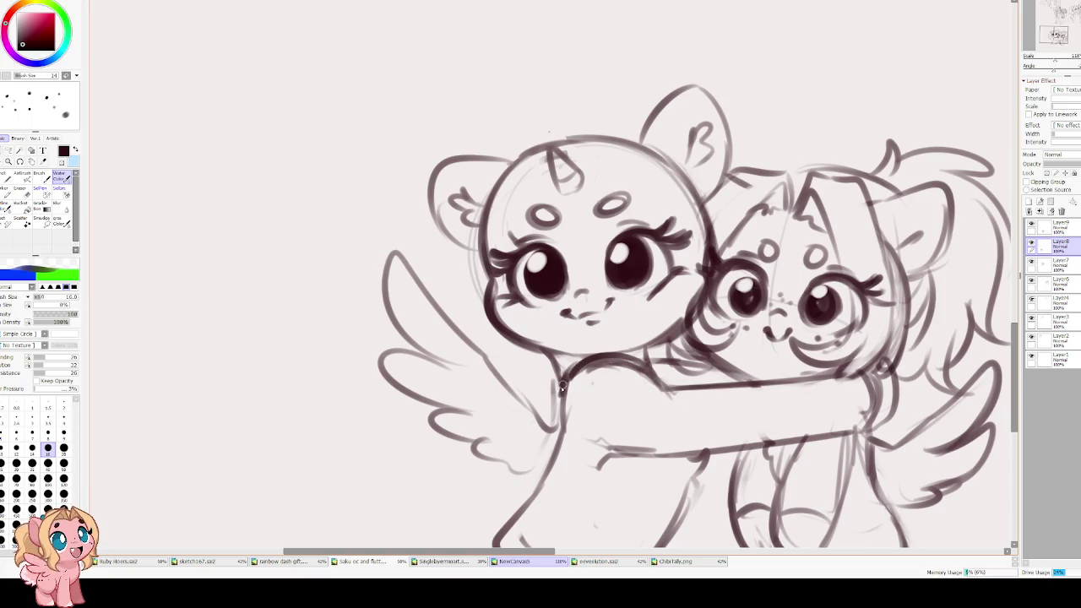
key("h")
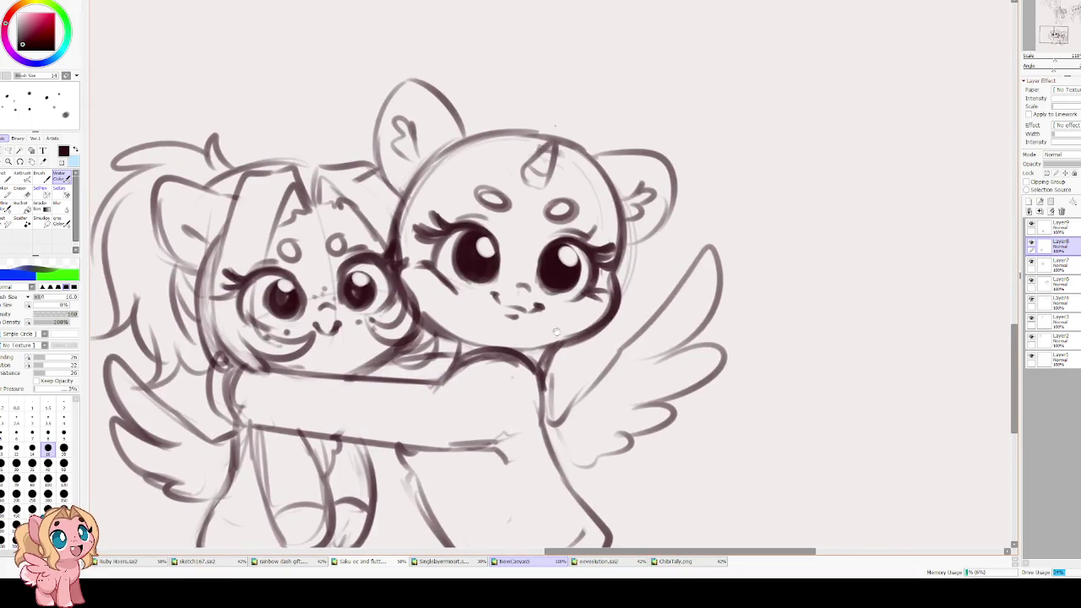
scroll(557, 171, "down", 5)
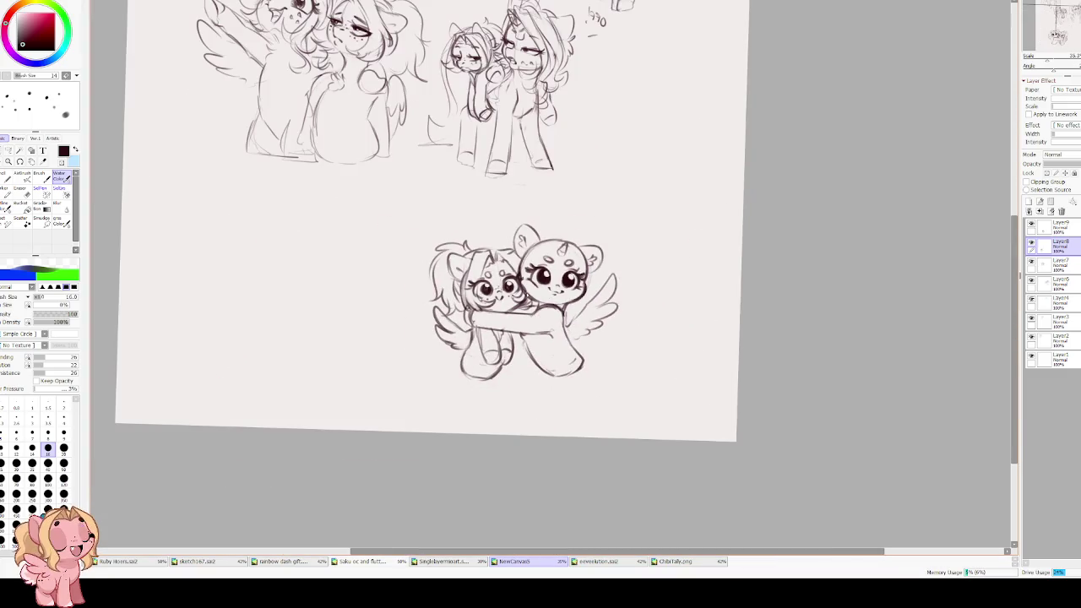
key("h")
scroll(555, 314, "up", 4)
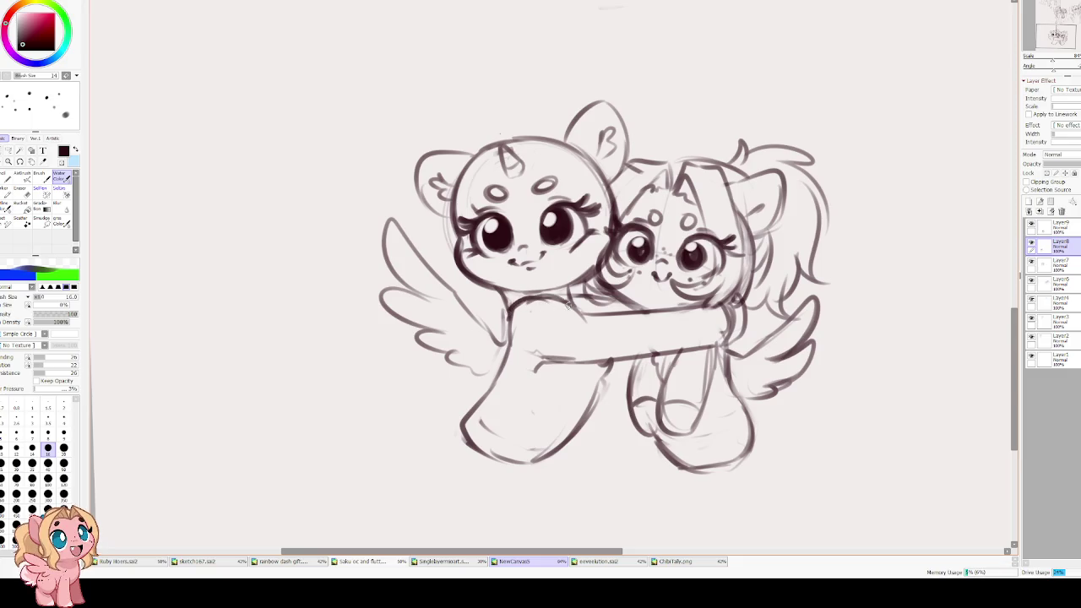
key("e")
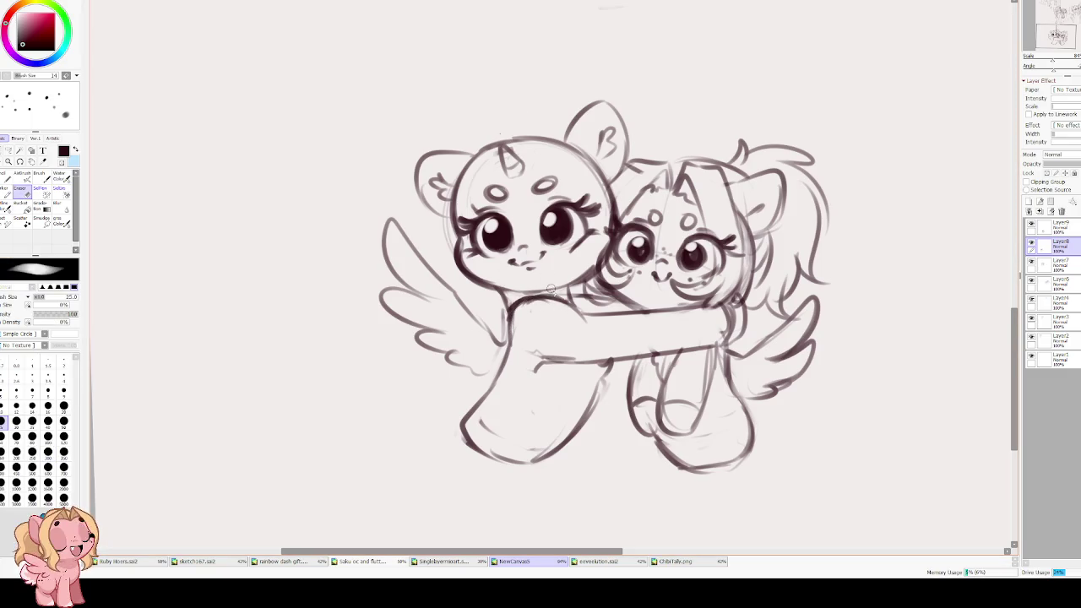
- Erase the stray marks and part of the chin line under the unicorn's chin with a larger eraser
mouse_move(547, 289)
left_mouse_down()
mouse_move(513, 300)
mouse_move(503, 289)
mouse_move(510, 309)
mouse_move(555, 290)
mouse_move(486, 303)
left_mouse_up()
key("b")
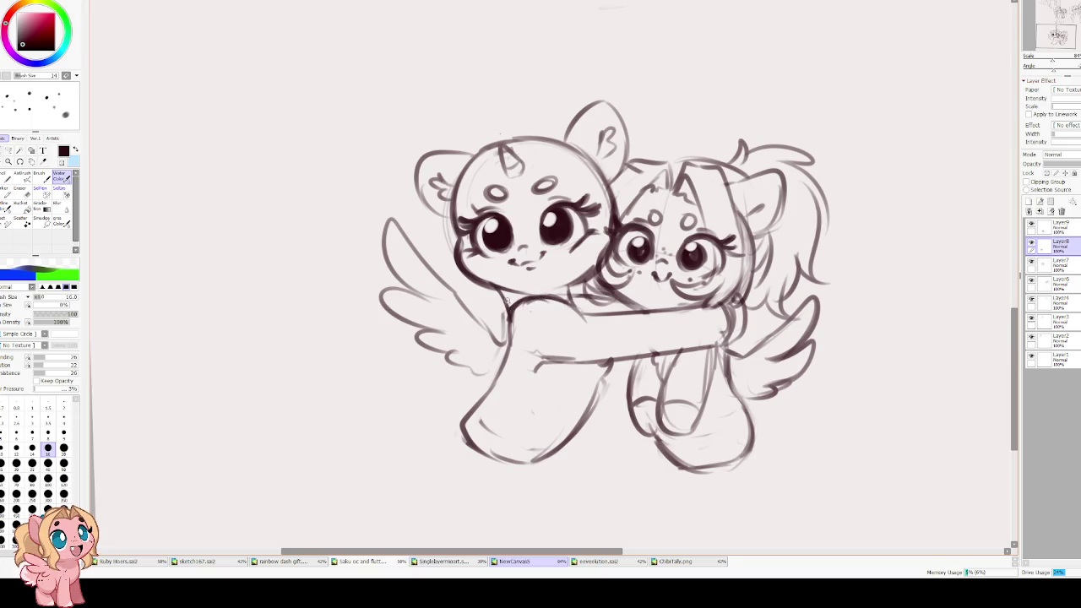
key("e")
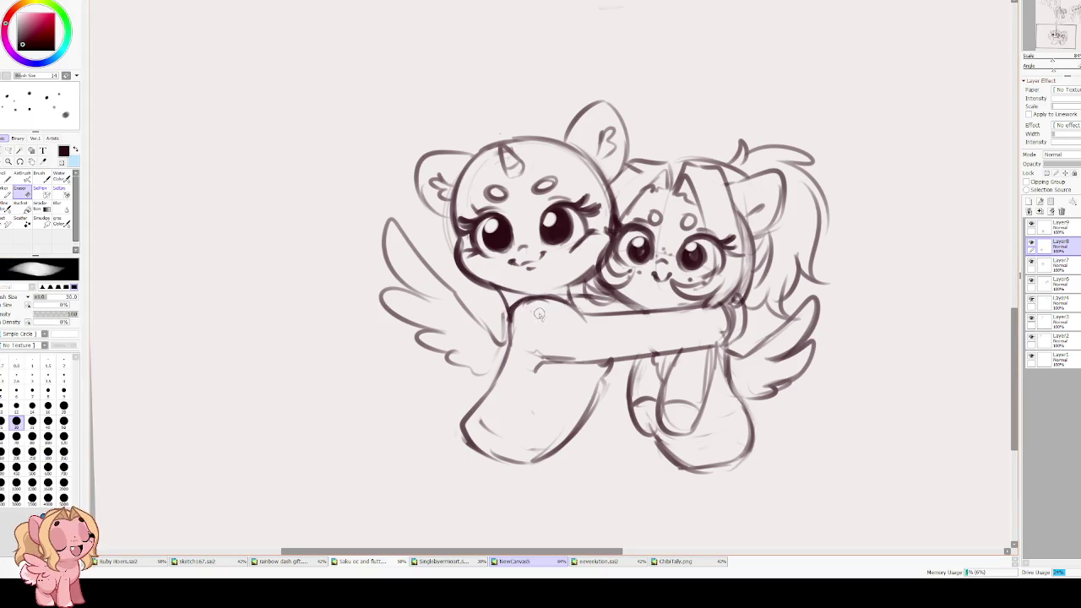
key("bracketright")
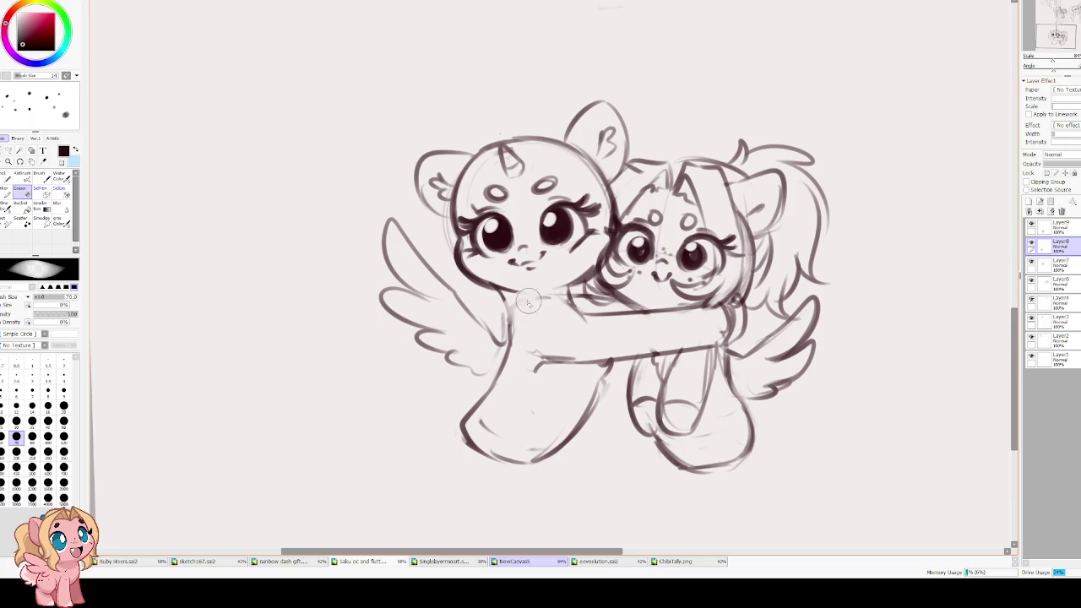
key("e")
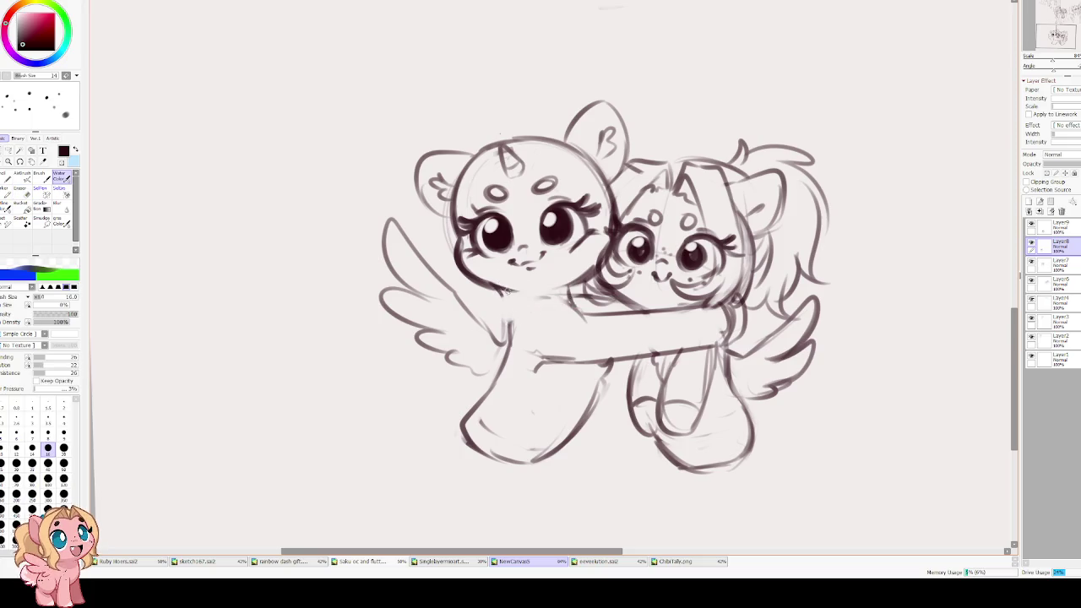
key("e")
mouse_move(524, 296)
left_mouse_down()
mouse_move(490, 291)
mouse_move(507, 305)
left_mouse_up()
- Redraw the top edge of the unicorn's hugging arm as a cleaner curve
key("e")
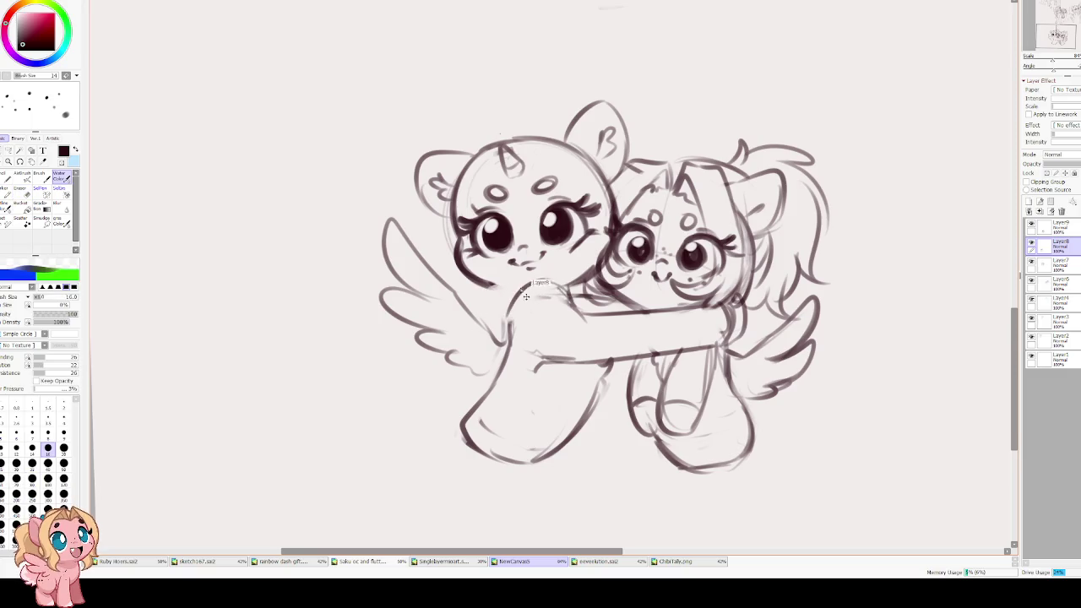
mouse_move(509, 321)
left_mouse_down()
mouse_move(532, 289)
mouse_move(578, 310)
mouse_move(480, 294)
left_mouse_up()
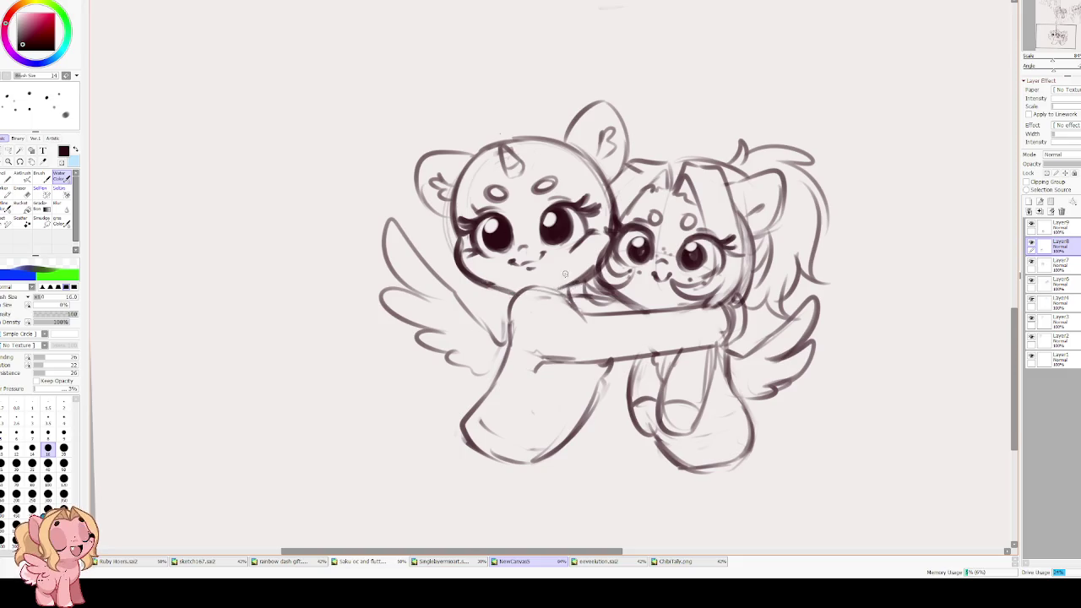
key("h")
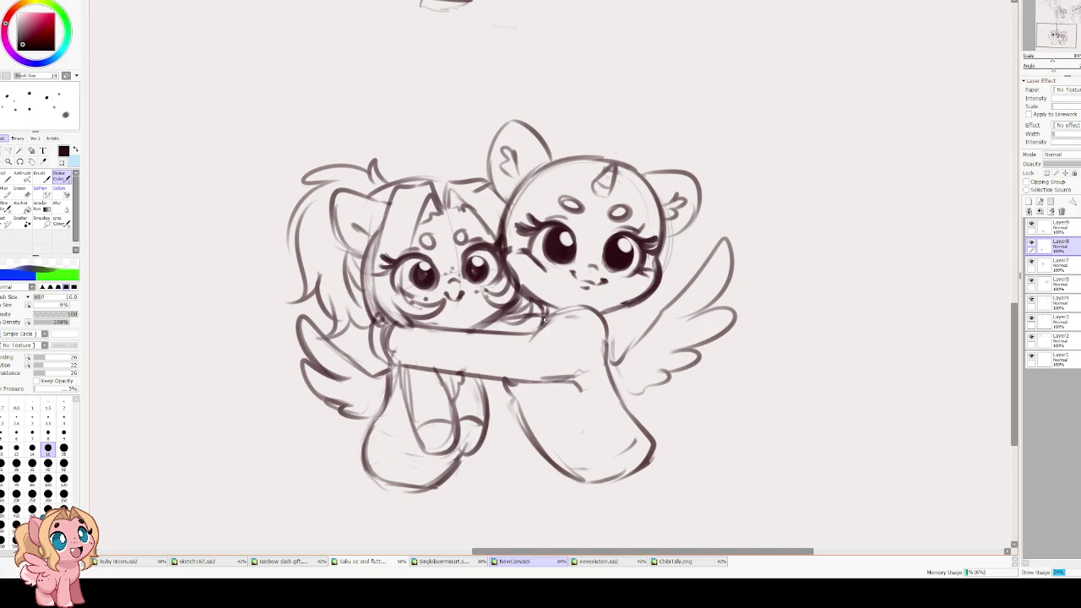
- Add a stroke along the unicorn's ear and fur tufts inside her left ear
key("h")
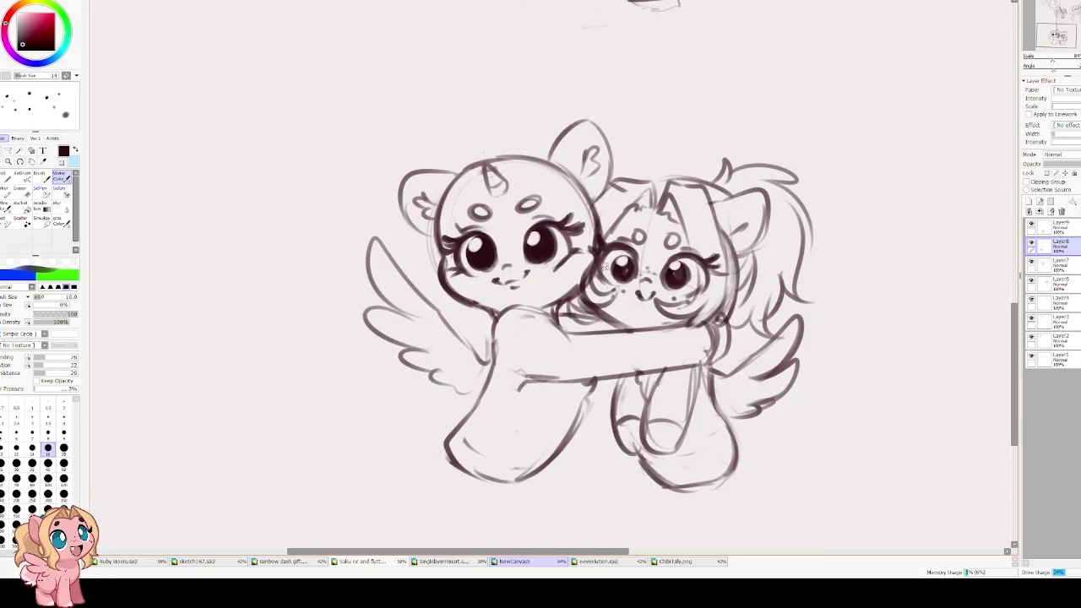
scroll(502, 291, "down", 1)
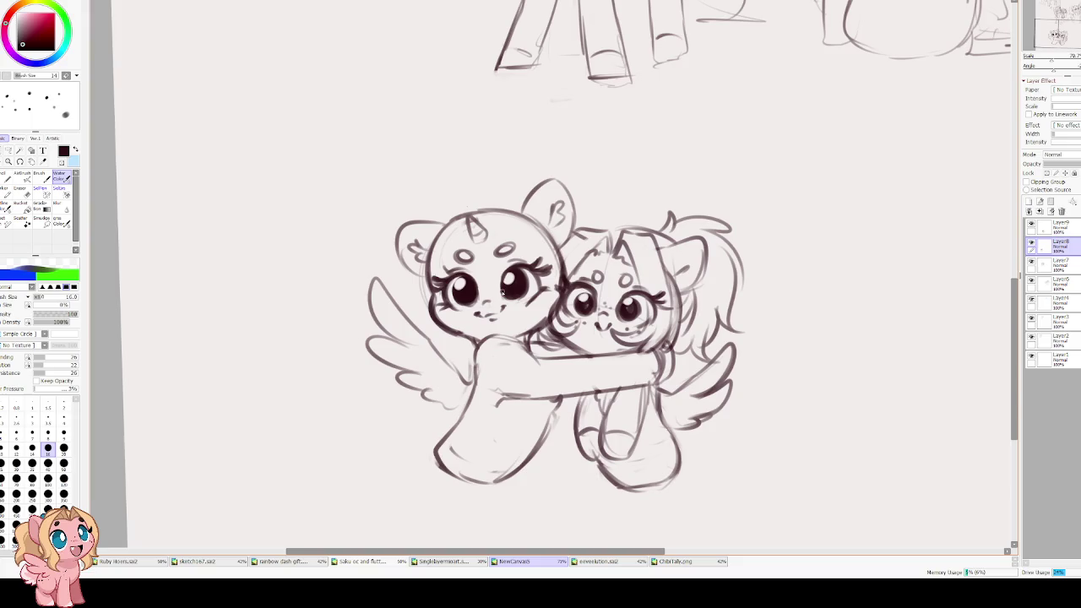
scroll(436, 278, "up", 1)
left_click_drag(385, 292, 448, 216)
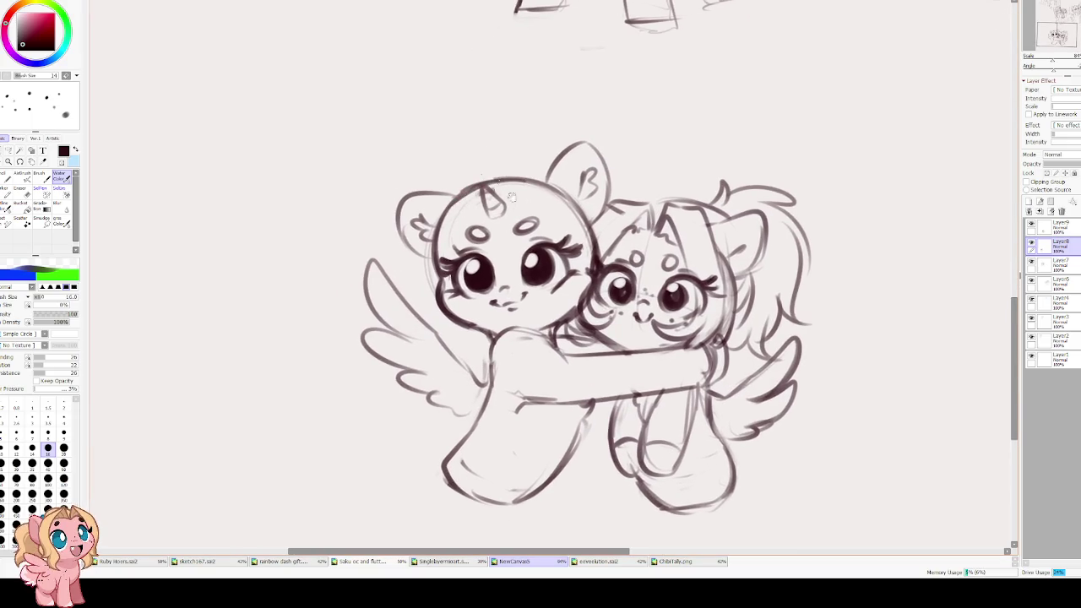
left_click_drag(505, 191, 486, 233)
mouse_move(566, 184)
left_mouse_down()
mouse_move(549, 219)
mouse_move(557, 245)
left_mouse_up()
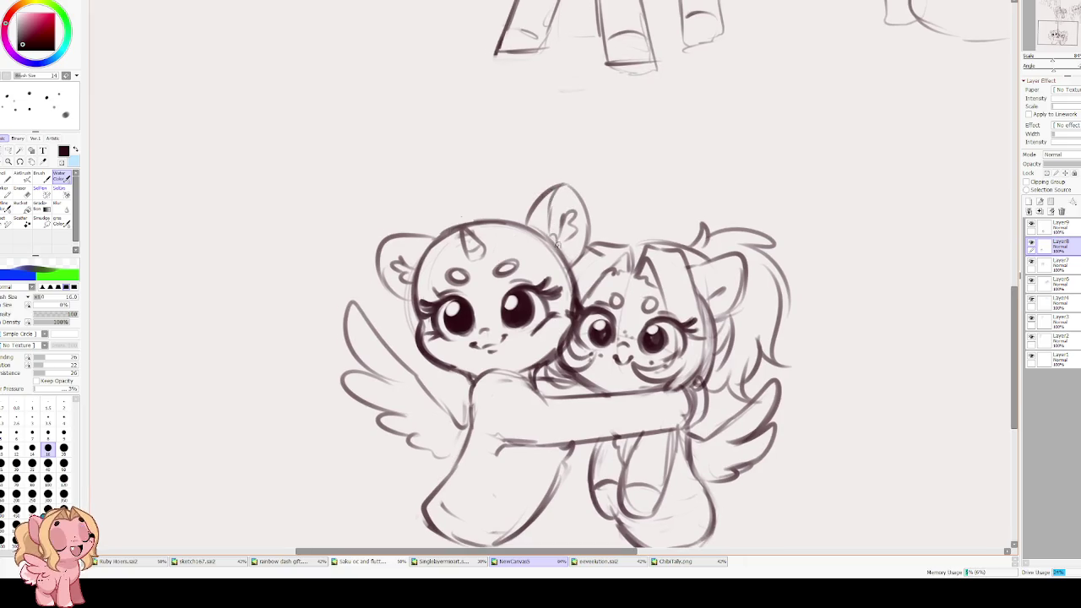
left_click_drag(379, 259, 398, 286)
left_click_drag(385, 245, 424, 267)
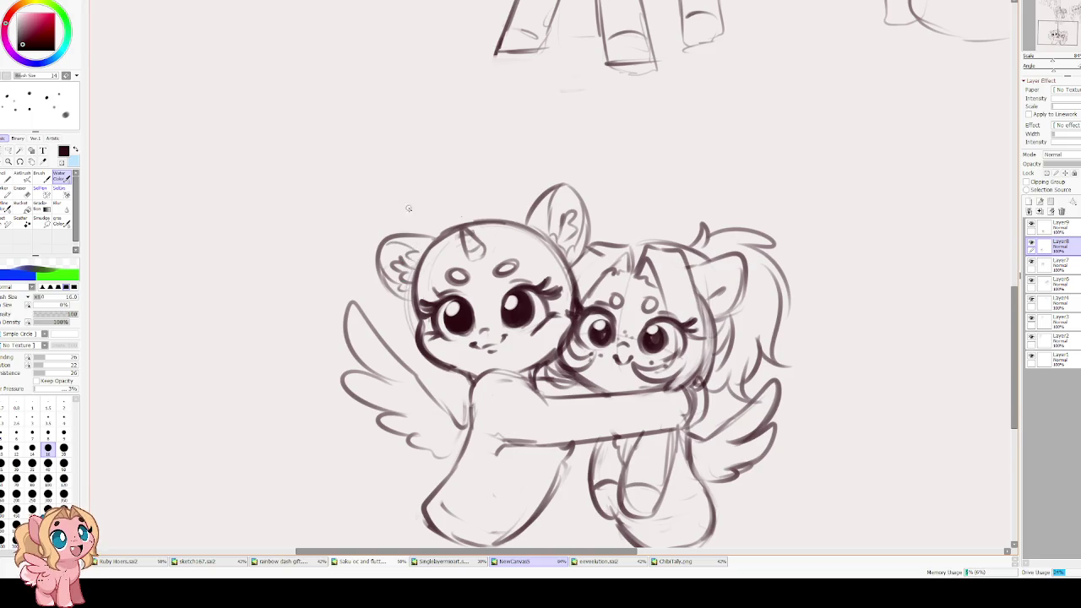
- Add short sketch strokes along the unicorn's chin
scroll(440, 301, "down", 3)
mouse_move(439, 306)
left_mouse_down()
mouse_move(475, 321)
mouse_move(534, 317)
mouse_move(515, 317)
left_mouse_up()
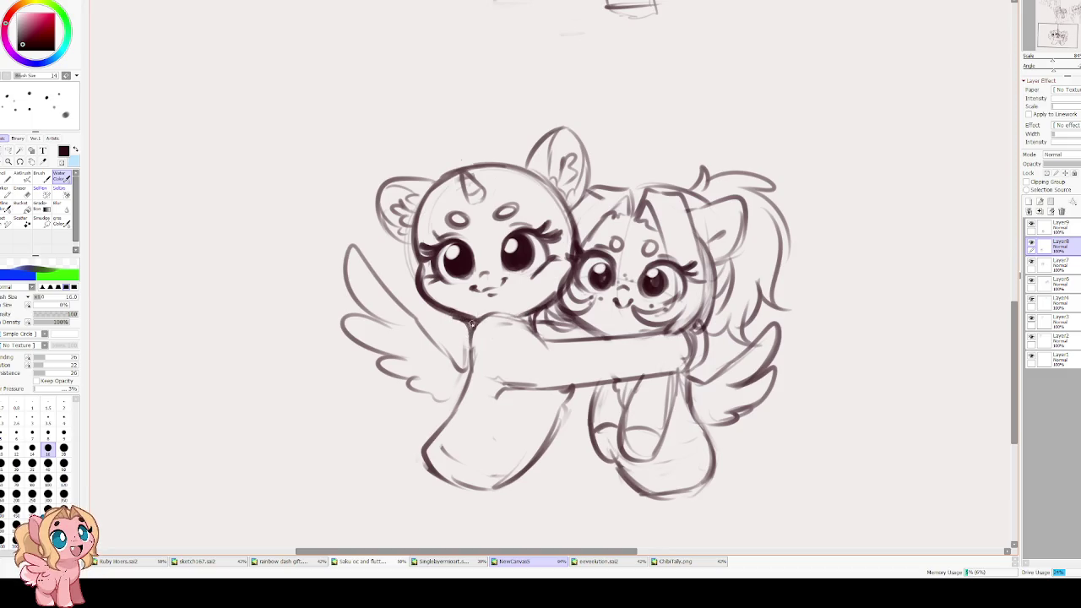
scroll(481, 319, "down", 1)
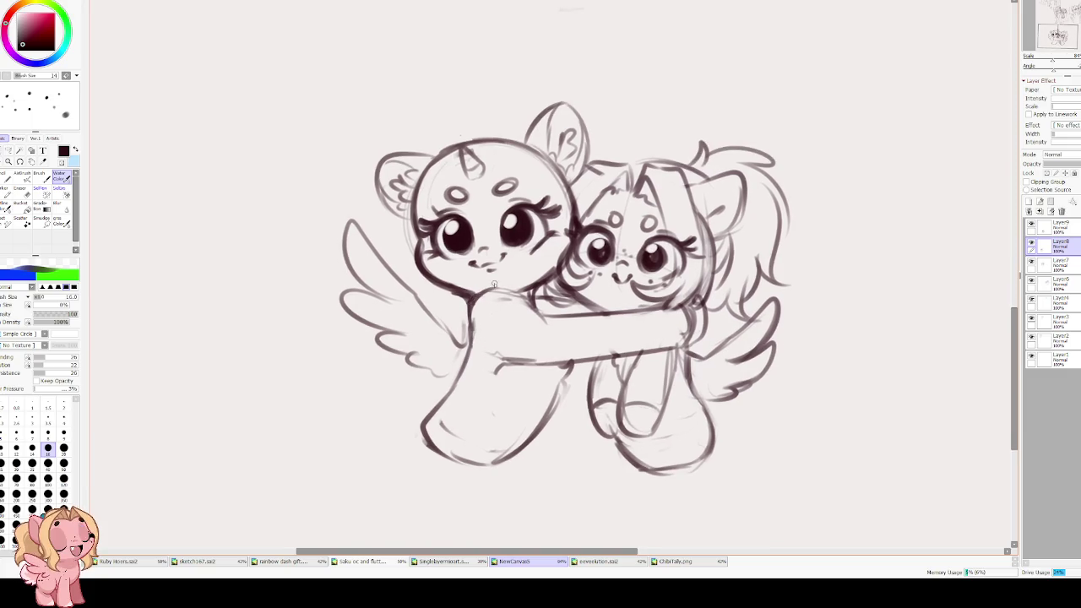
scroll(457, 291, "up", 1)
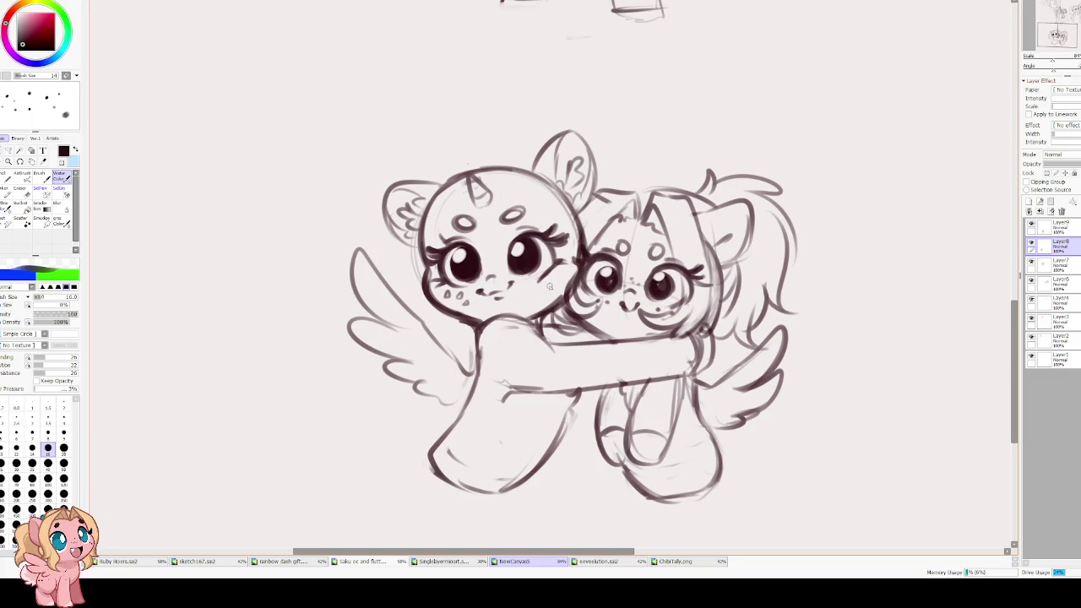
- Scroll and pan the canvas to recentre the view on the hugging ponies' cheeks
scroll(473, 245, "up", 3)
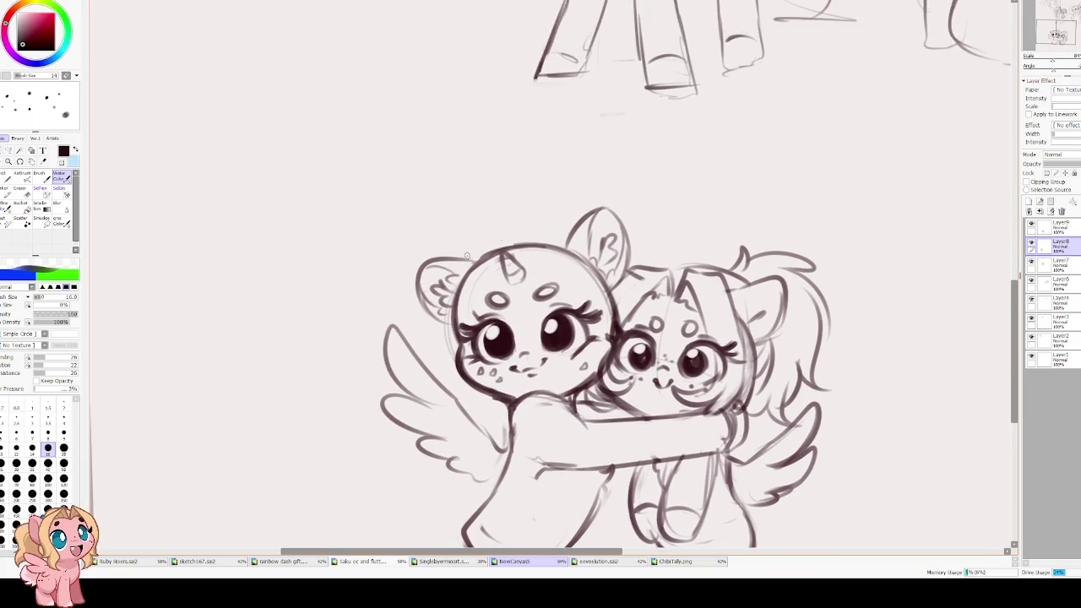
scroll(456, 169, "down", 3)
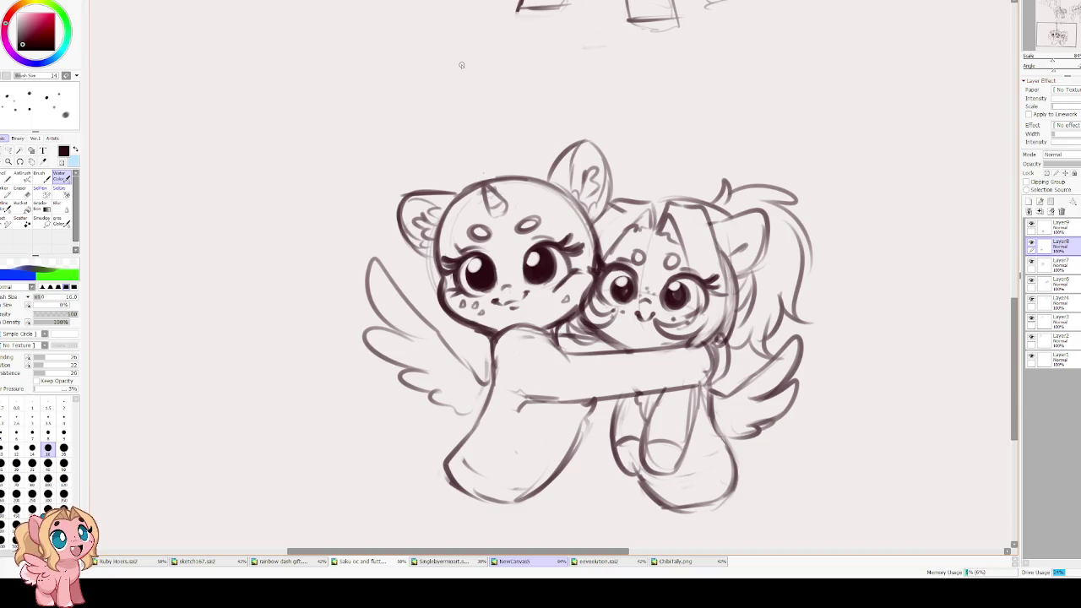
left_click_drag(552, 379, 513, 360)
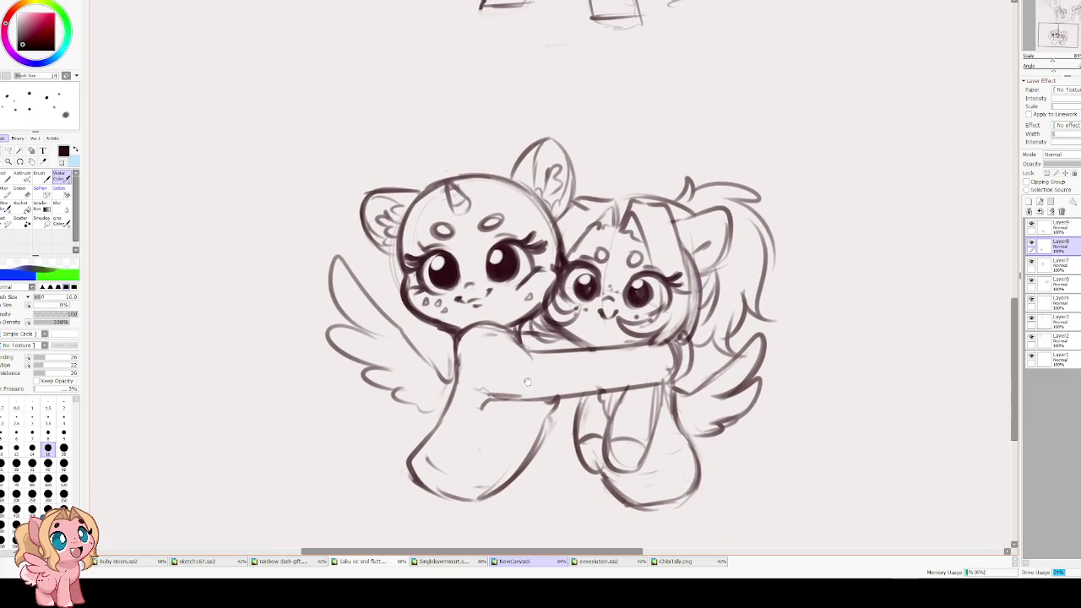
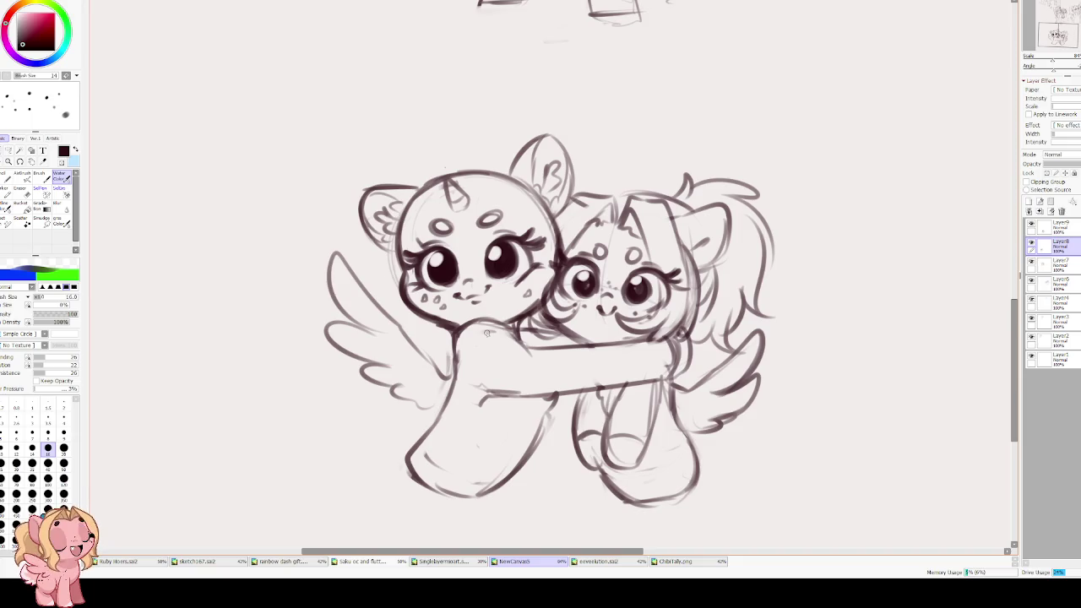
- Erase and redraw the feather lines along the left wing's lower edge
key("e")
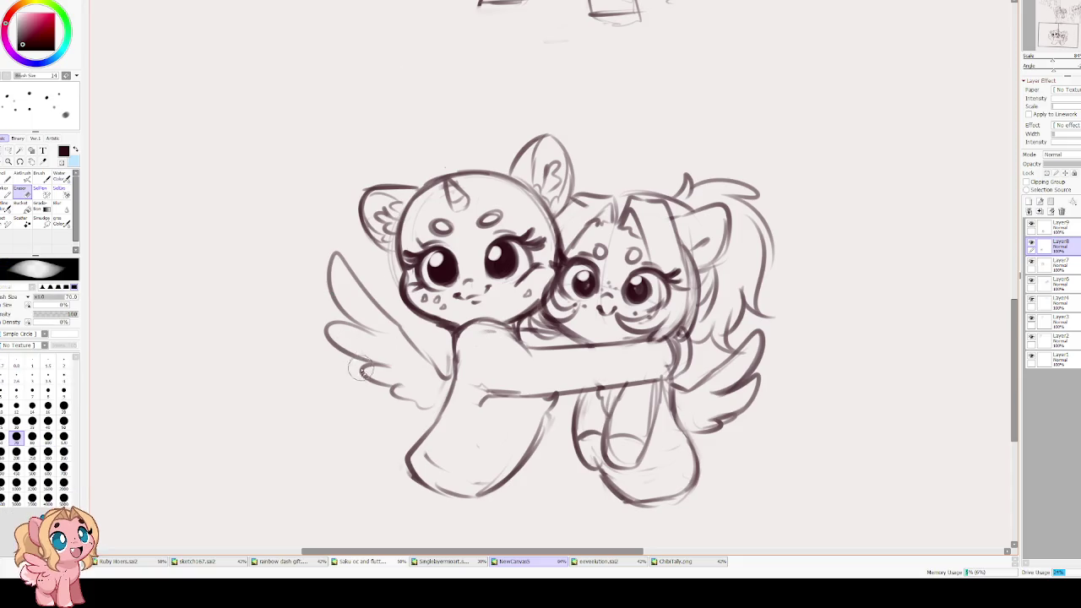
left_click_drag(359, 363, 379, 384)
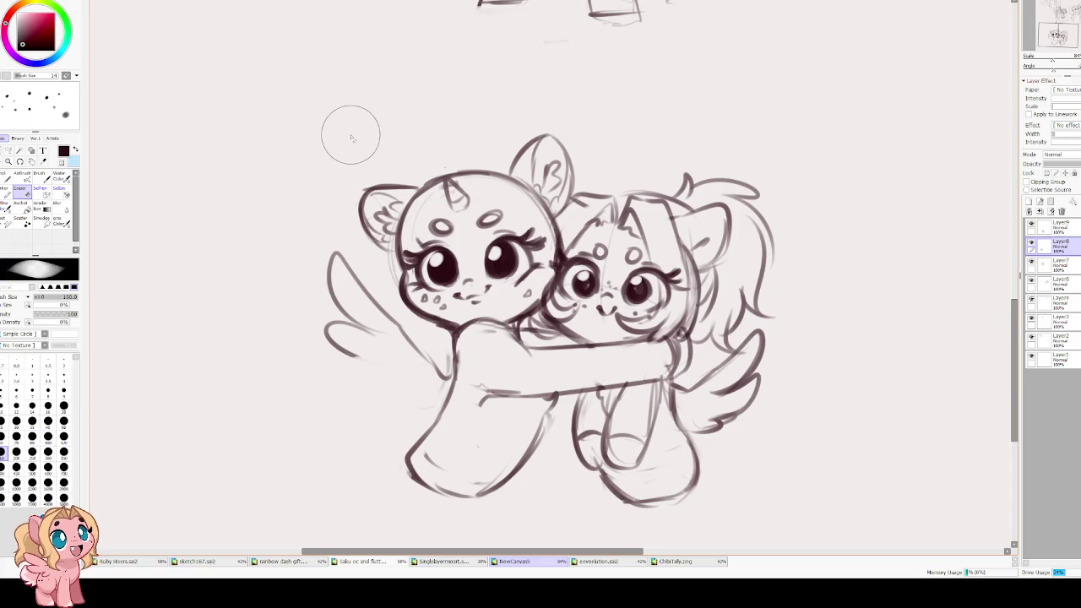
key("b")
mouse_move(333, 341)
left_mouse_down()
mouse_move(414, 382)
mouse_move(405, 403)
mouse_move(442, 413)
left_mouse_up()
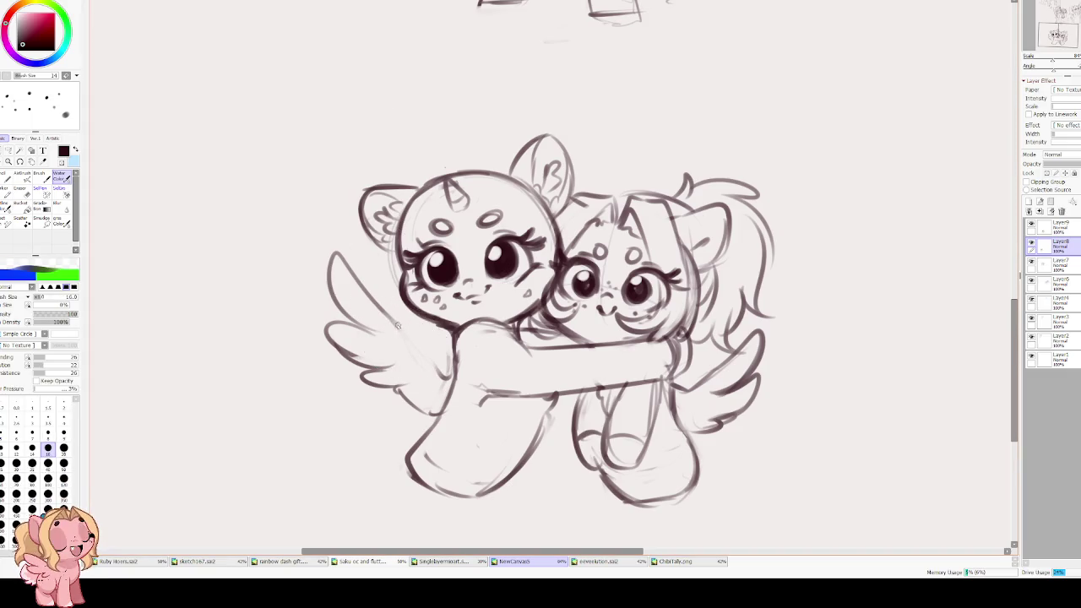
- In a mirrored view, darken the right wing's front and lower edges
key("h")
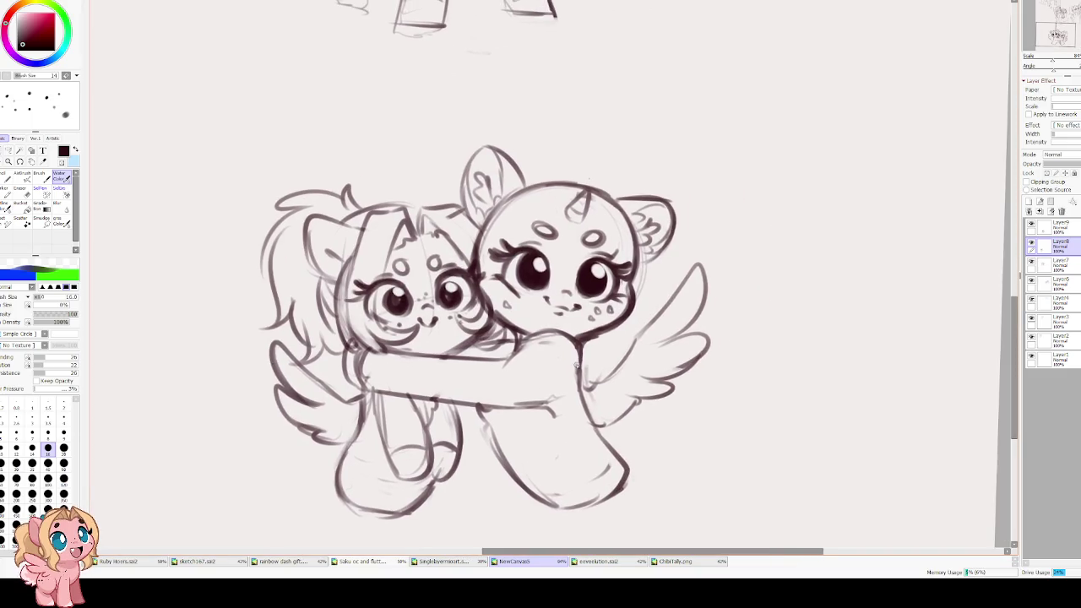
mouse_move(684, 272)
left_mouse_down()
mouse_move(635, 342)
mouse_move(589, 378)
left_mouse_up()
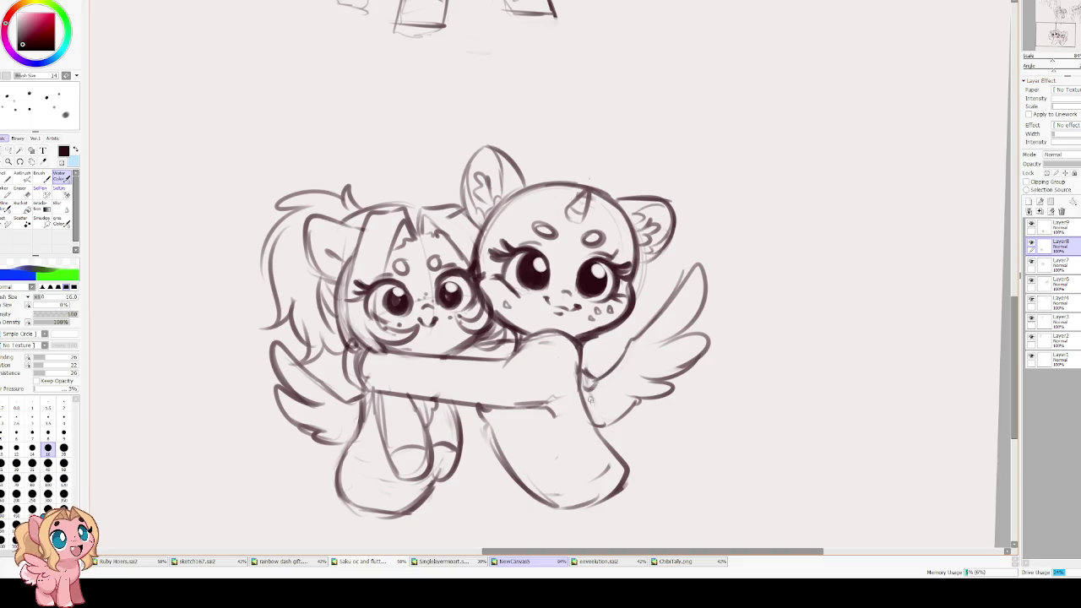
mouse_move(657, 321)
left_mouse_down()
mouse_move(615, 398)
mouse_move(586, 404)
left_mouse_up()
key("h")
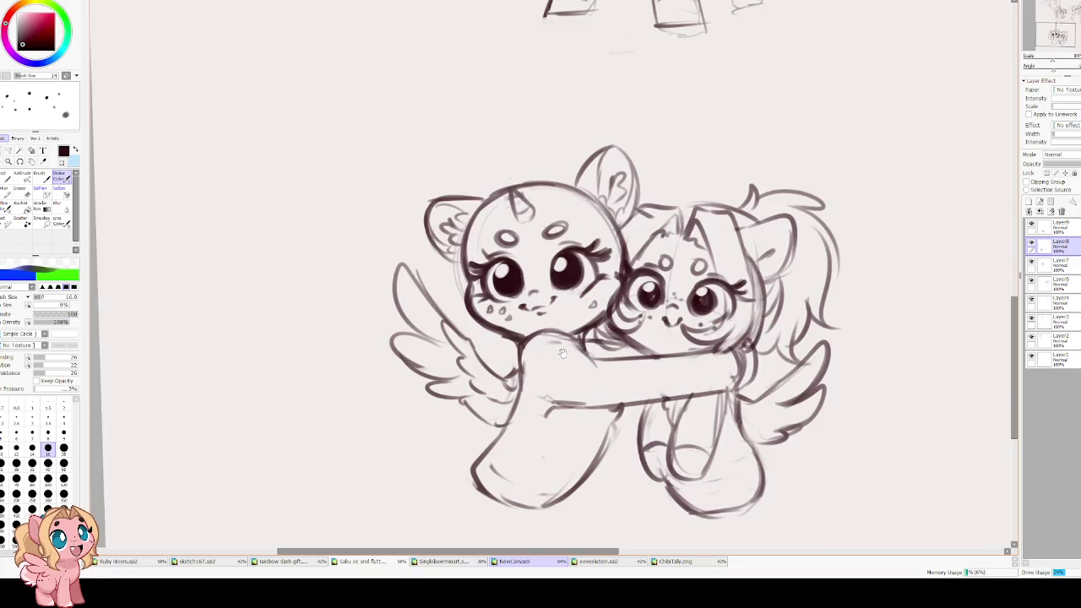
left_click_drag(561, 355, 457, 330)
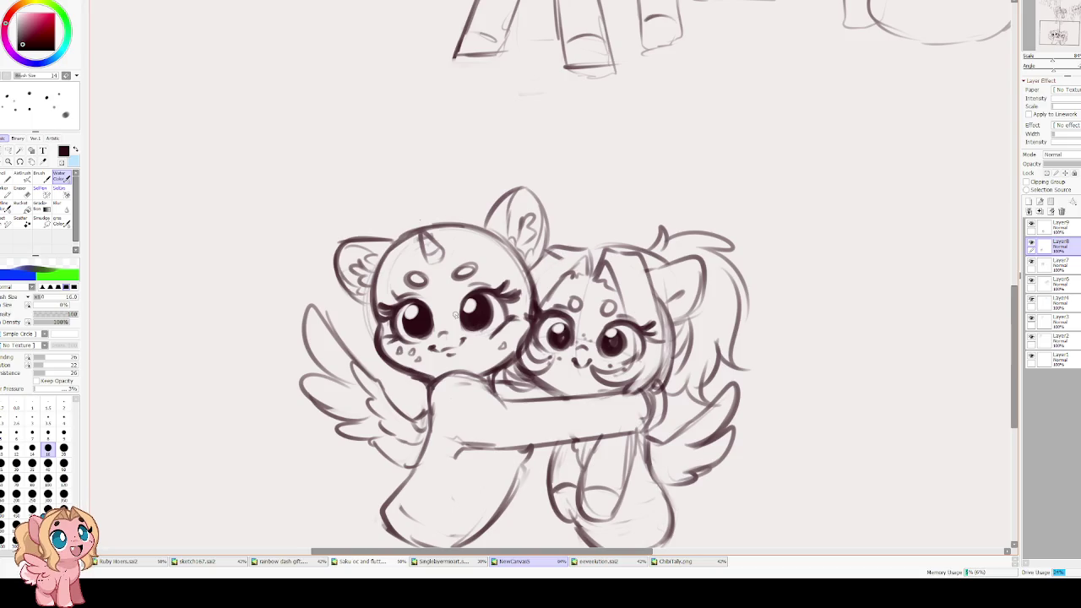
left_click_drag(475, 249, 486, 254)
- Redraw the left pony's horn down to the forehead, then add new Layer10 above the sketch
key("e")
key("bracketleft")
key("bracketleft")
key("bracketleft")
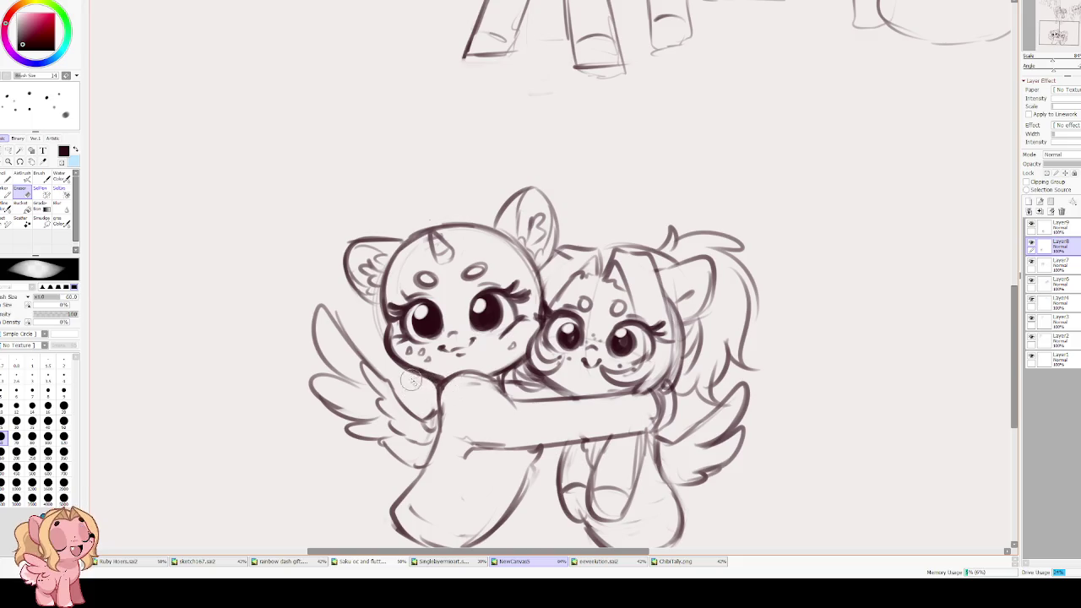
scroll(284, 224, "up", 1)
scroll(285, 225, "up", 1)
scroll(285, 225, "up", 1)
key("v")
mouse_move(532, 228)
left_mouse_down()
mouse_move(550, 267)
mouse_move(559, 256)
left_mouse_up()
left_click_drag(559, 252, 547, 269)
left_click_drag(484, 43, 445, 24)
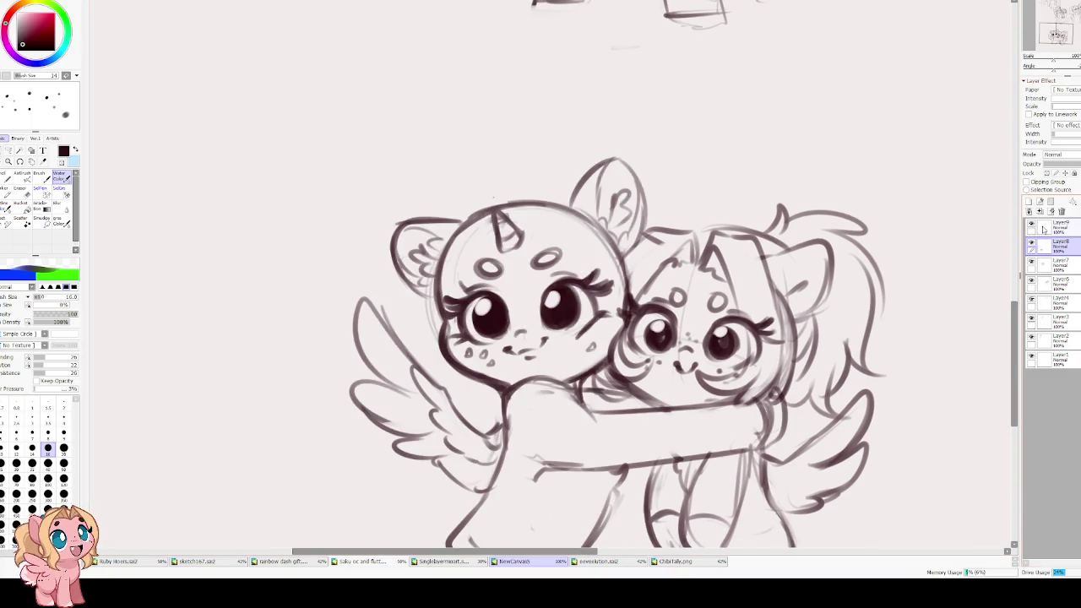
left_click(1046, 200)
- Replace a trial horn-and-mane stroke with a smaller horn, brush reduced to 16
key("bracketright")
key("bracketright")
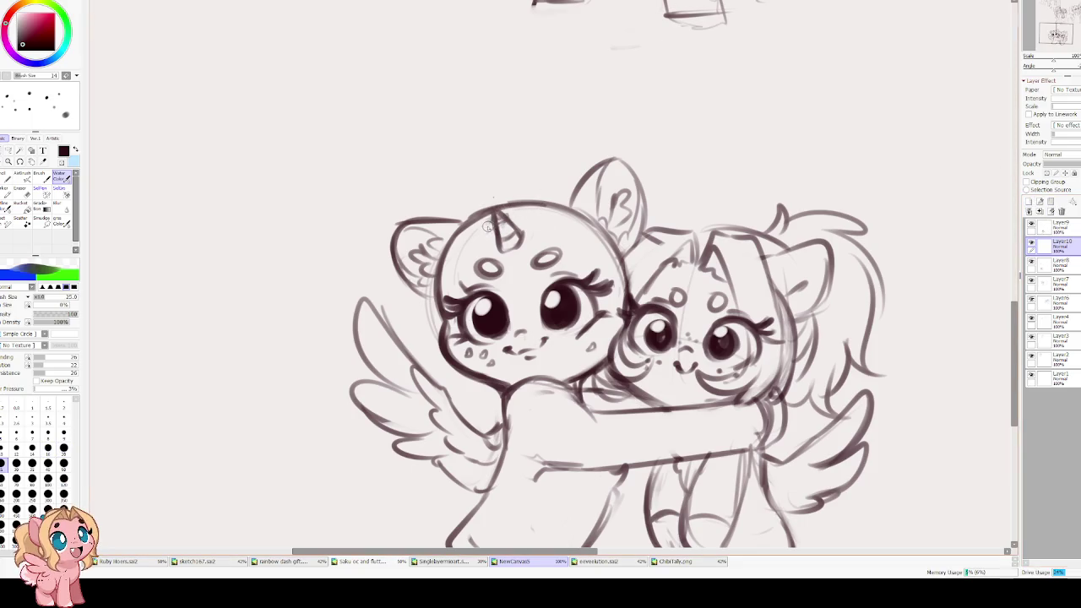
key("bracketleft")
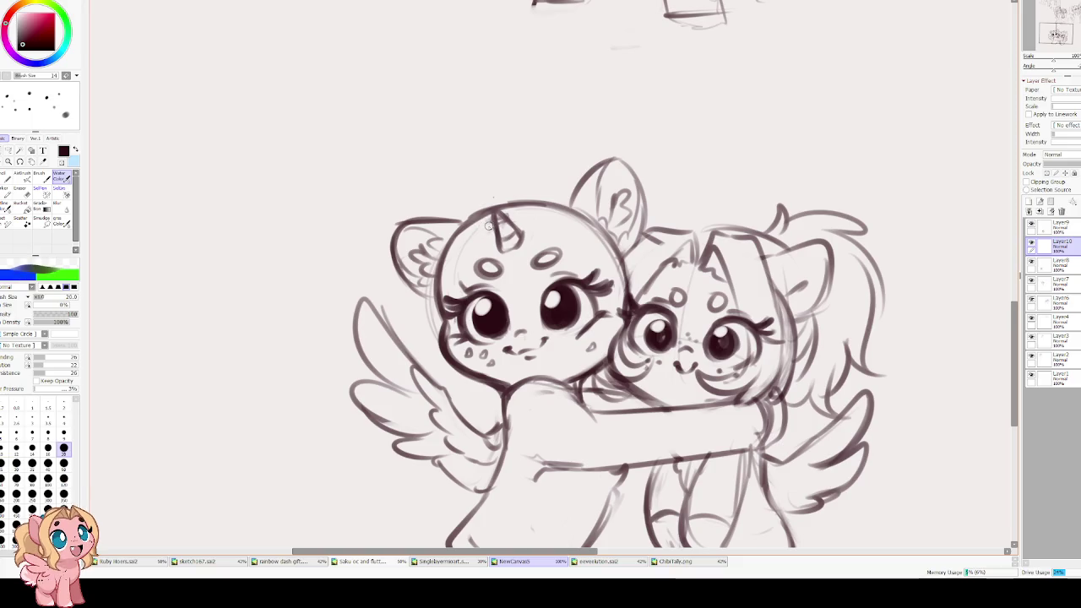
mouse_move(532, 218)
left_mouse_down()
mouse_move(535, 191)
mouse_move(498, 251)
mouse_move(441, 306)
mouse_move(462, 359)
left_mouse_up()
key("ctrl+z")
key("ctrl+z")
key("ctrl+z")
key("ctrl+z")
mouse_move(496, 218)
left_mouse_down()
mouse_move(508, 213)
mouse_move(510, 246)
mouse_move(443, 314)
mouse_move(456, 375)
mouse_move(481, 419)
mouse_move(460, 372)
mouse_move(478, 414)
mouse_move(440, 446)
mouse_move(496, 420)
mouse_move(478, 354)
mouse_move(431, 313)
mouse_move(478, 255)
left_mouse_up()
key("bracketleft")
- Sketch the horn, a pointed ear and mane strands down the head's left side
mouse_move(532, 204)
left_mouse_down()
mouse_move(470, 296)
mouse_move(451, 298)
left_mouse_up()
left_click_drag(538, 206, 446, 243)
left_click_drag(514, 191, 427, 314)
left_click_drag(451, 238, 426, 363)
left_click_drag(439, 302, 426, 358)
left_click_drag(444, 365, 466, 385)
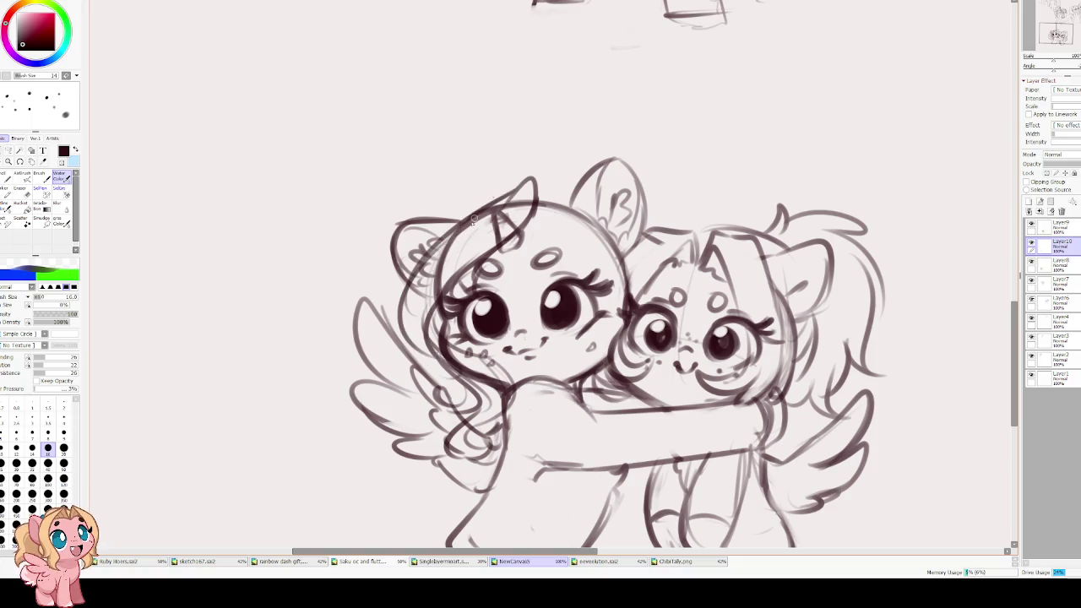
left_click_drag(515, 180, 423, 252)
left_click_drag(510, 181, 437, 216)
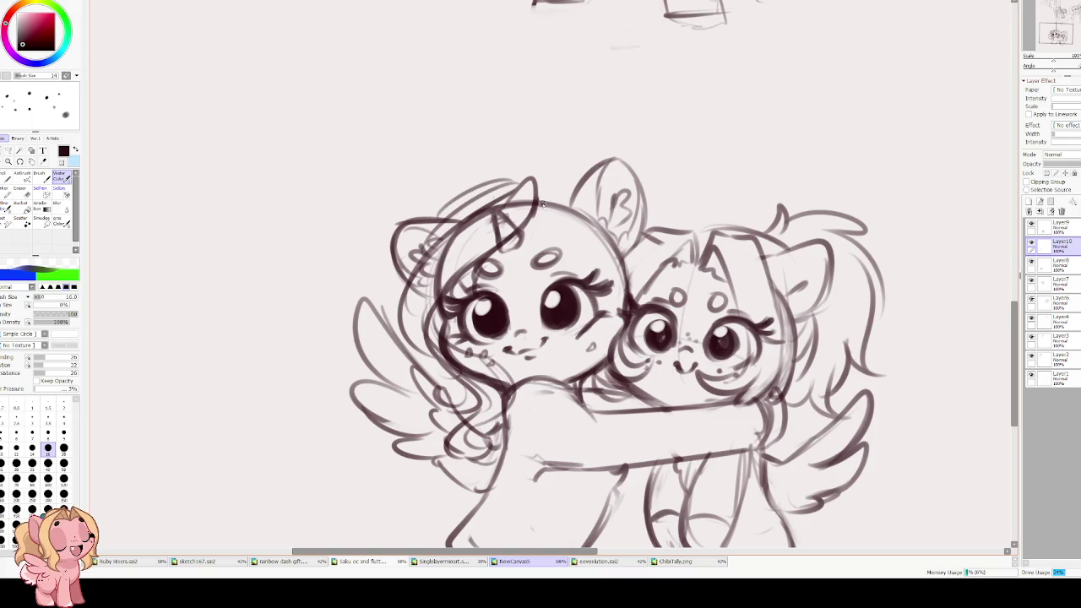
- Undo trial mane strokes and redraw curved mane strokes atop the head
key("h")
key("h")
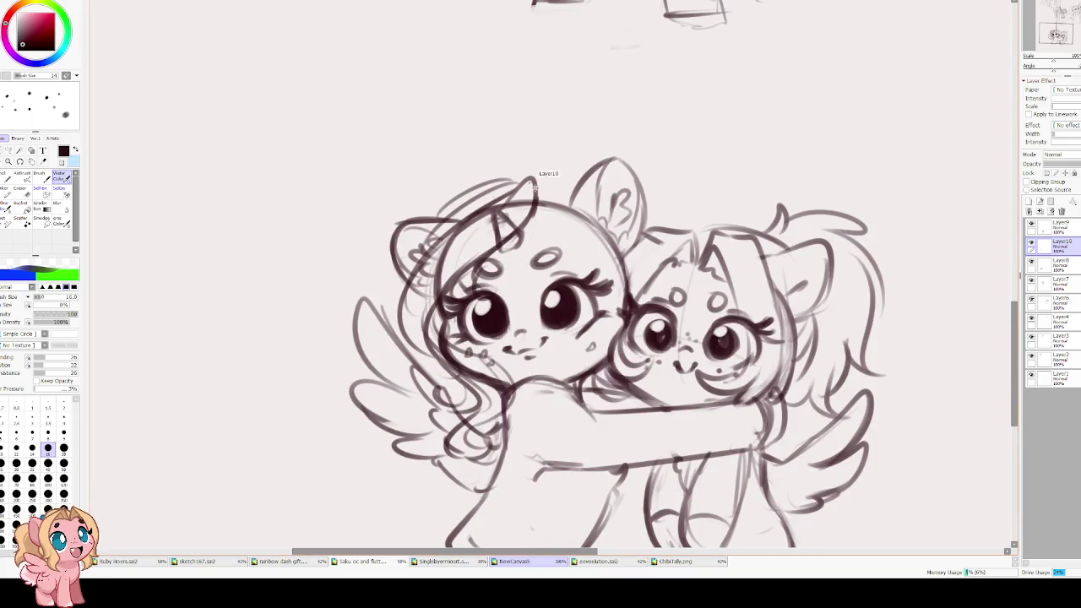
key("ctrl+z")
key("ctrl+z")
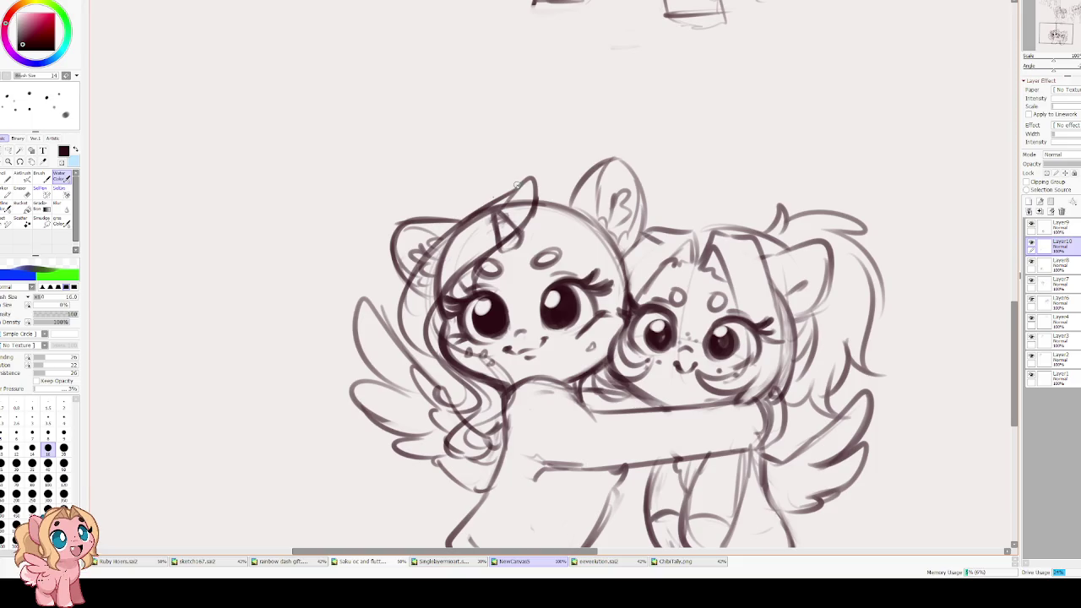
left_click_drag(517, 183, 447, 226)
key("ctrl+z")
left_click_drag(529, 179, 434, 224)
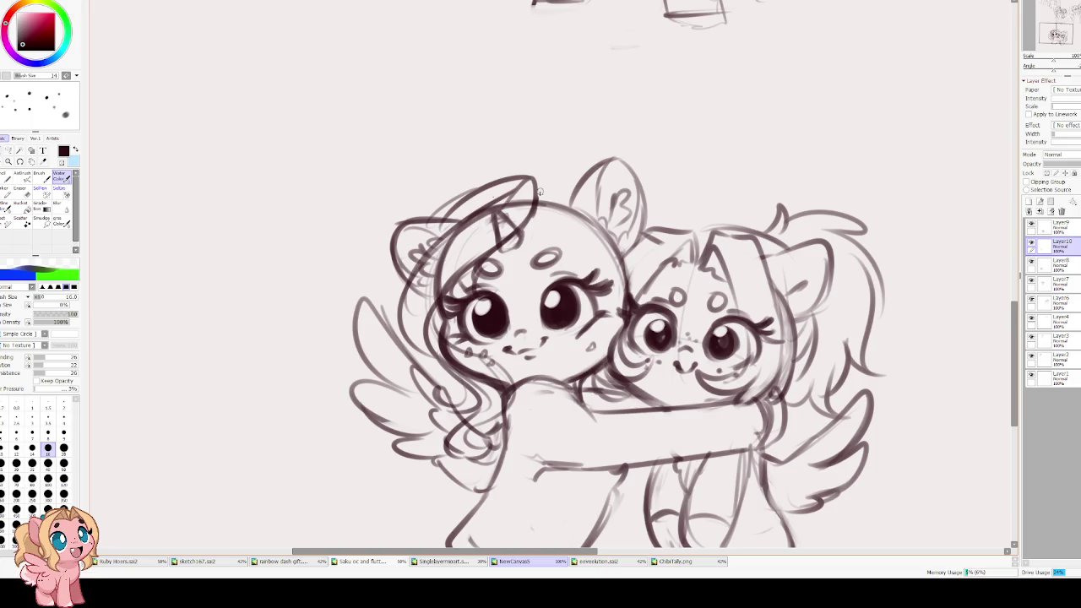
- In a mirrored view, add mane strands by the cheek and darken the head outline
key("h")
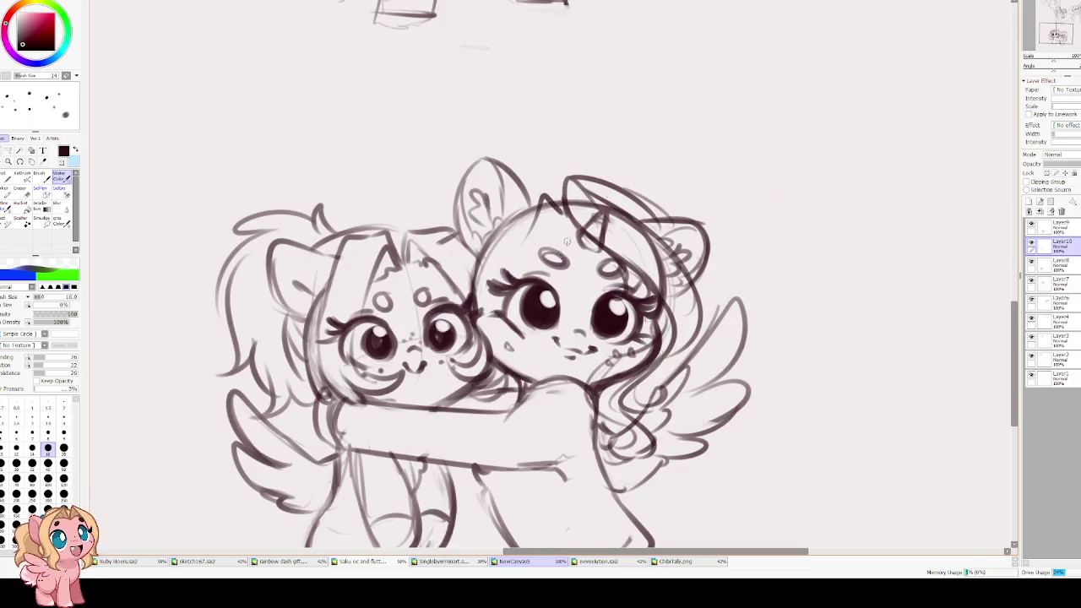
mouse_move(521, 239)
left_mouse_down()
mouse_move(481, 338)
mouse_move(492, 358)
left_mouse_up()
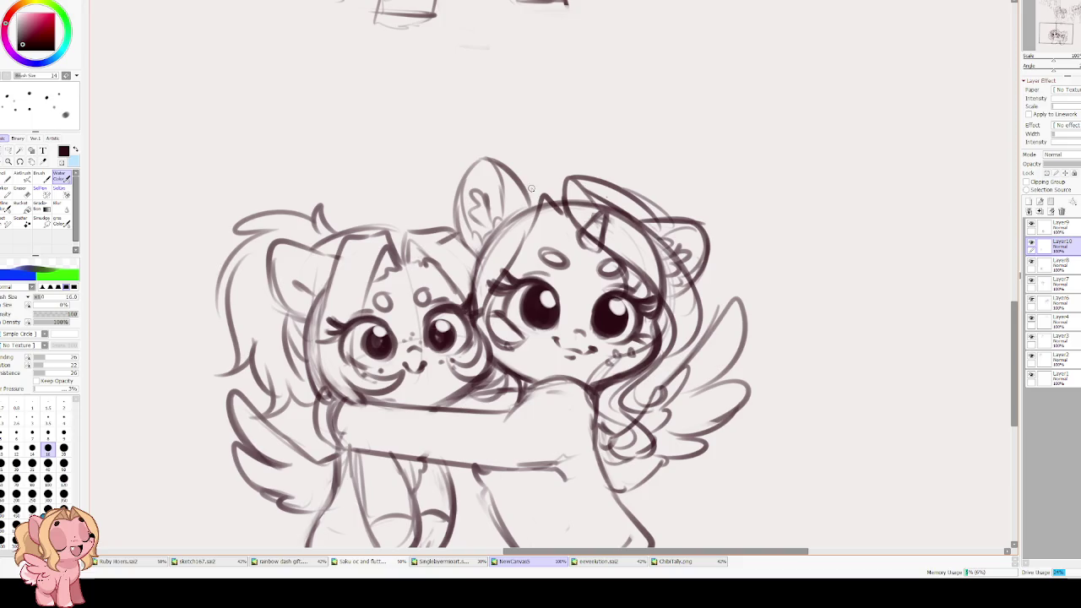
mouse_move(535, 193)
left_mouse_down()
mouse_move(488, 243)
mouse_move(461, 298)
left_mouse_up()
left_click_drag(487, 239, 450, 289)
key("h")
- Strengthen the mane across the top of the head and extend it down the left
left_click_drag(569, 195, 522, 213)
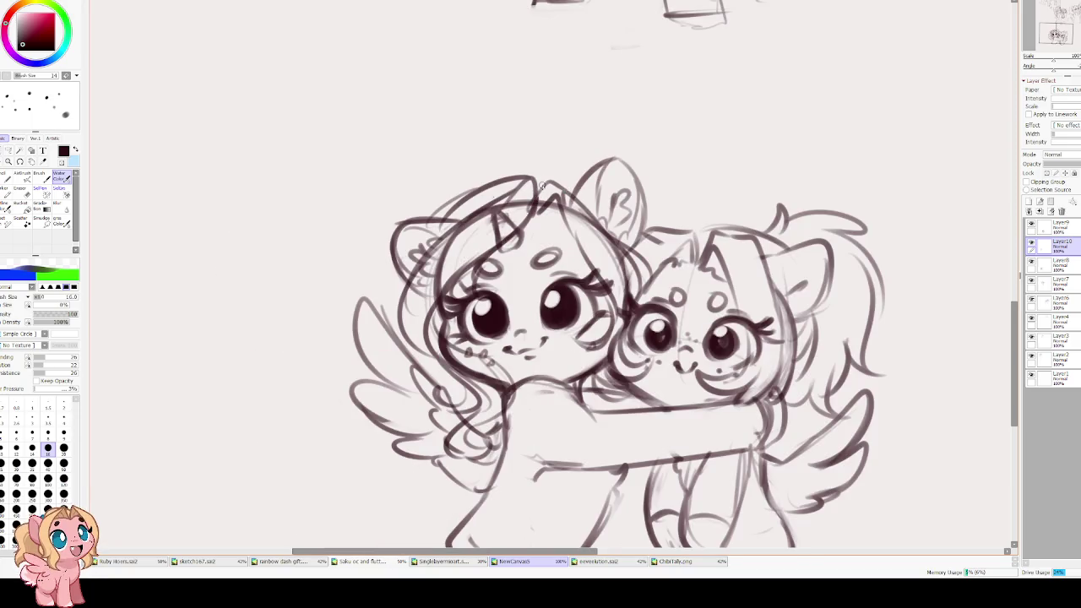
left_click_drag(563, 184, 581, 202)
left_click_drag(524, 174, 568, 184)
left_click_drag(503, 176, 440, 218)
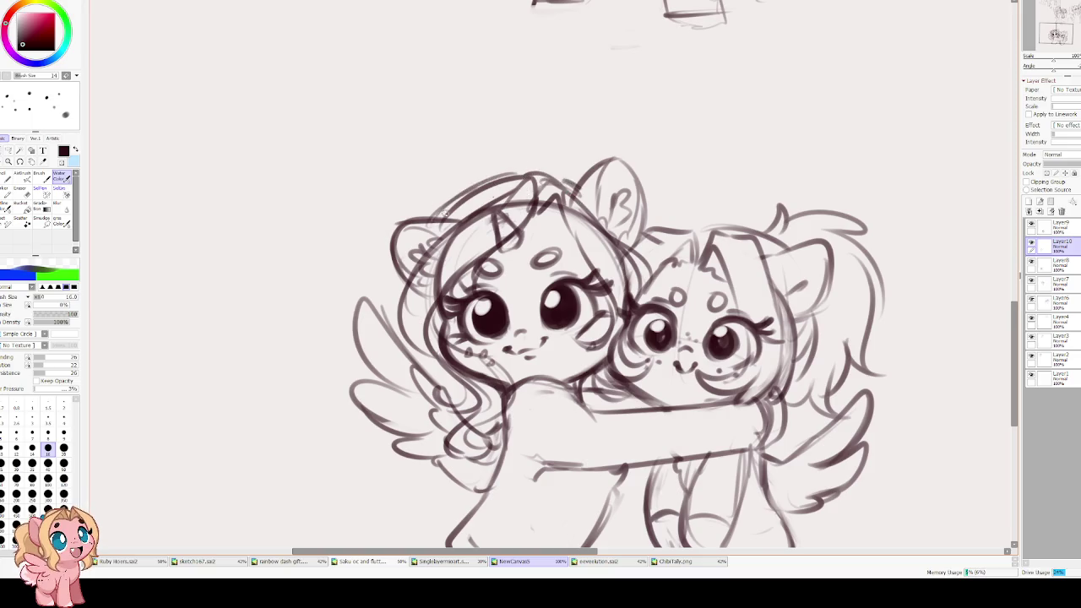
left_click_drag(532, 160, 517, 242)
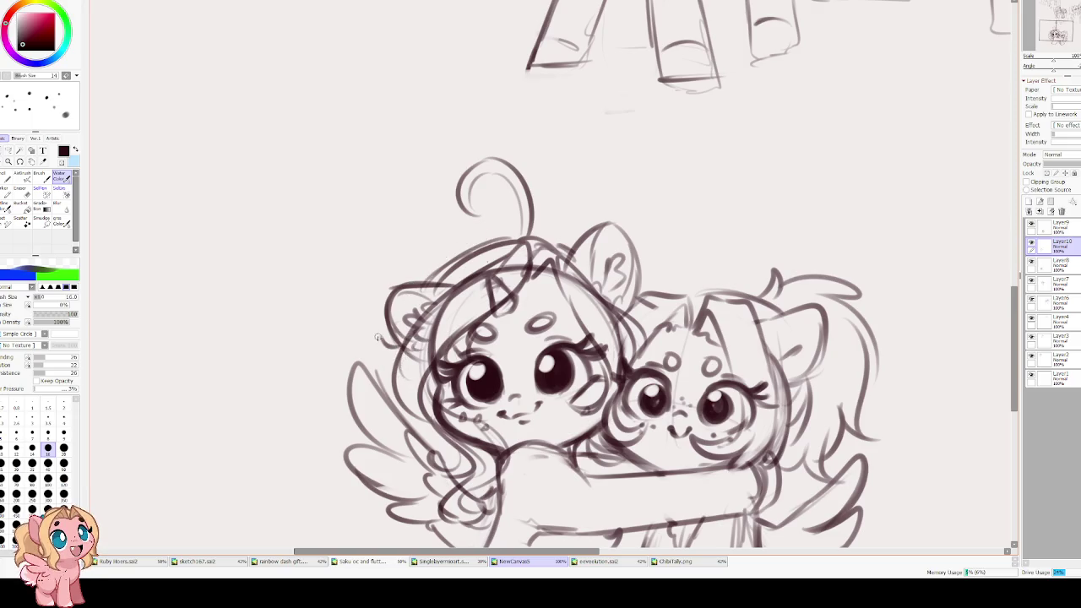
- Add thin mane strands left of the head and switch to the eraser
left_click_drag(377, 336, 406, 387)
scroll(435, 377, "down", 2)
scroll(587, 244, "up", 2)
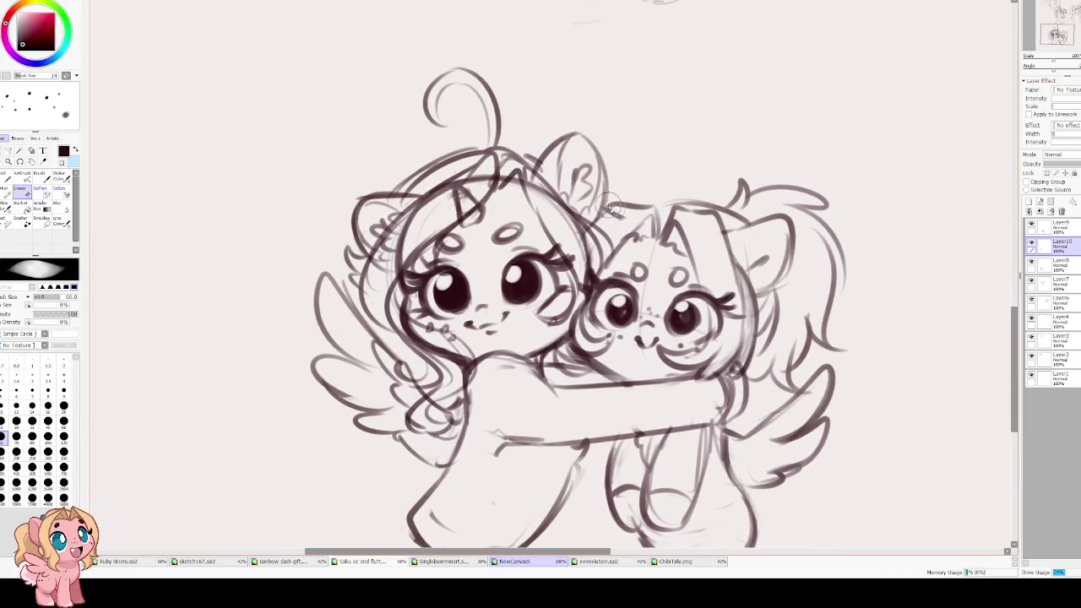
key("e")
scroll(604, 227, "down", 3)
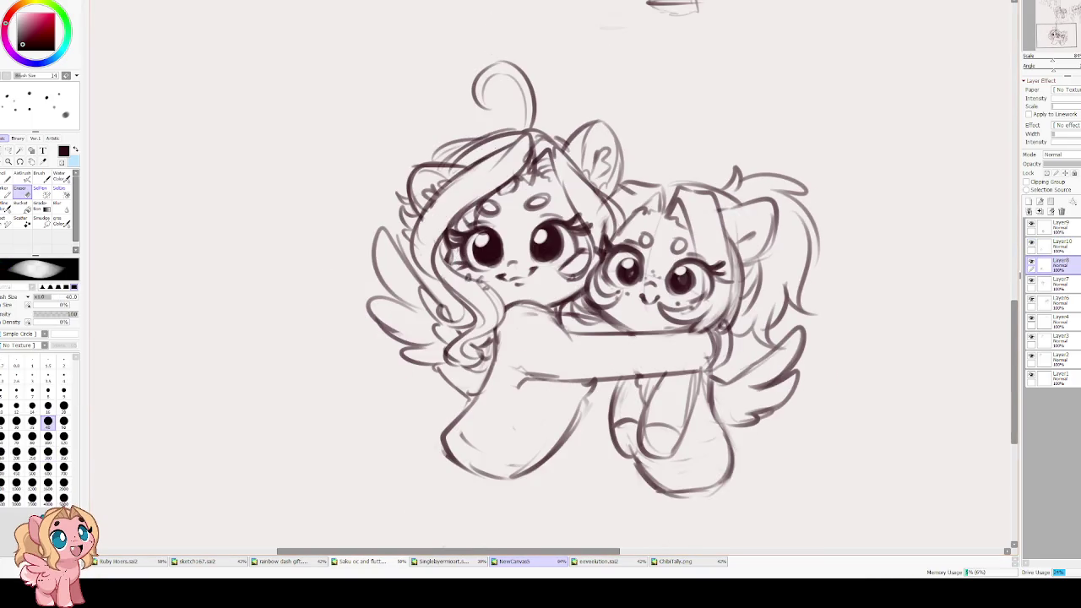
scroll(473, 310, "up", 2)
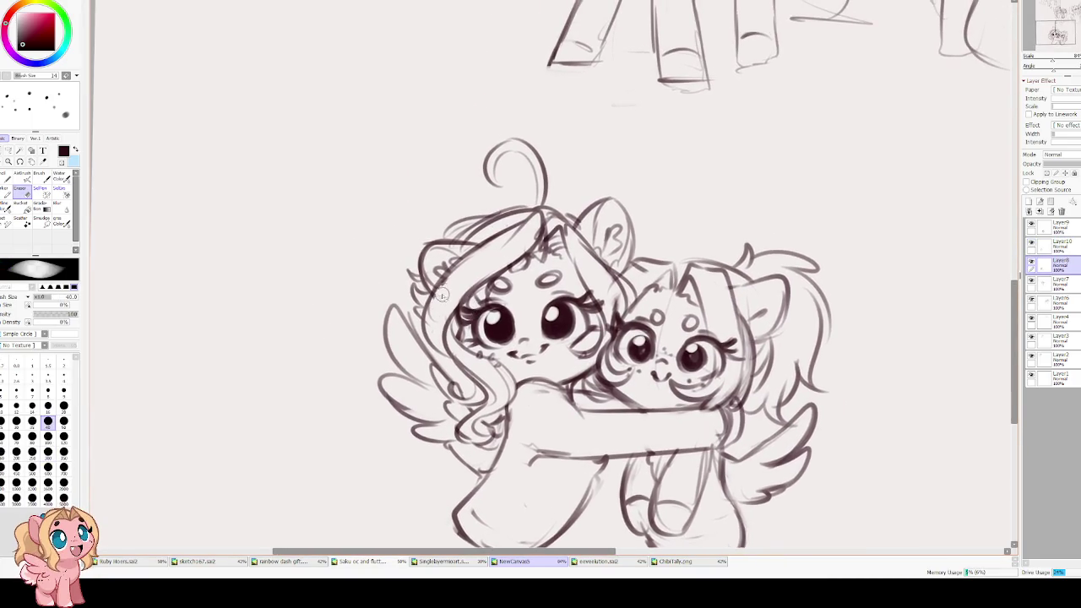
scroll(473, 187, "down", 1)
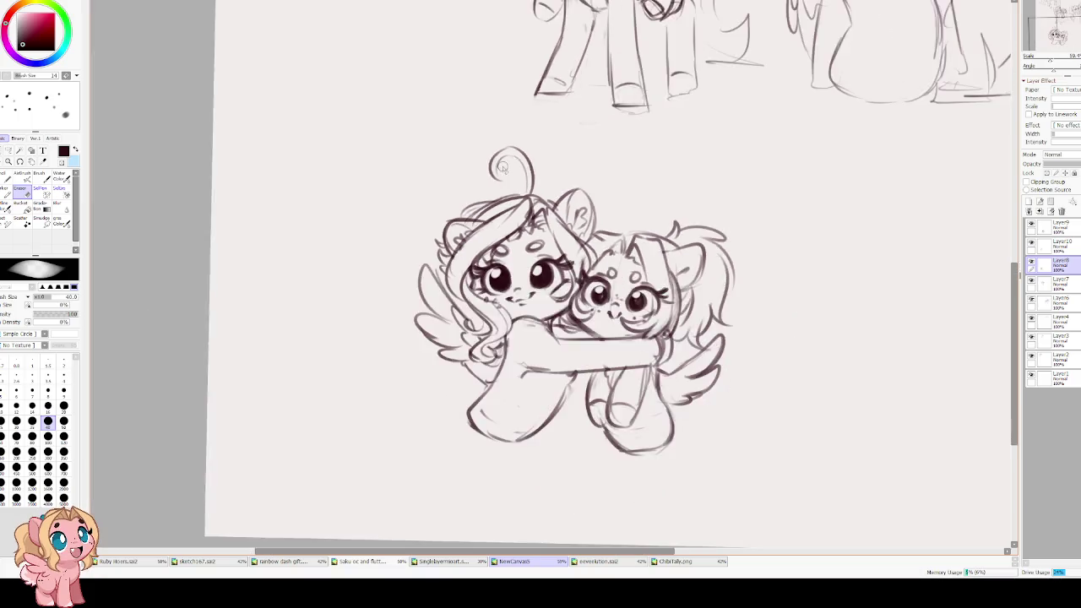
key("h")
key("h")
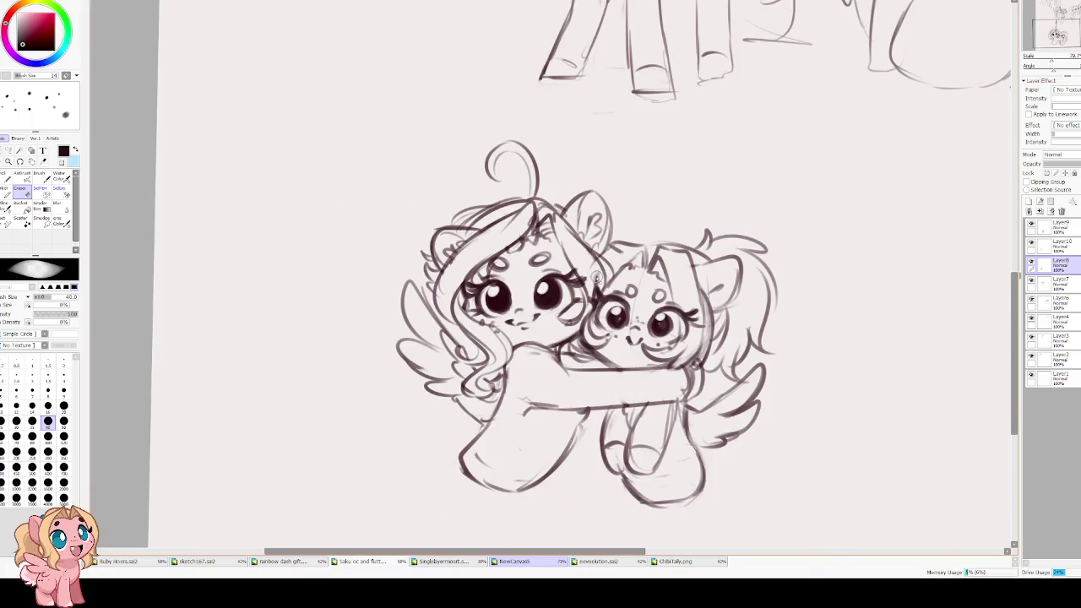
- Toggle Layer10's visibility to compare the sketches and make Layer9 the working layer
left_click(1027, 286)
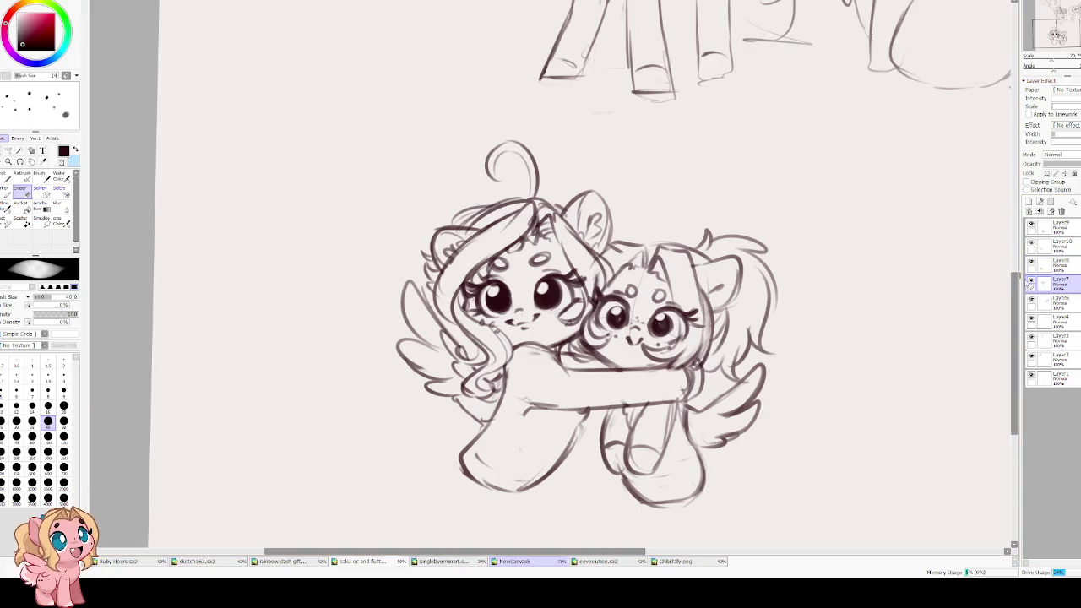
left_click(1031, 264)
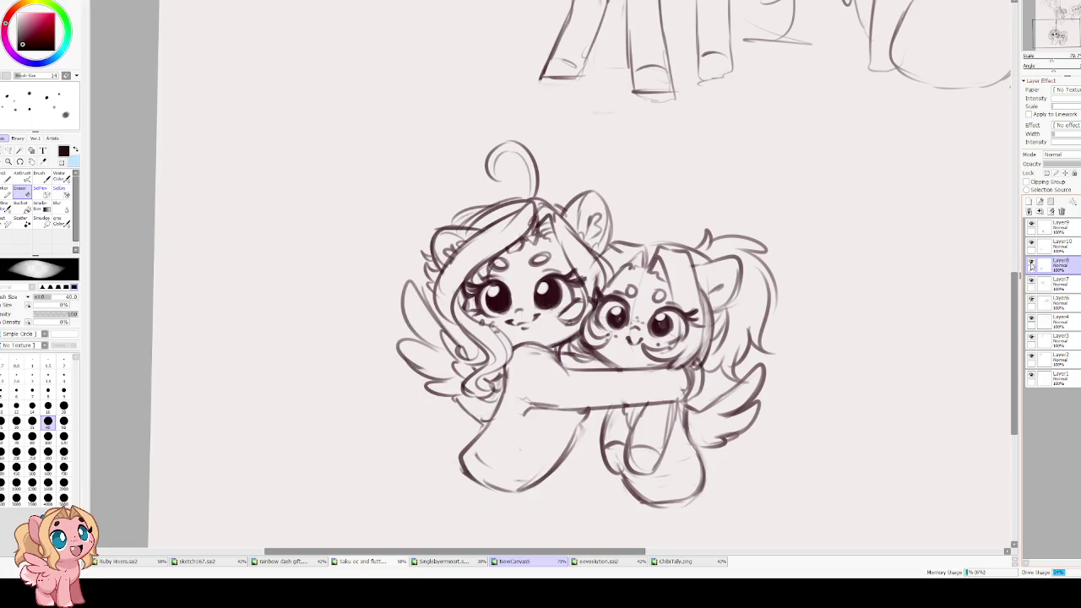
left_click(1031, 246)
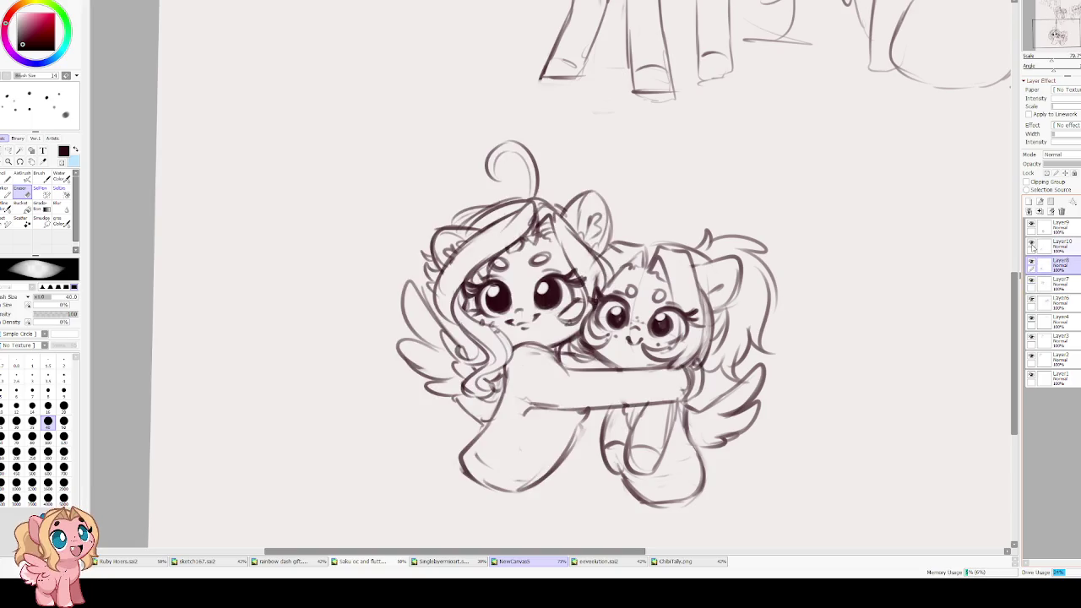
left_click(1032, 246)
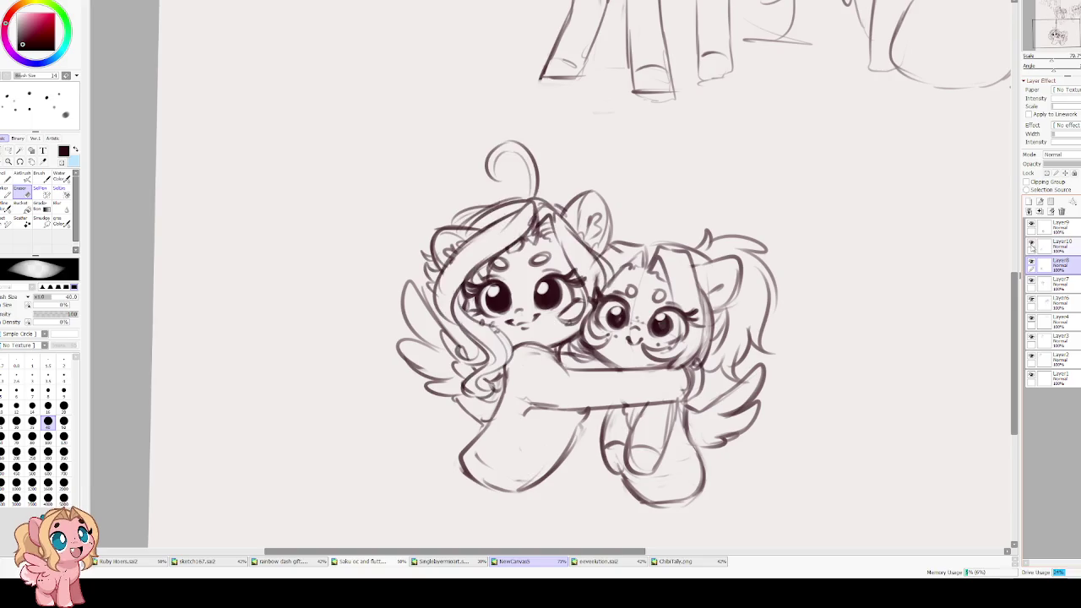
left_click(1031, 226)
left_click(1040, 230)
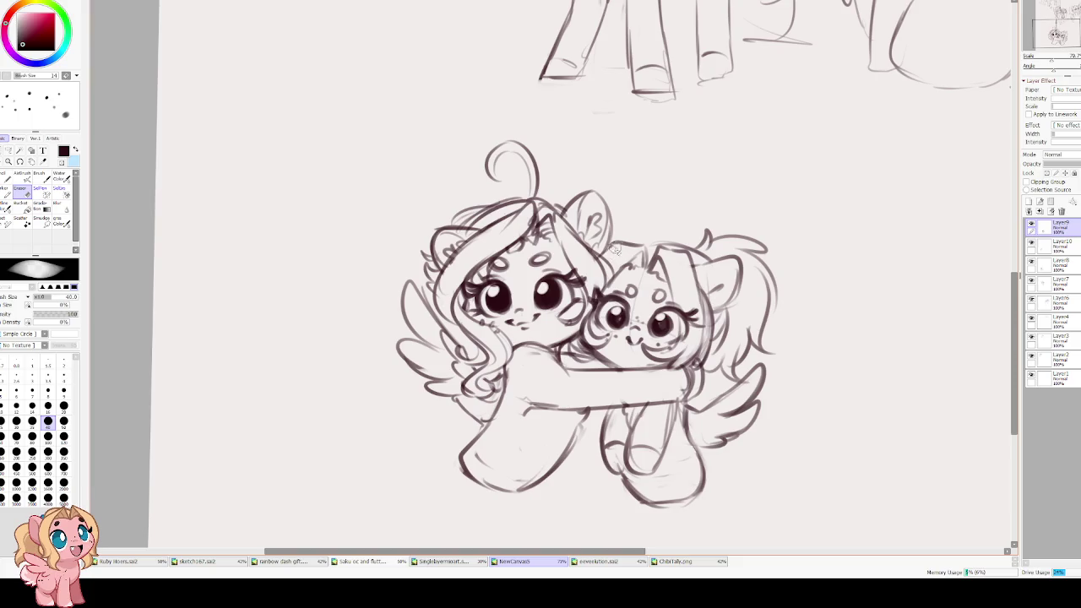
key("e")
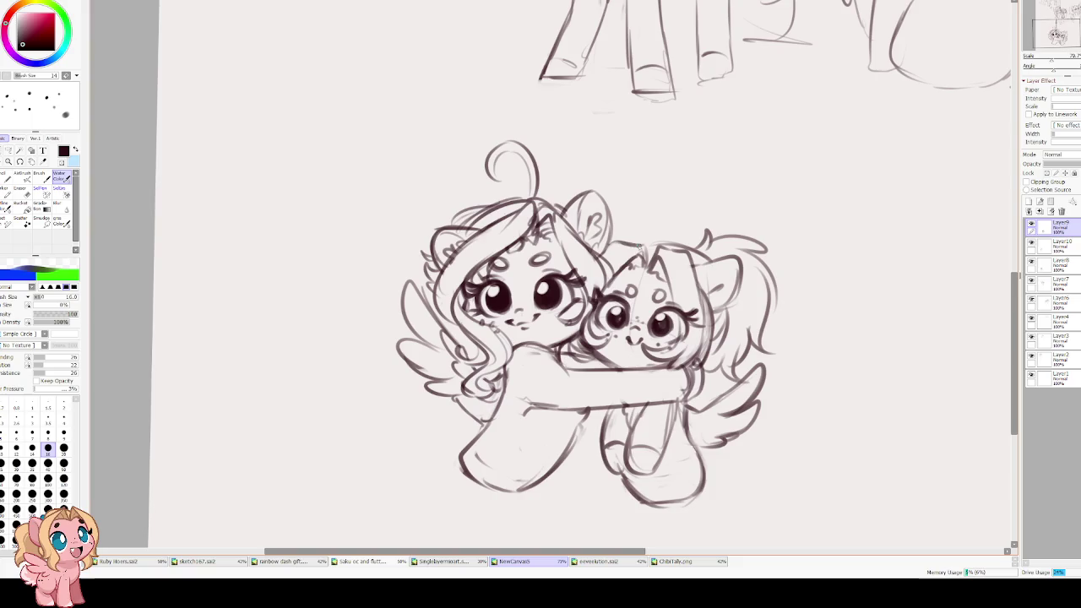
- Darken the edge of the smaller pony's eye and zoom out to see more
left_click_drag(593, 336, 603, 317)
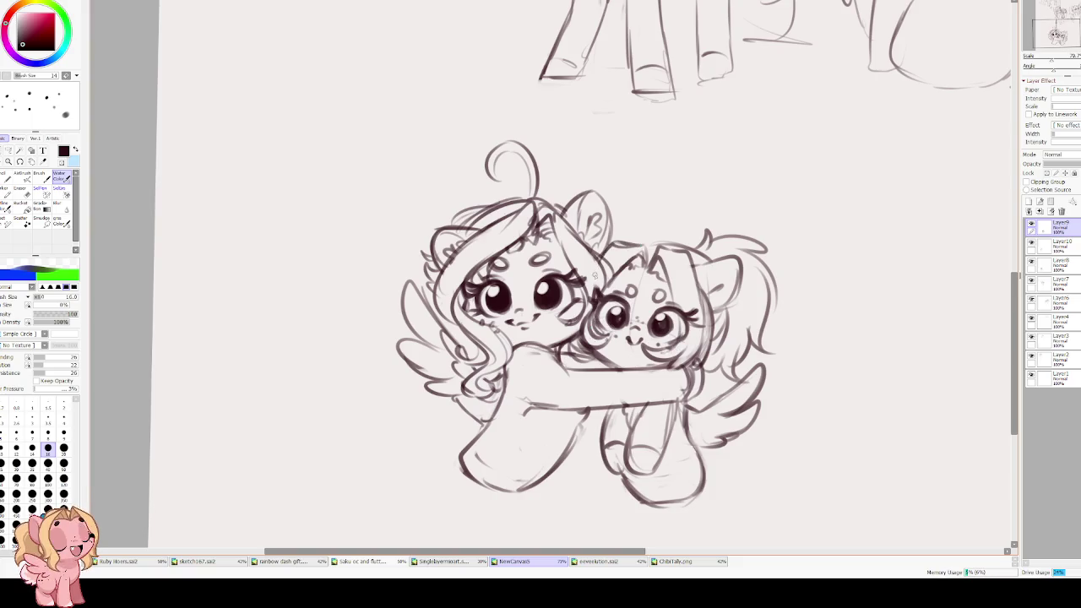
key("ctrl+minus")
key("ctrl+minus")
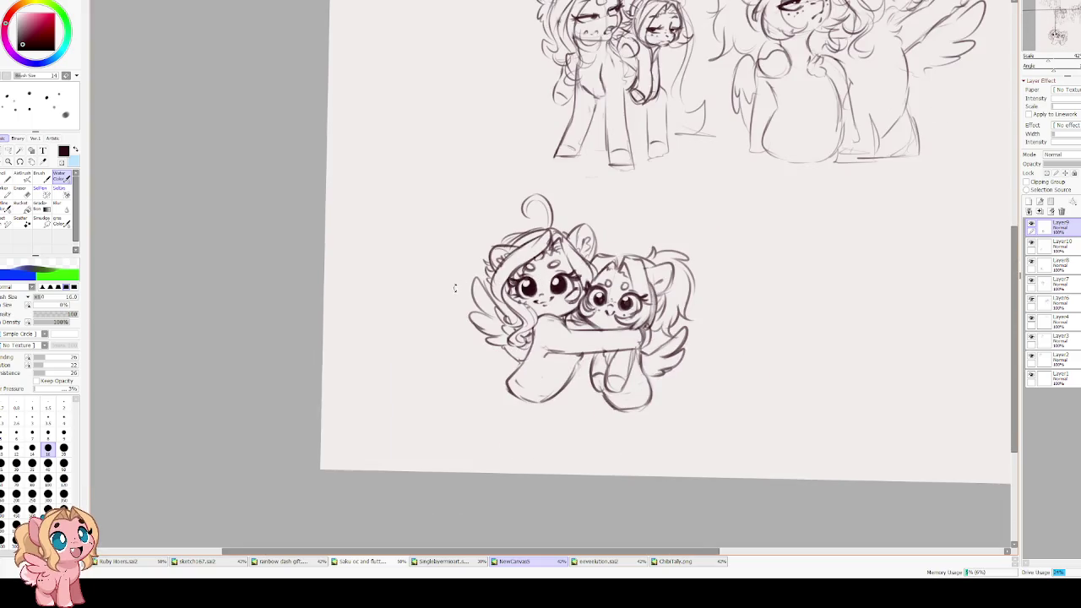
scroll(553, 354, "up", 2)
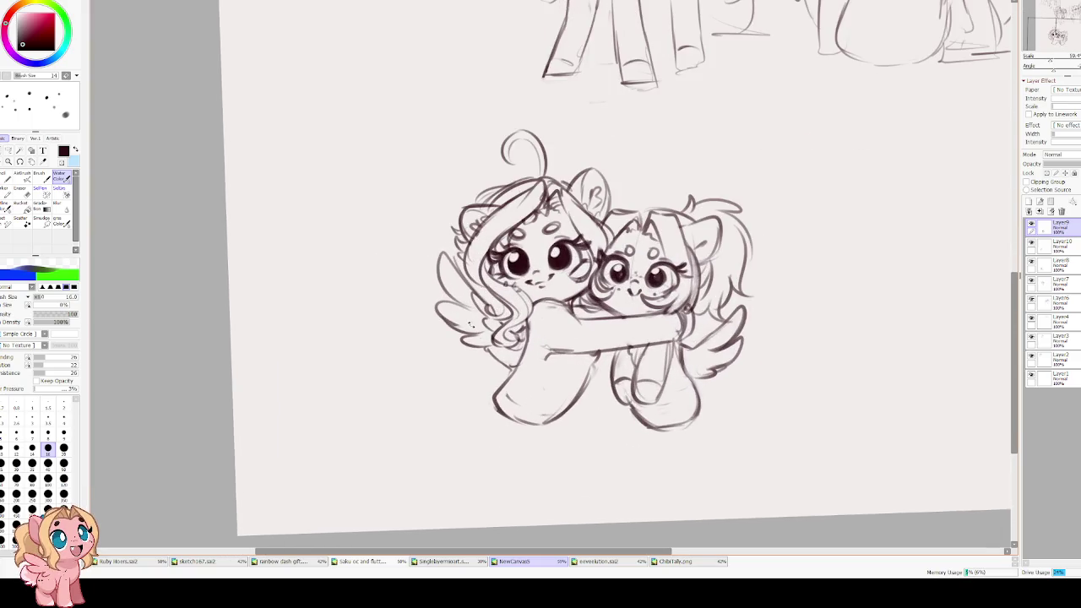
scroll(540, 339, "up", 2)
scroll(541, 339, "down", 1)
scroll(607, 346, "up", 1)
- Firm up the smaller pony's leg lines, front leg, hoof outline and wing strokes
mouse_move(615, 319)
left_mouse_down()
mouse_move(596, 379)
mouse_move(632, 388)
left_mouse_up()
mouse_move(665, 295)
left_mouse_down()
mouse_move(621, 392)
mouse_move(638, 366)
mouse_move(644, 376)
left_mouse_up()
left_click_drag(580, 316, 574, 396)
left_click_drag(571, 358, 594, 384)
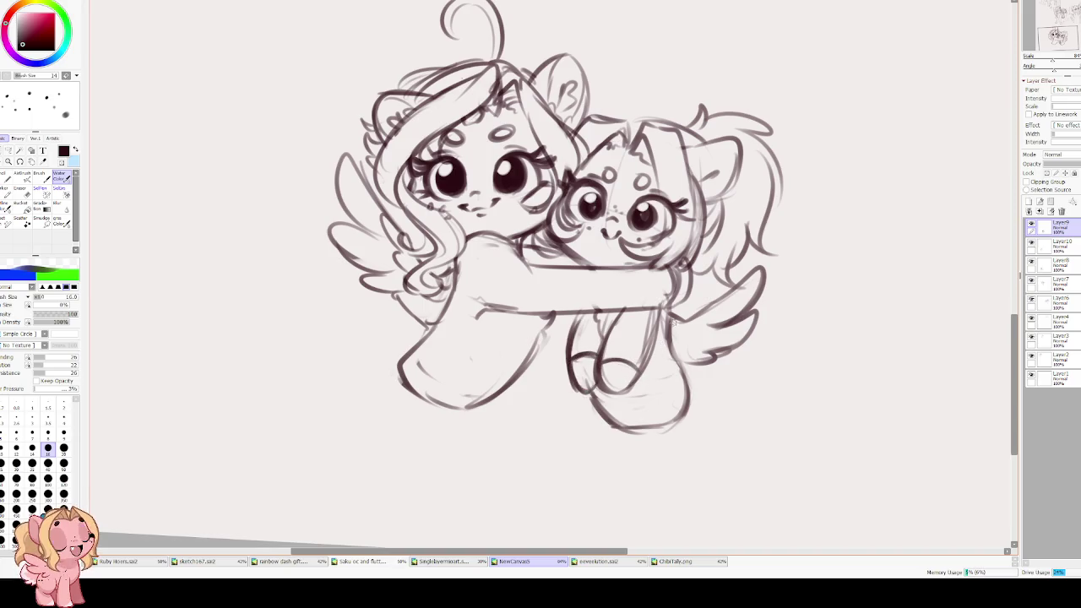
mouse_move(701, 314)
left_mouse_down()
mouse_move(694, 336)
mouse_move(676, 340)
left_mouse_up()
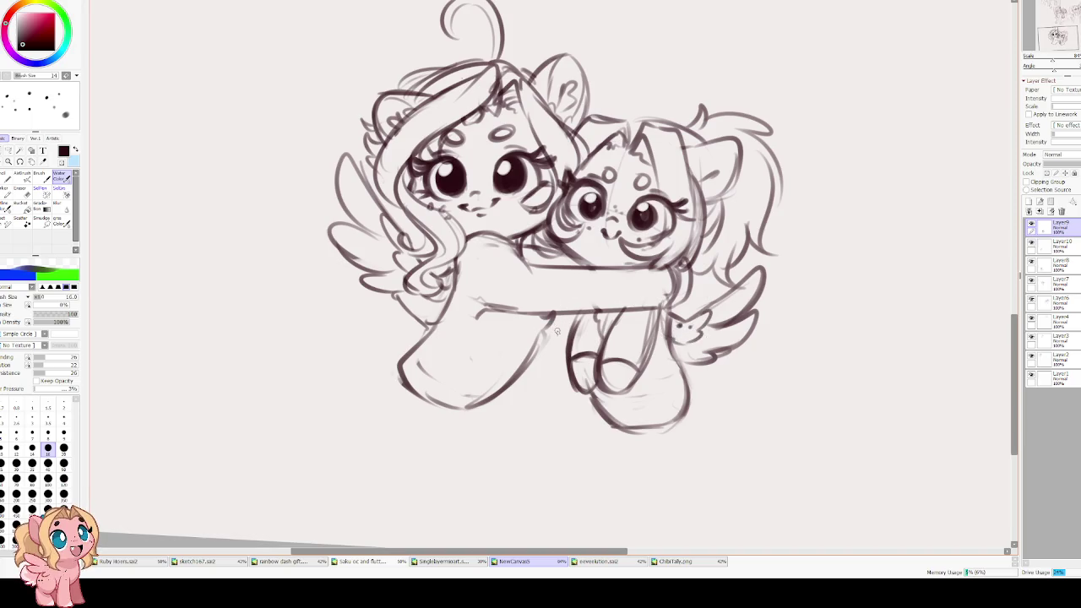
scroll(549, 306, "up", 1)
scroll(549, 306, "up", 1)
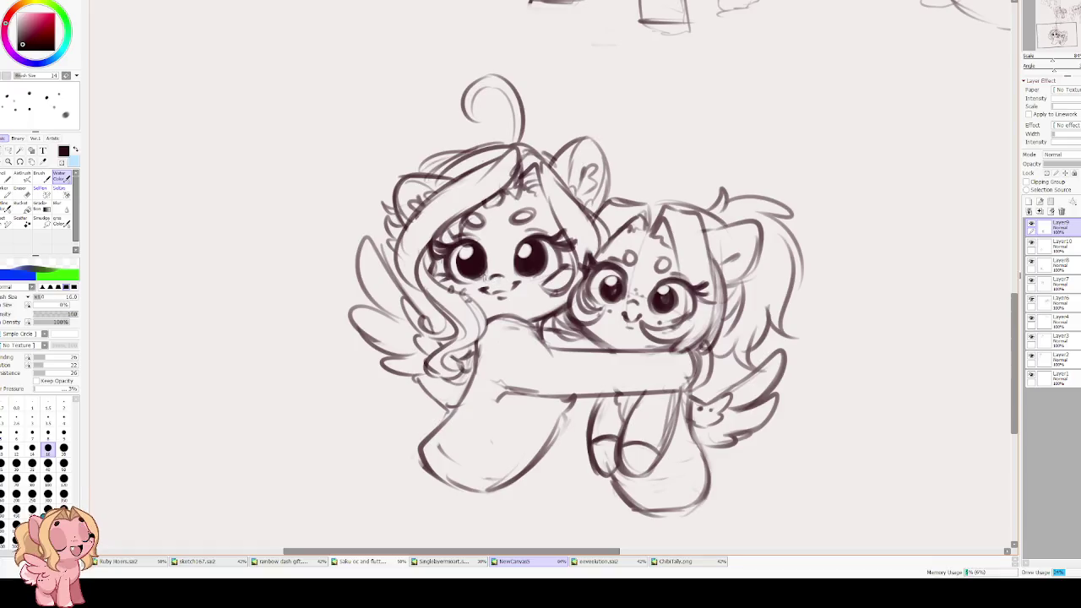
scroll(460, 270, "up", 1)
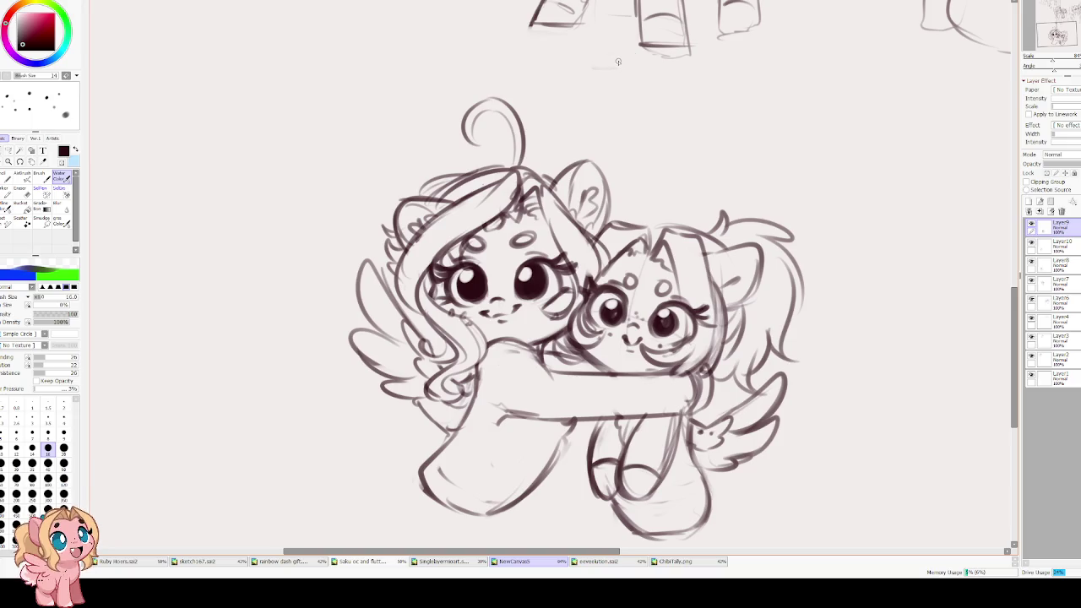
- Raise the brush size to 25 and zoom in on the ponies
key("bracketright")
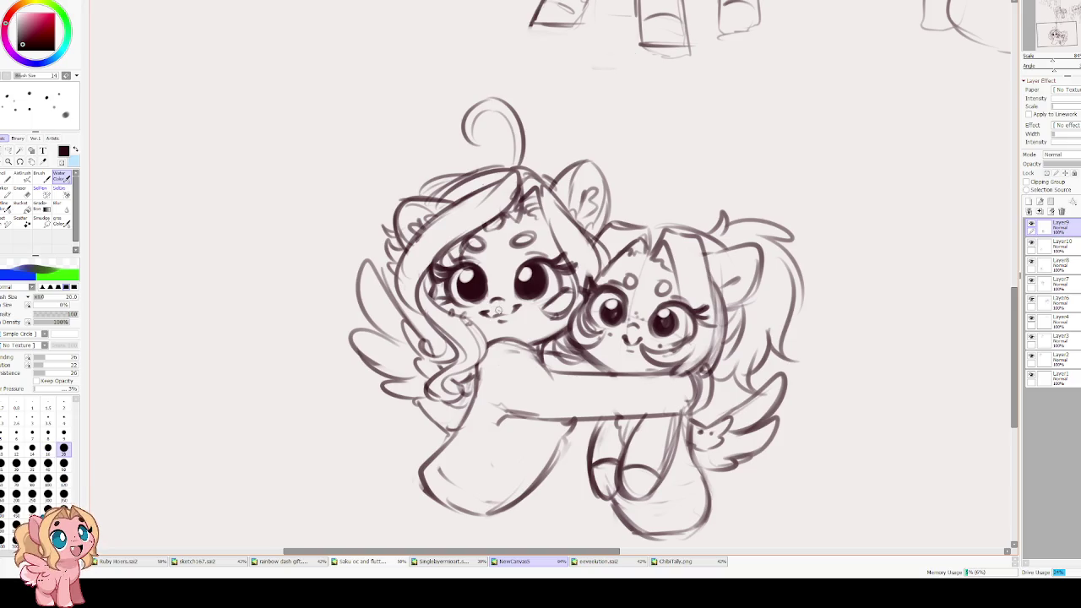
key("bracketright")
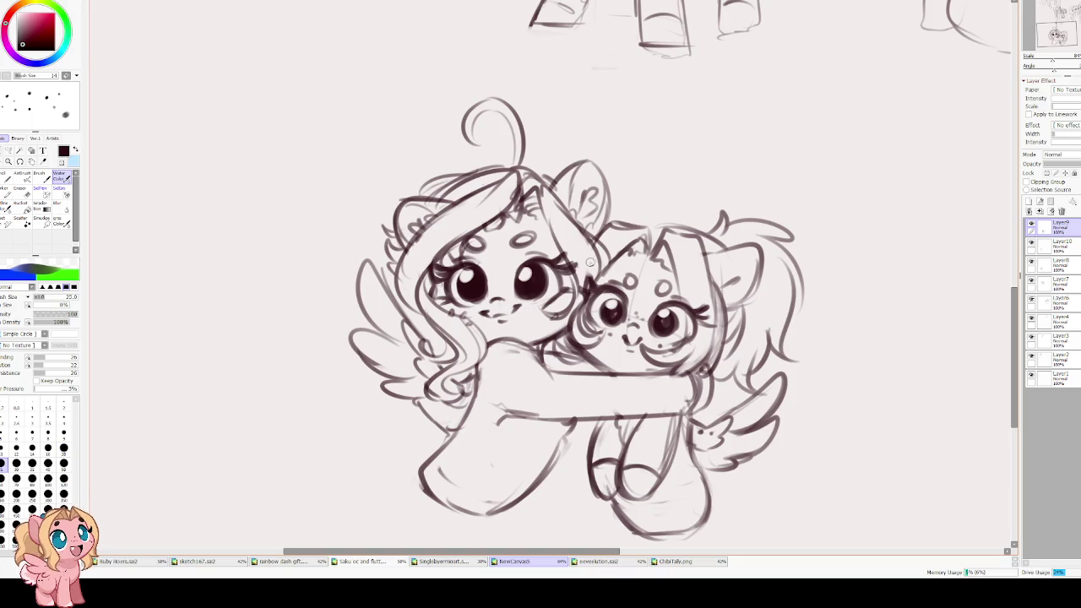
scroll(591, 262, "up", 1)
scroll(591, 263, "up", 1)
scroll(599, 258, "up", 1)
scroll(608, 253, "up", 1)
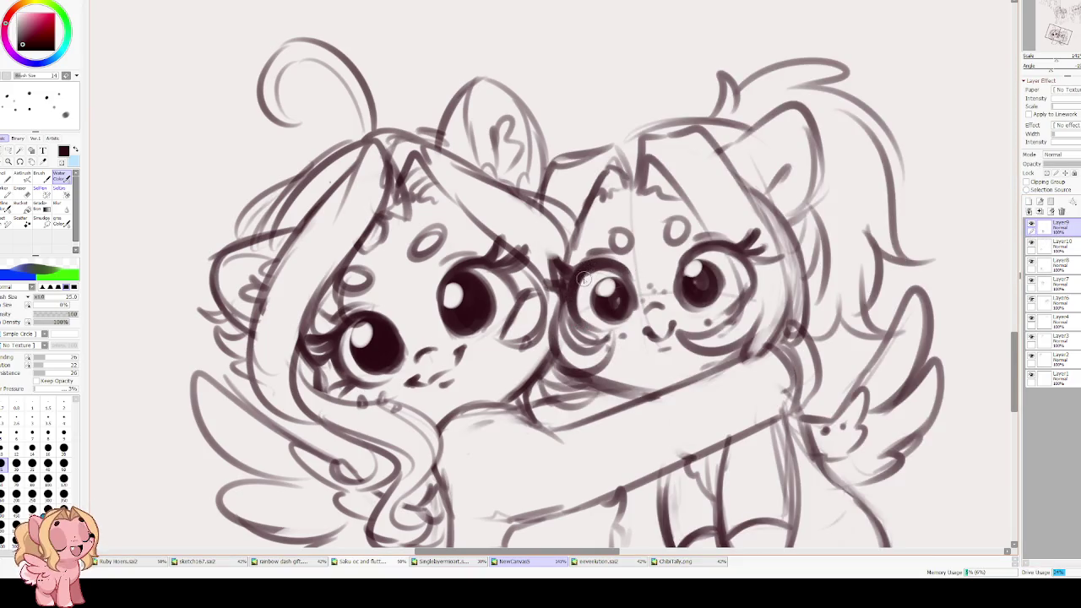
- Fill both of the smaller pony's eyes solid dark at size 30, reshaping at size 20
key("bracketright")
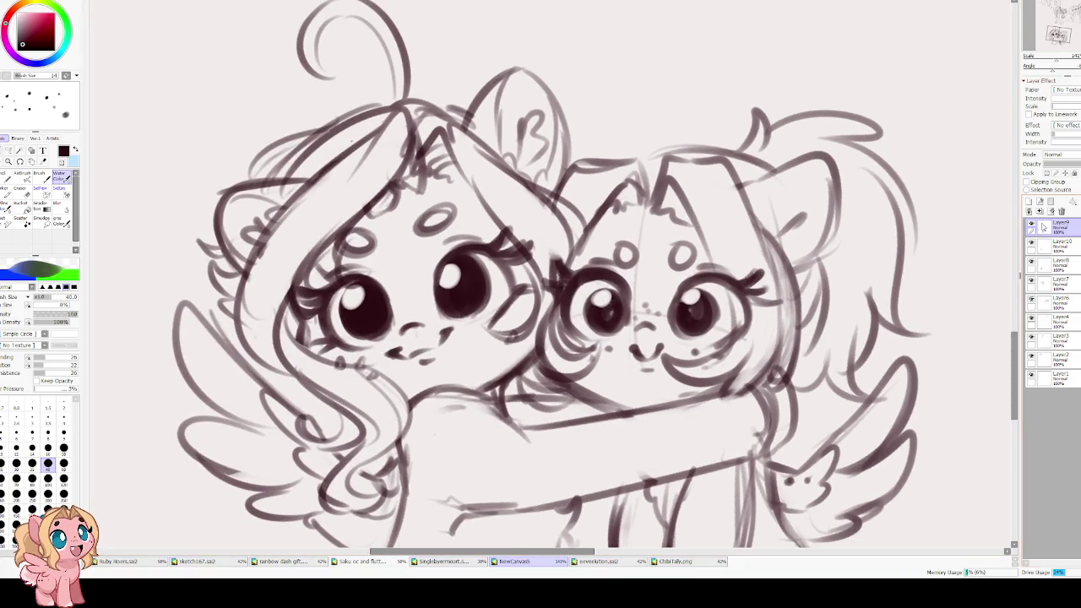
left_click(1030, 225)
mouse_move(608, 291)
left_mouse_down()
mouse_move(591, 311)
mouse_move(604, 287)
mouse_move(608, 321)
mouse_move(584, 325)
mouse_move(595, 319)
left_mouse_up()
left_click_drag(696, 310, 701, 329)
mouse_move(688, 291)
left_mouse_down()
mouse_move(705, 338)
mouse_move(683, 300)
mouse_move(693, 312)
left_mouse_up()
mouse_move(604, 283)
left_mouse_down()
mouse_move(612, 321)
mouse_move(583, 333)
mouse_move(587, 297)
mouse_move(612, 316)
left_mouse_up()
mouse_move(688, 292)
left_mouse_down()
mouse_move(701, 325)
mouse_move(697, 312)
left_mouse_up()
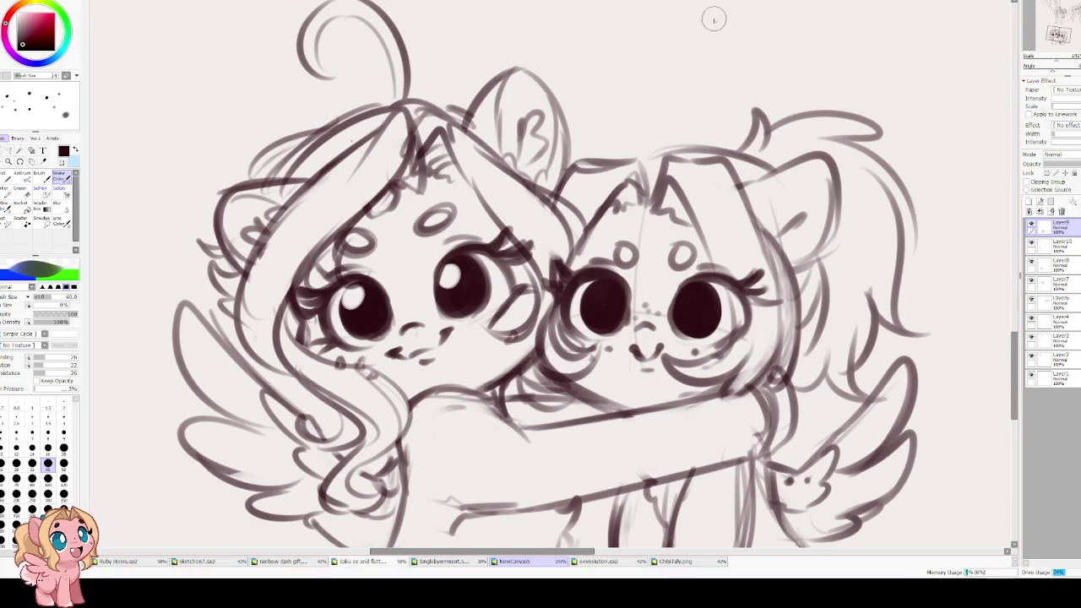
key("bracketleft")
key("bracketleft")
key("bracketleft")
key("bracketleft")
mouse_move(711, 279)
left_mouse_down()
mouse_move(678, 333)
mouse_move(684, 287)
mouse_move(630, 319)
mouse_move(593, 300)
left_mouse_up()
- Erase white highlights into the eyes and straighten the rotated canvas view
key("e")
left_click_drag(691, 294, 684, 303)
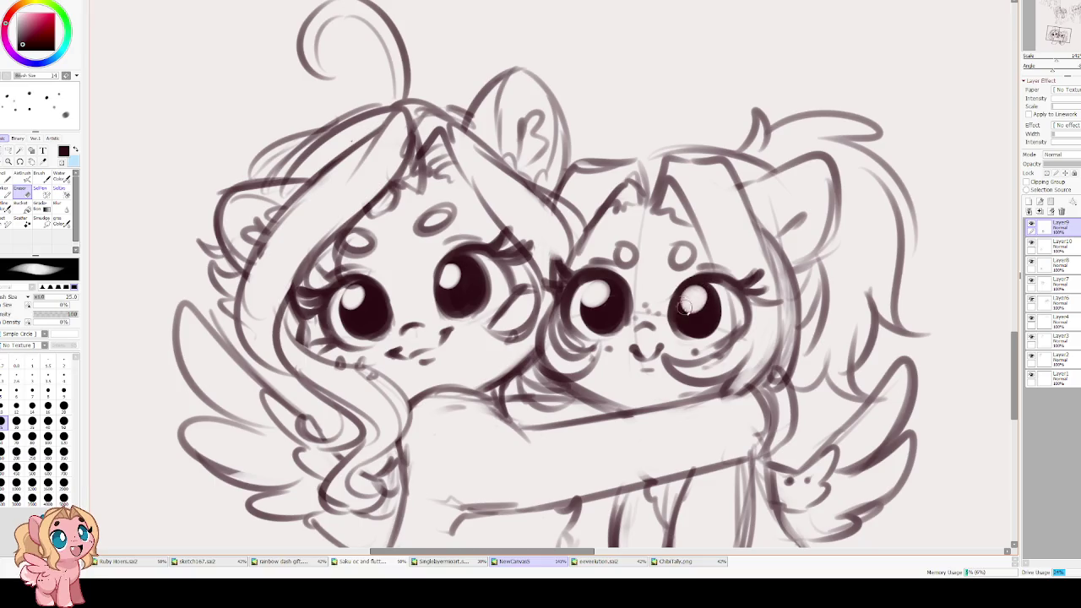
scroll(633, 351, "down", 5)
scroll(505, 346, "up", 2)
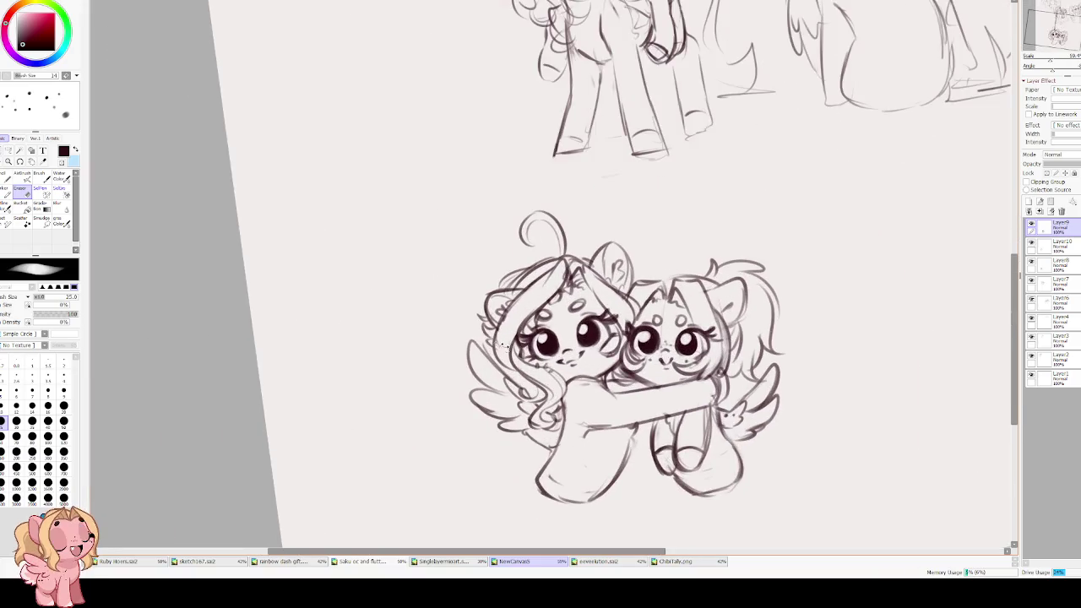
key("Home")
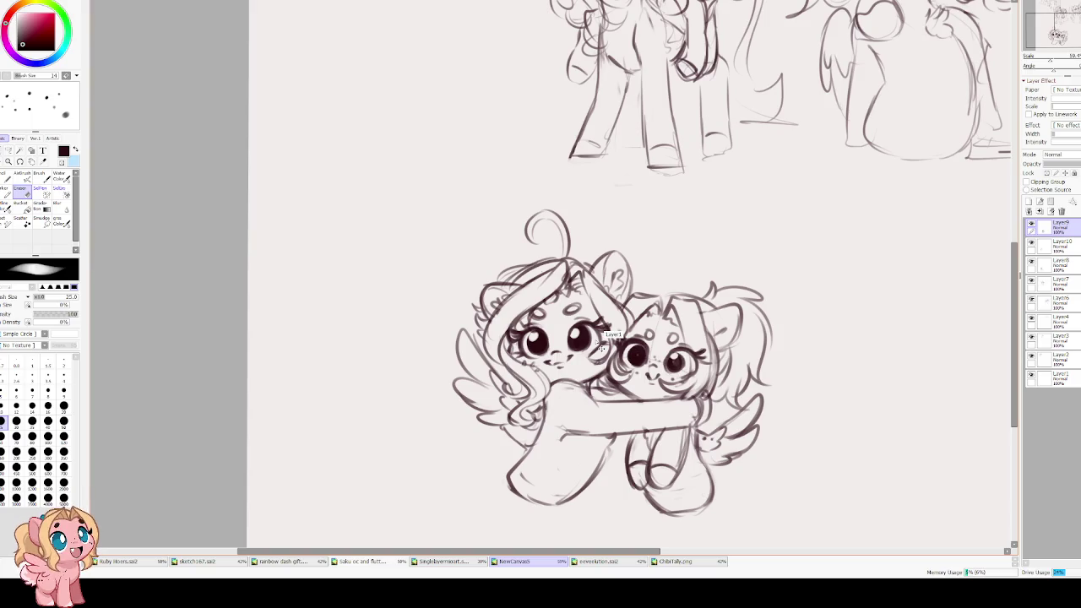
scroll(638, 400, "up", 1)
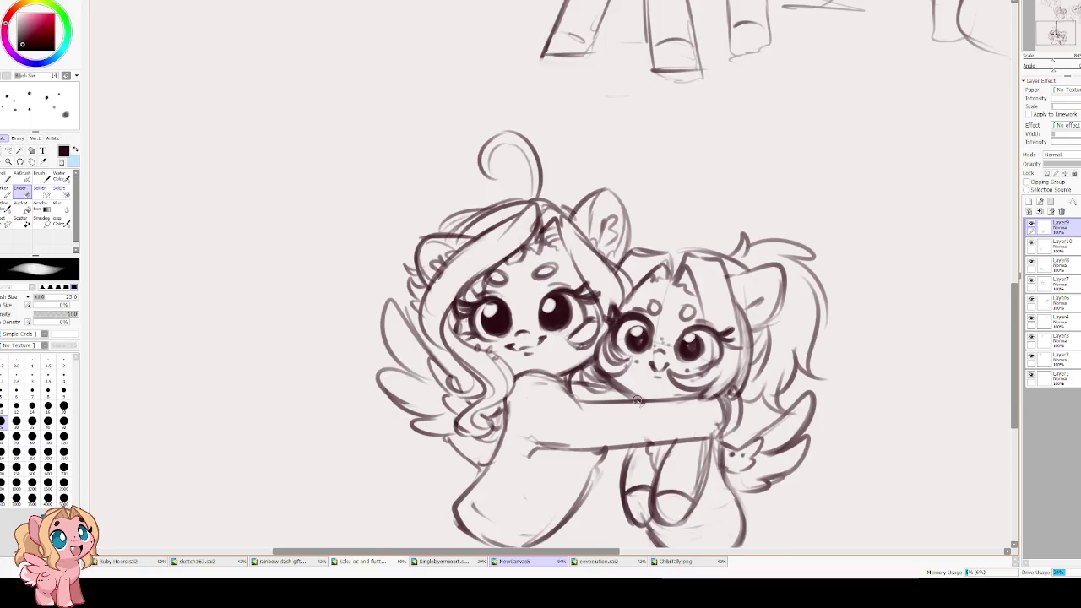
scroll(638, 401, "up", 1)
scroll(636, 401, "up", 1)
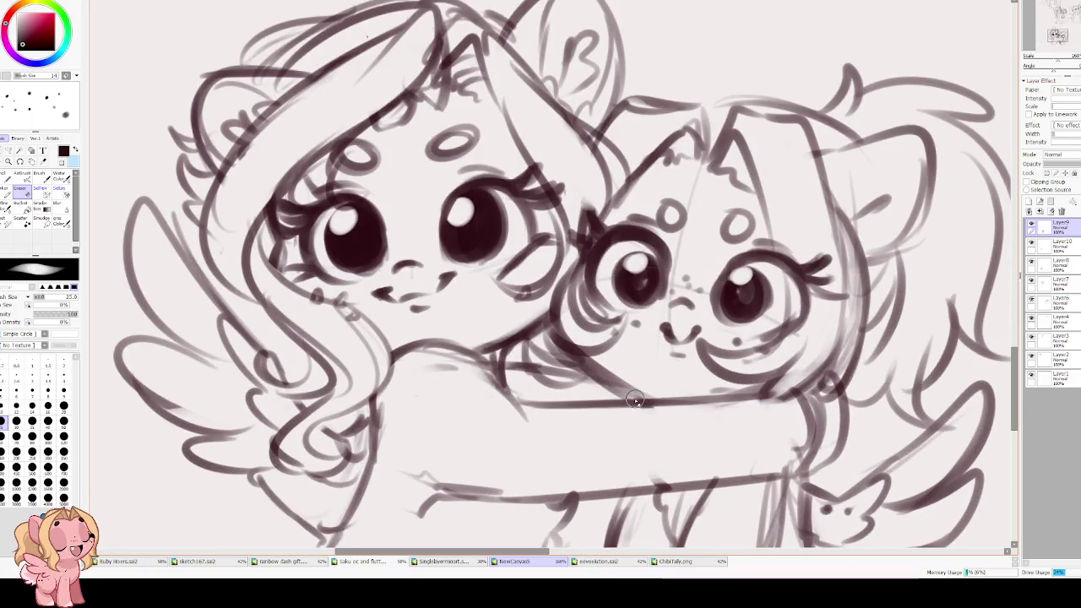
key("b")
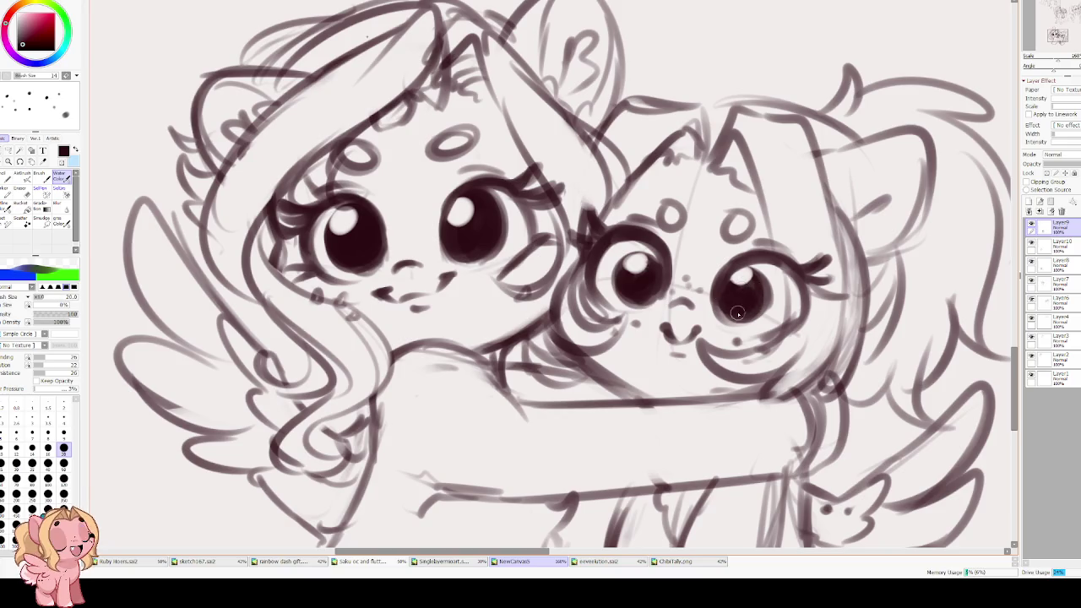
key("h")
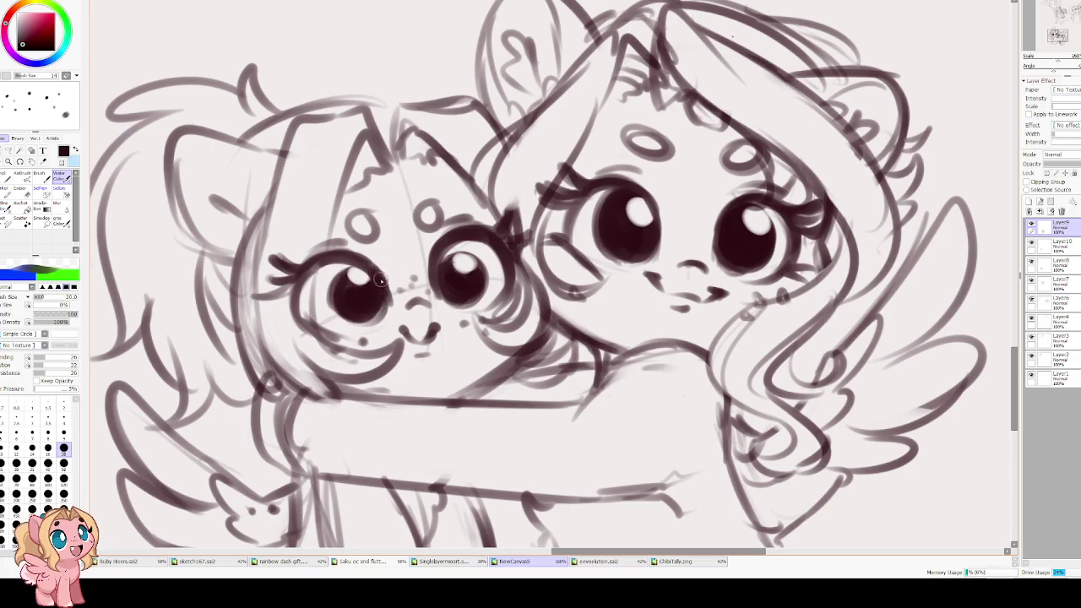
scroll(405, 241, "down", 3)
- In a mirrored view, erase brighter highlights into the smaller pony's eyes
scroll(412, 239, "down", 2)
scroll(389, 237, "up", 4)
scroll(368, 236, "down", 1)
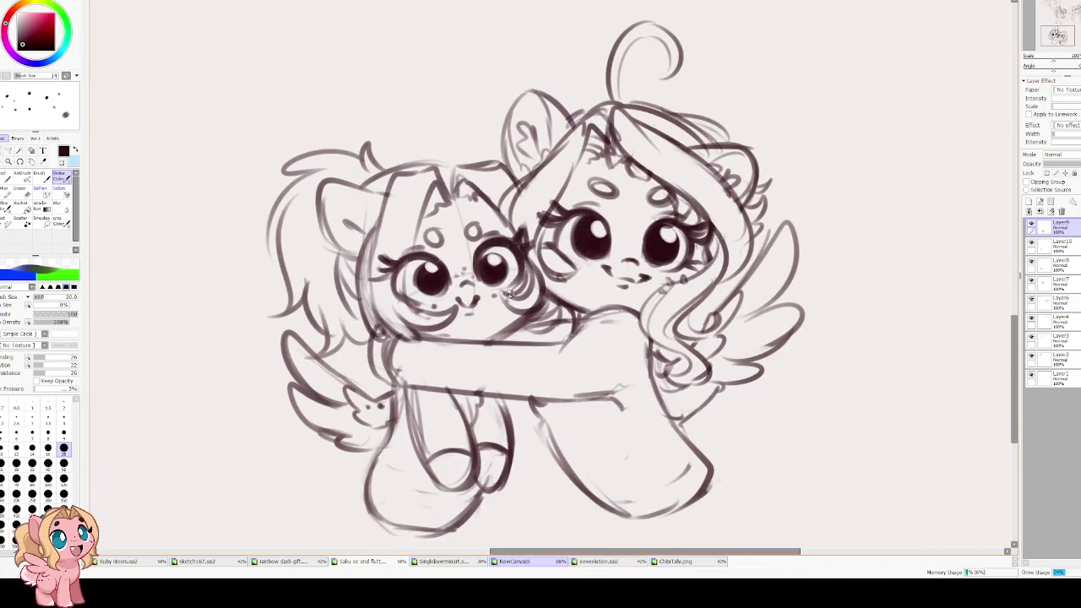
key("h")
key("h")
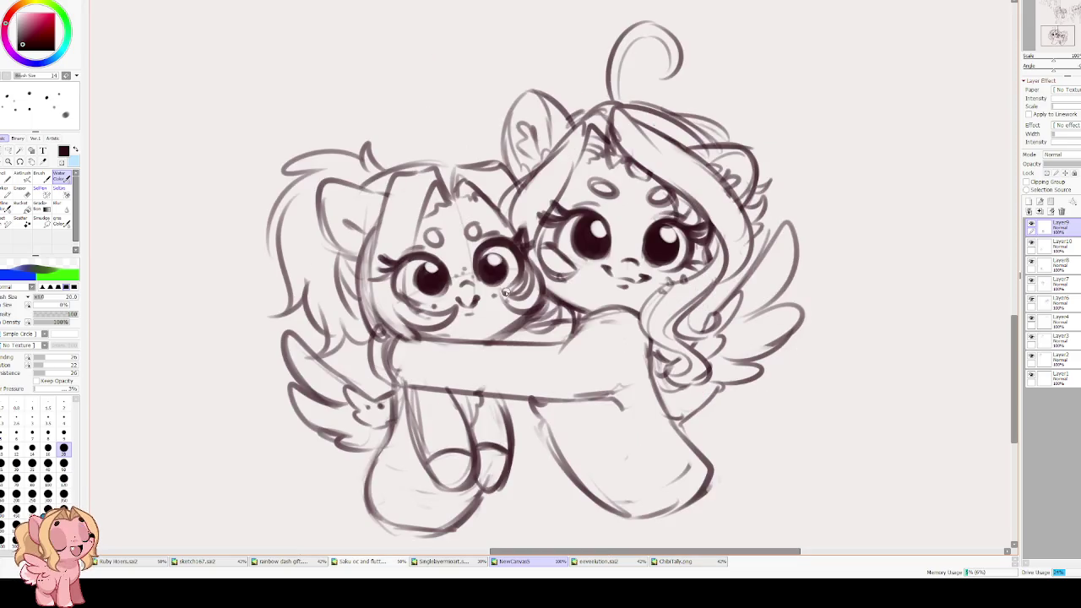
key("e")
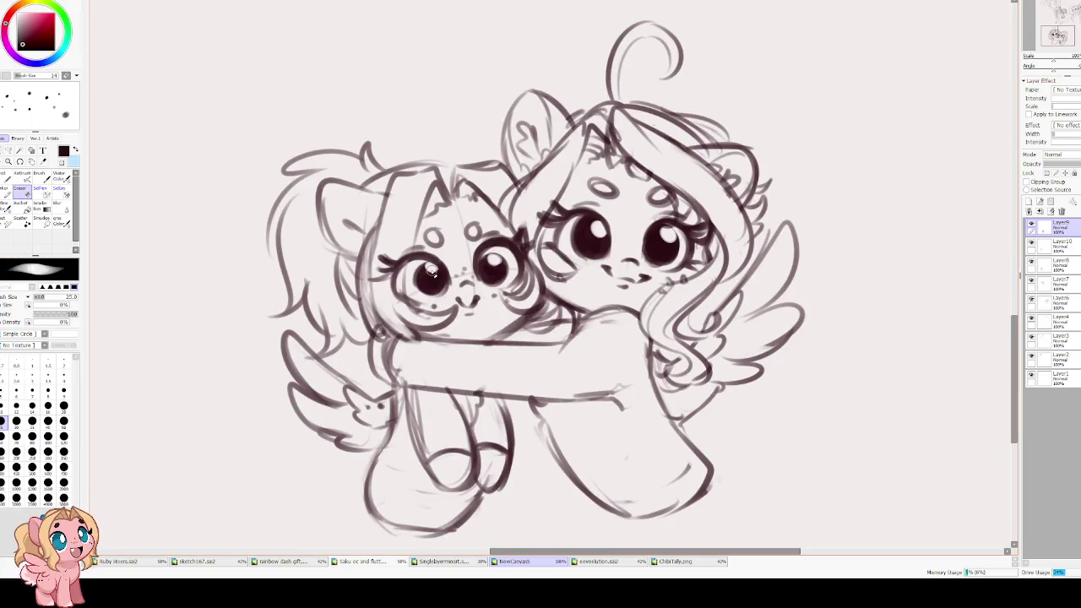
left_click_drag(429, 269, 427, 270)
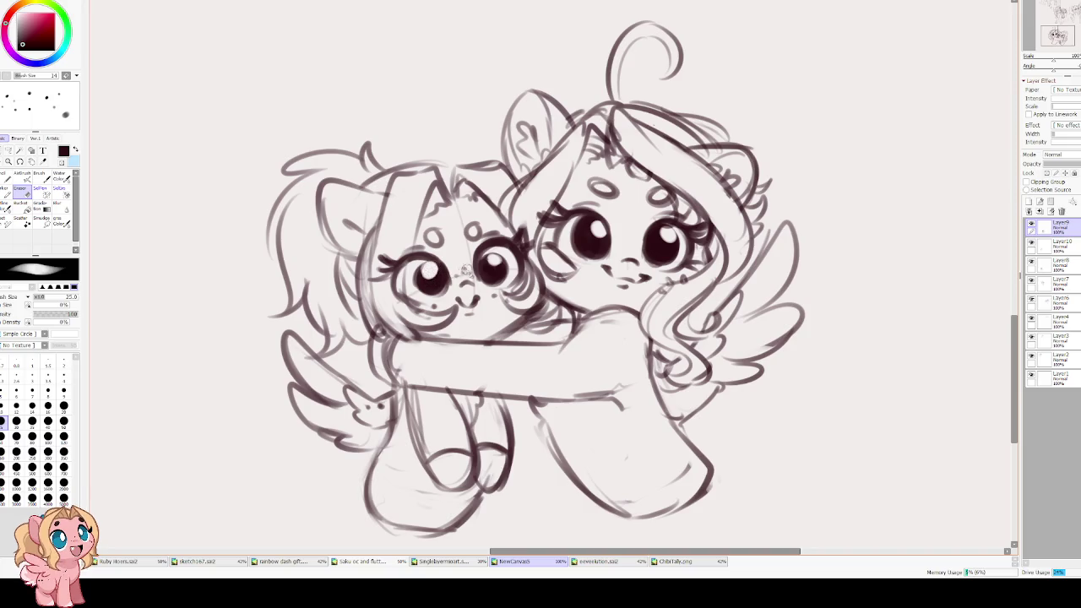
left_click_drag(498, 263, 485, 263)
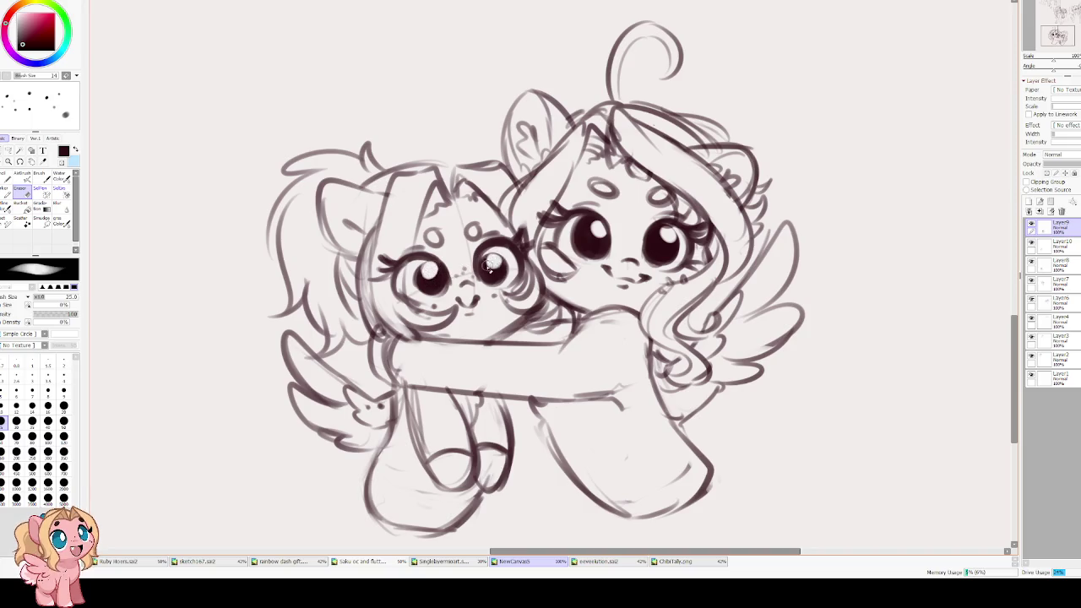
key("h")
key("h")
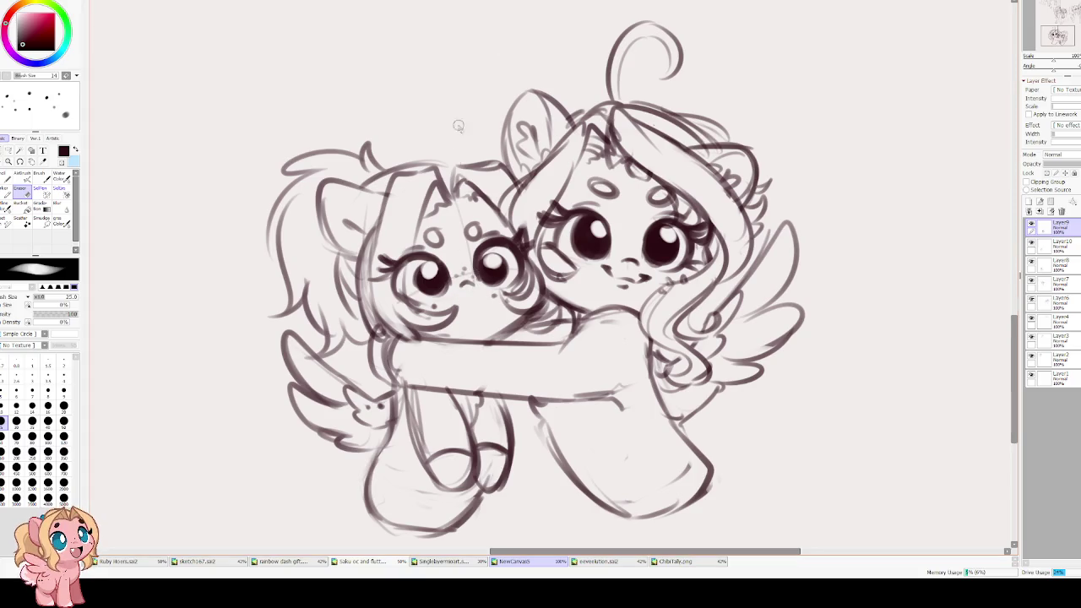
- Add faint watercolour marks near the smaller pony's muzzle and restore the view
key("v")
mouse_move(426, 264)
left_mouse_down()
mouse_move(449, 284)
mouse_move(474, 276)
left_mouse_up()
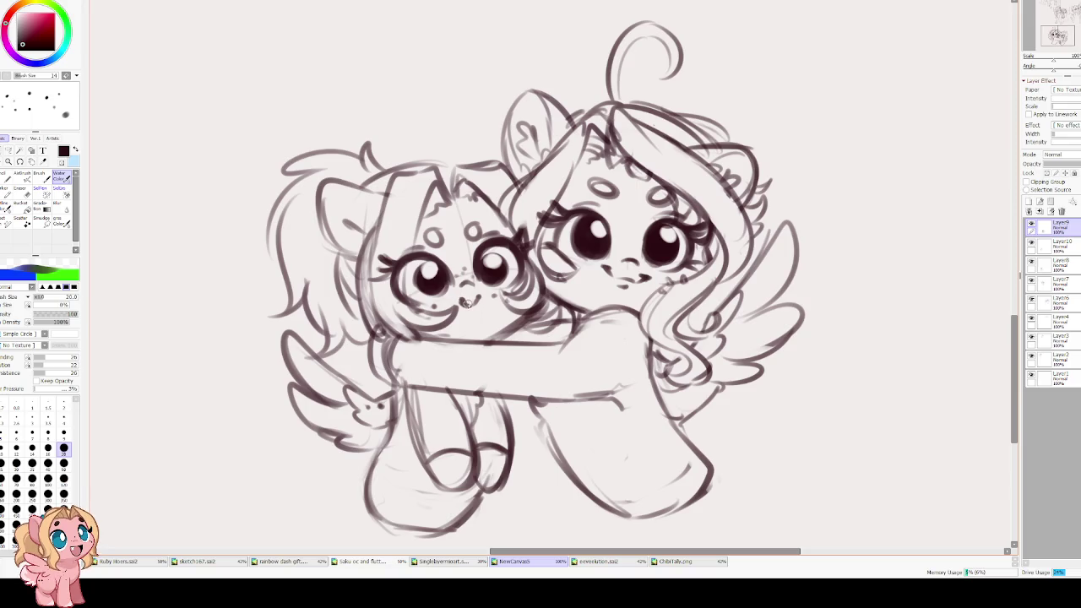
key("h")
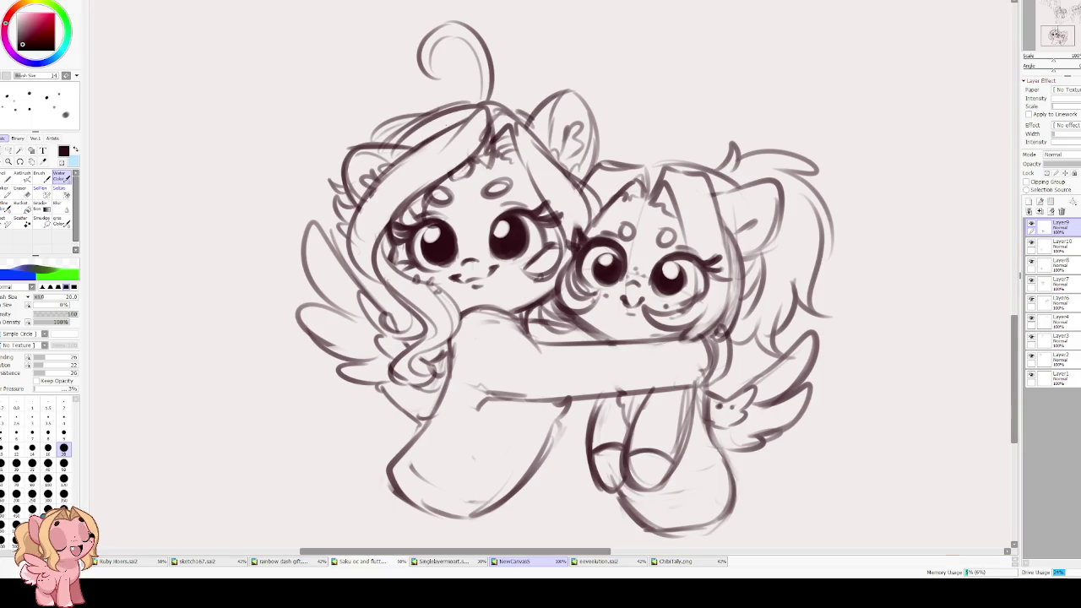
- Rework the eye's dark shading and fill in a dark pupil with a smaller brush
left_click(3, 478)
left_click_drag(604, 268, 669, 277)
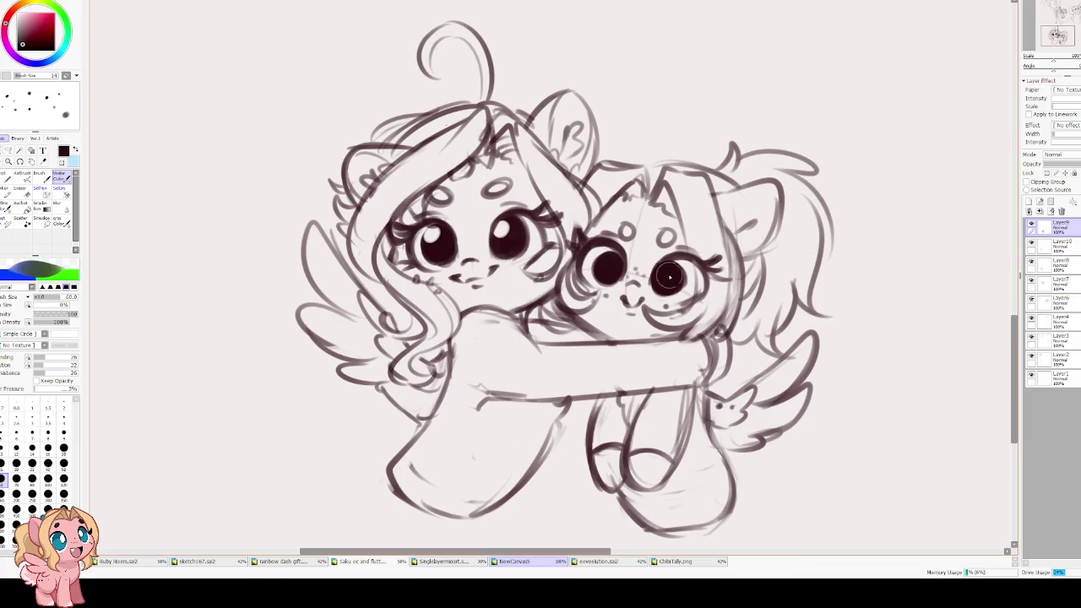
key("h")
mouse_move(431, 268)
left_mouse_down()
mouse_move(426, 287)
mouse_move(431, 271)
left_mouse_up()
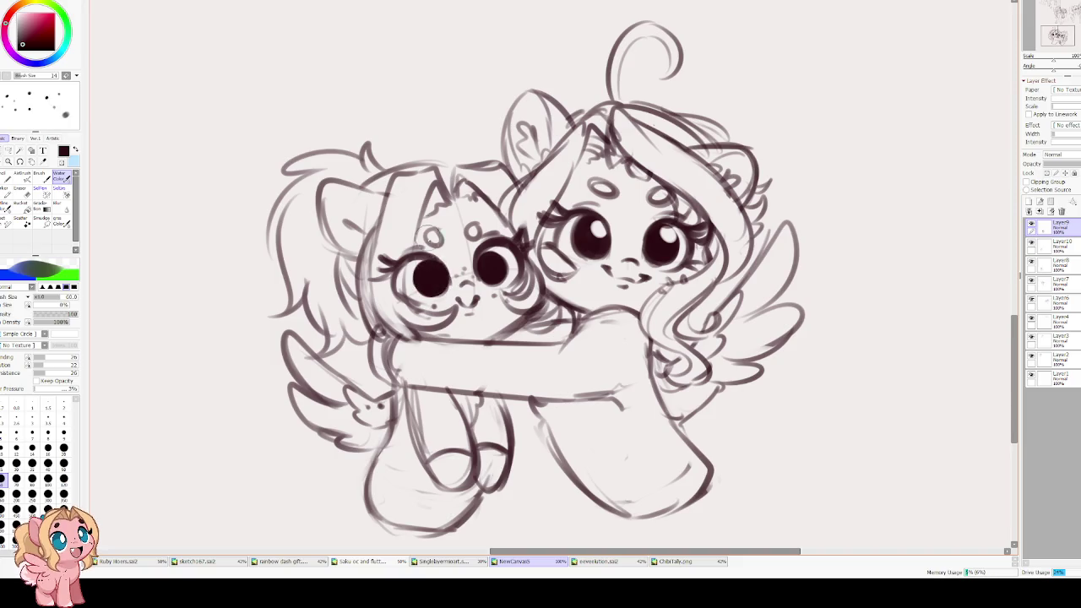
key("bracketleft")
key("bracketleft")
key("bracketleft")
key("bracketleft")
key("bracketleft")
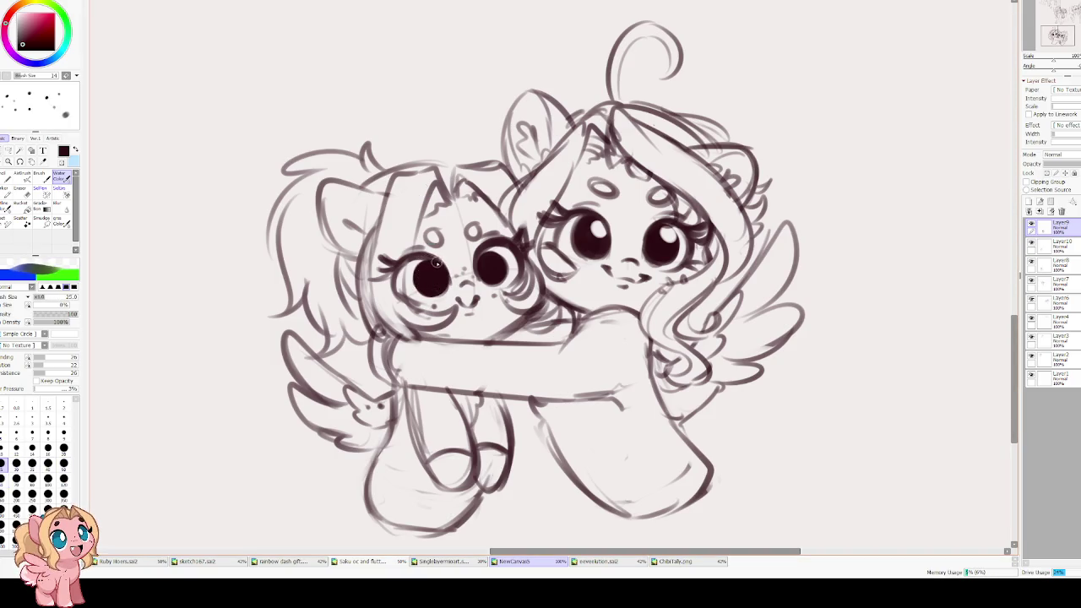
key("bracketleft")
key("bracketleft")
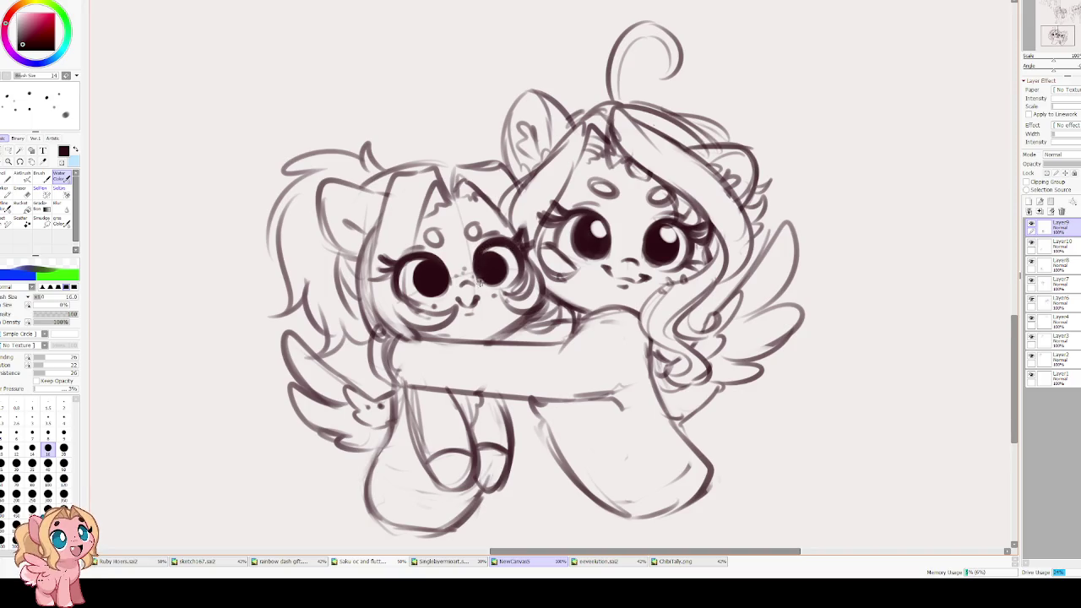
- Erase a white highlight into the pupil and flip the view back to normal
key("e")
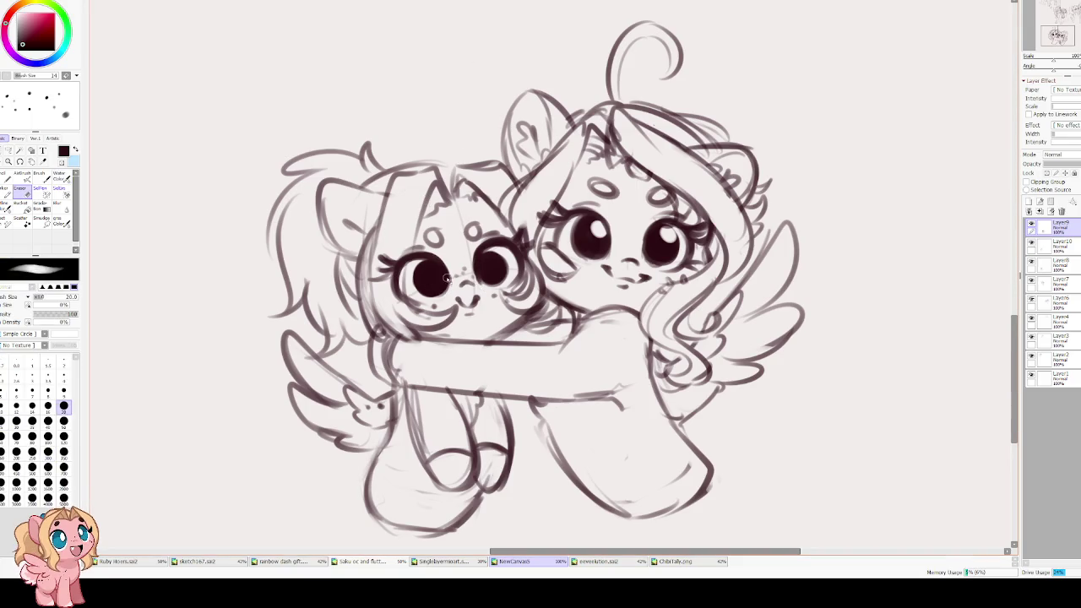
left_click_drag(422, 269, 489, 262)
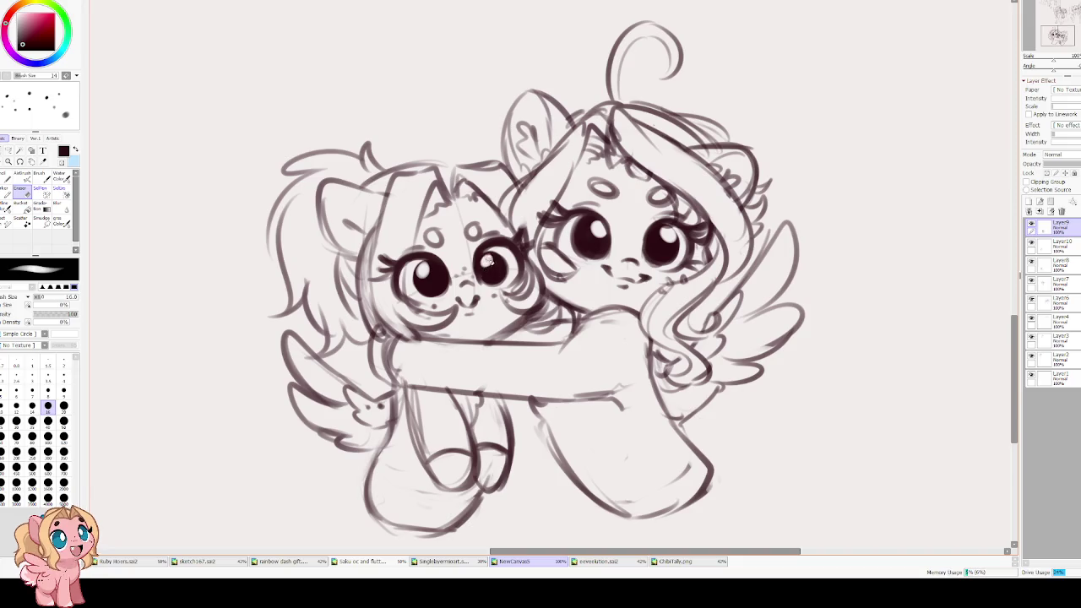
key("h")
left_click_drag(535, 205, 500, 191)
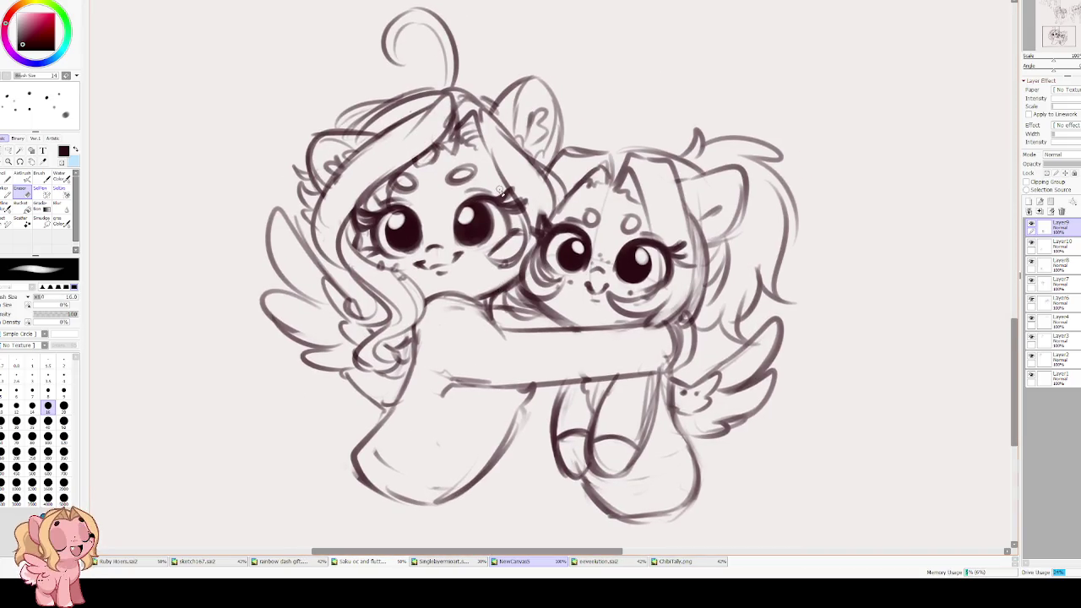
- Erase white highlights into both of the right pony's eyes
scroll(505, 193, "down", 4)
scroll(531, 217, "up", 1)
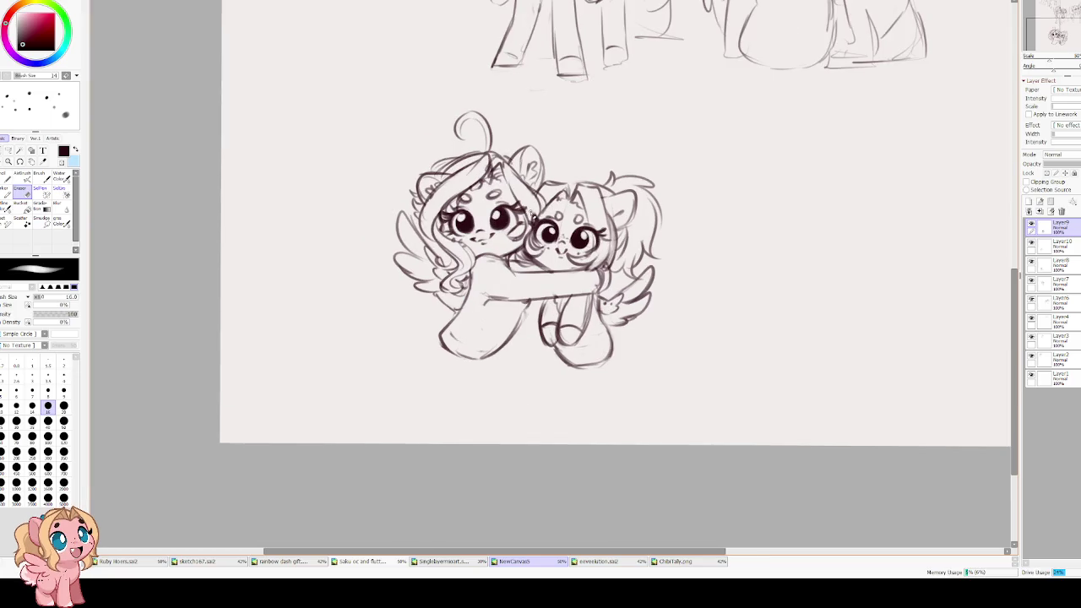
scroll(509, 265, "up", 5)
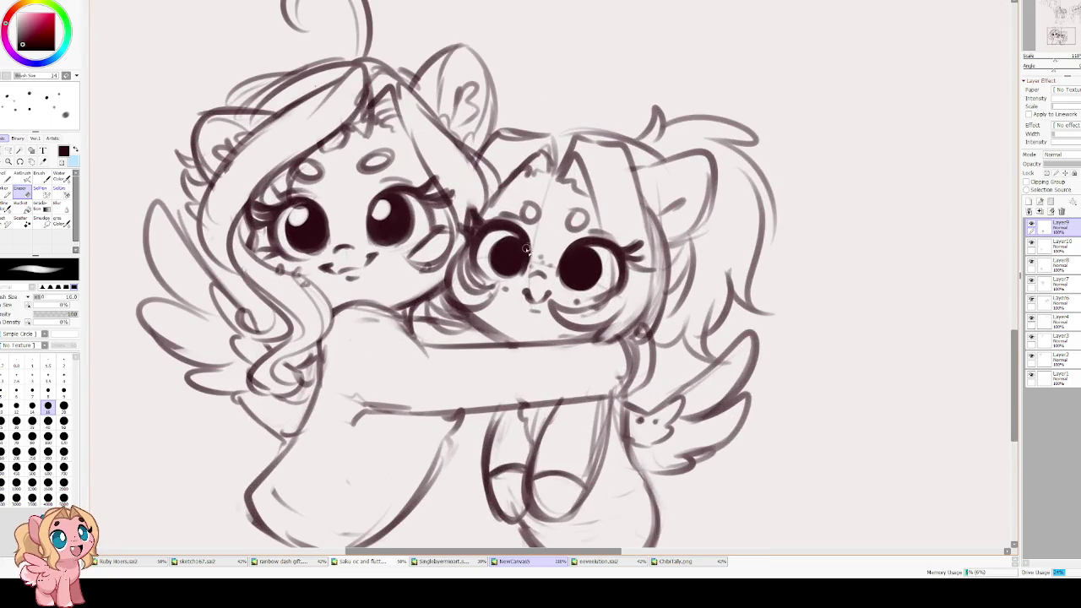
left_click_drag(509, 265, 501, 247)
left_click_drag(571, 259, 577, 256)
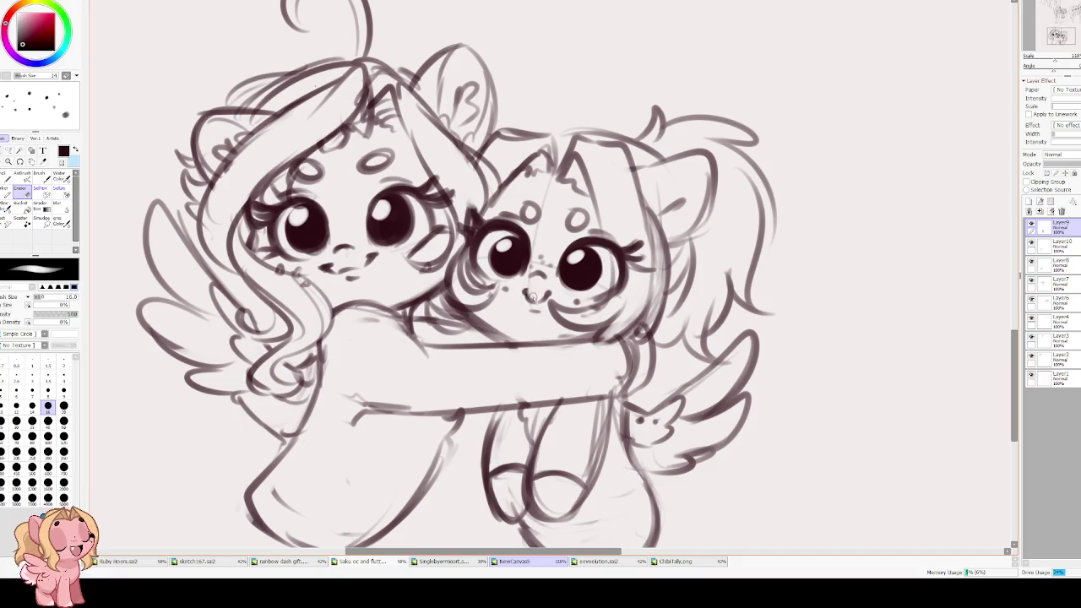
- Touch up the right pony's nose and mouth with the Water Color brush
key("v")
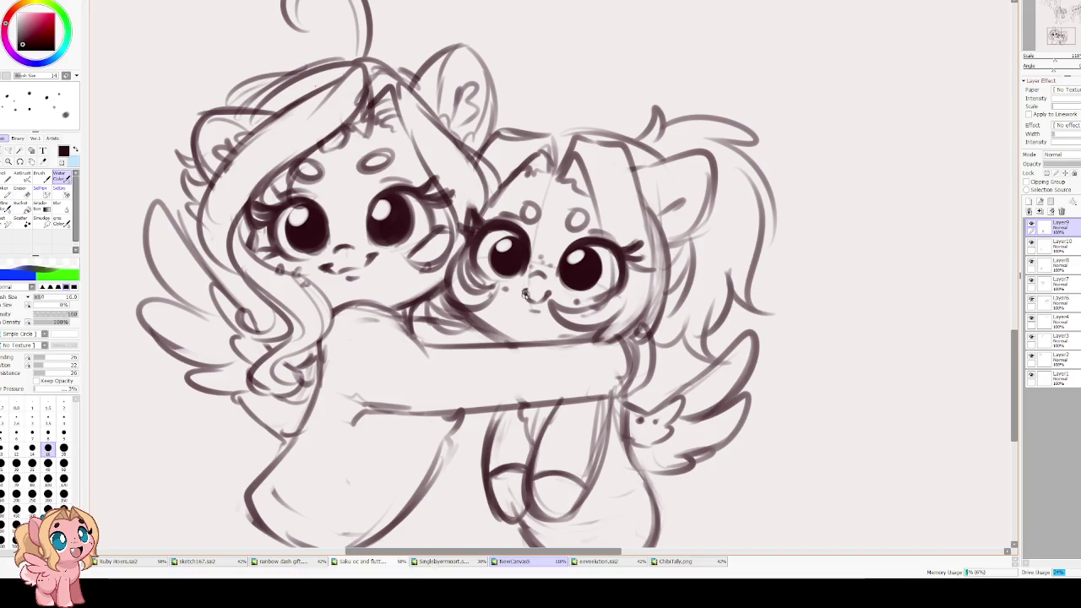
left_click_drag(524, 291, 537, 300)
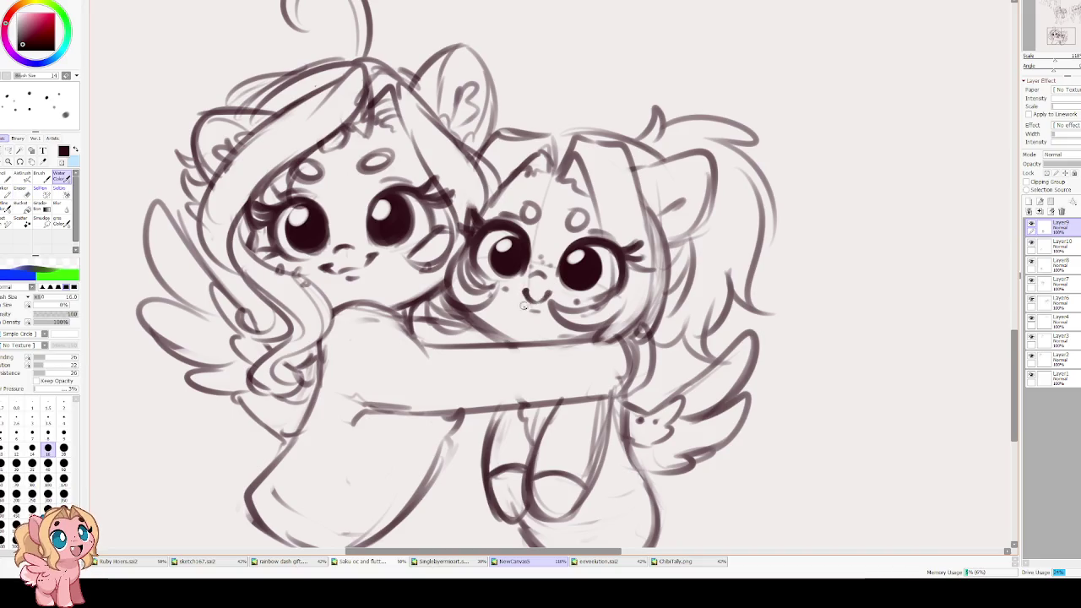
scroll(460, 259, "down", 4)
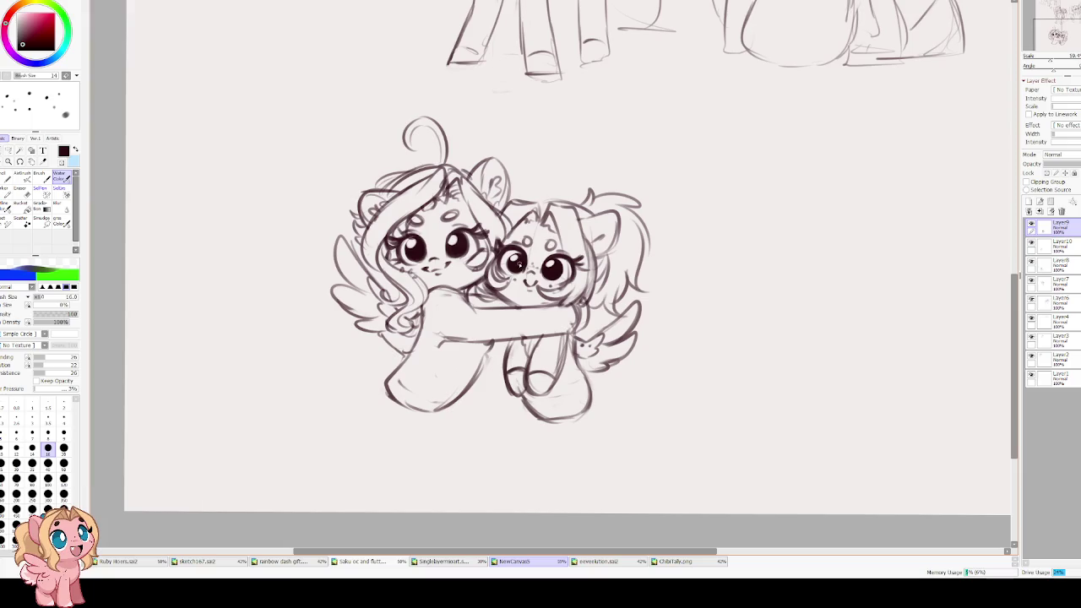
scroll(494, 250, "up", 1)
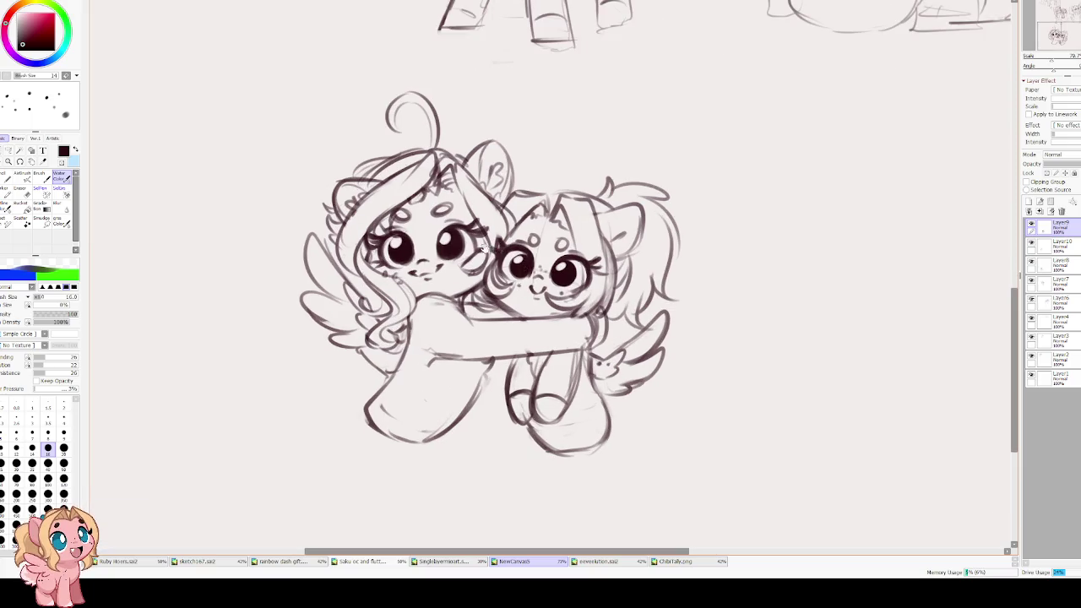
- Recentre on the ponies' heads and extend the line along the right pony's ear top
left_click_drag(484, 250, 506, 269)
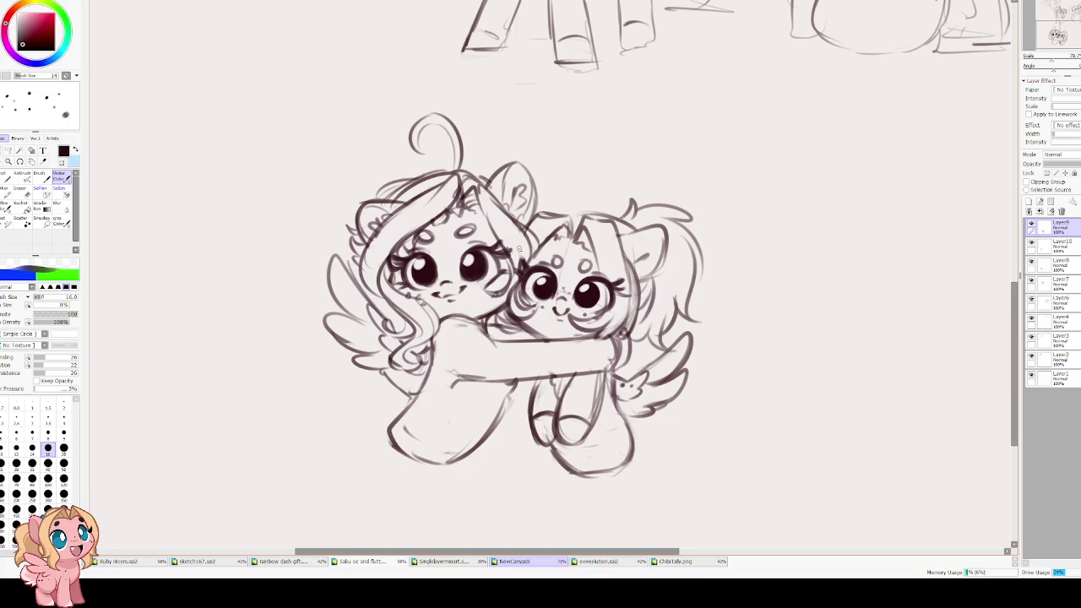
scroll(566, 228, "up", 2)
left_click_drag(566, 224, 574, 292)
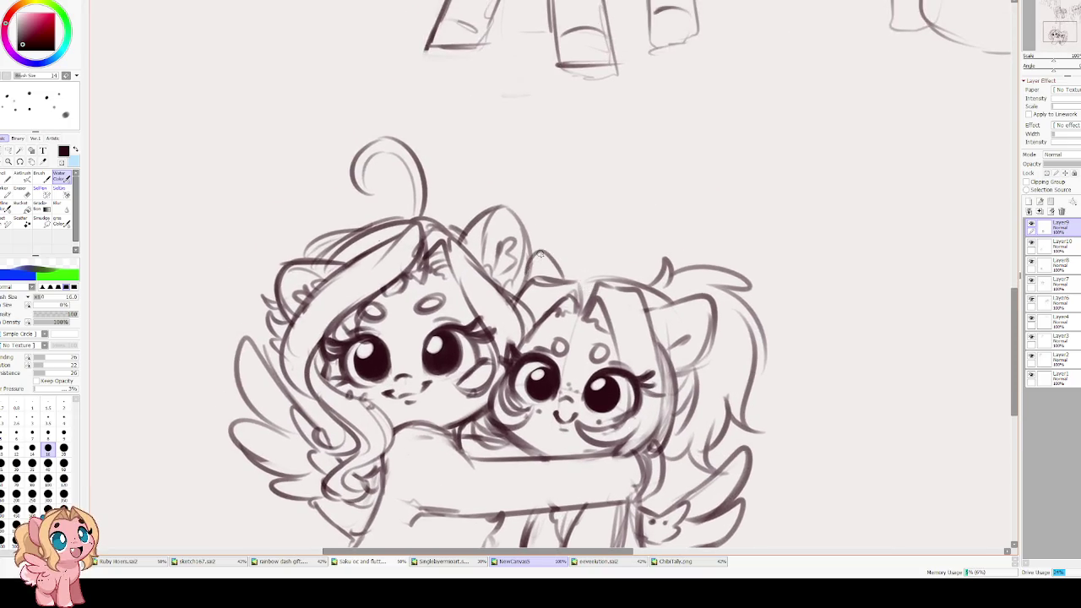
mouse_move(573, 287)
left_mouse_down()
mouse_move(625, 282)
mouse_move(618, 294)
left_mouse_up()
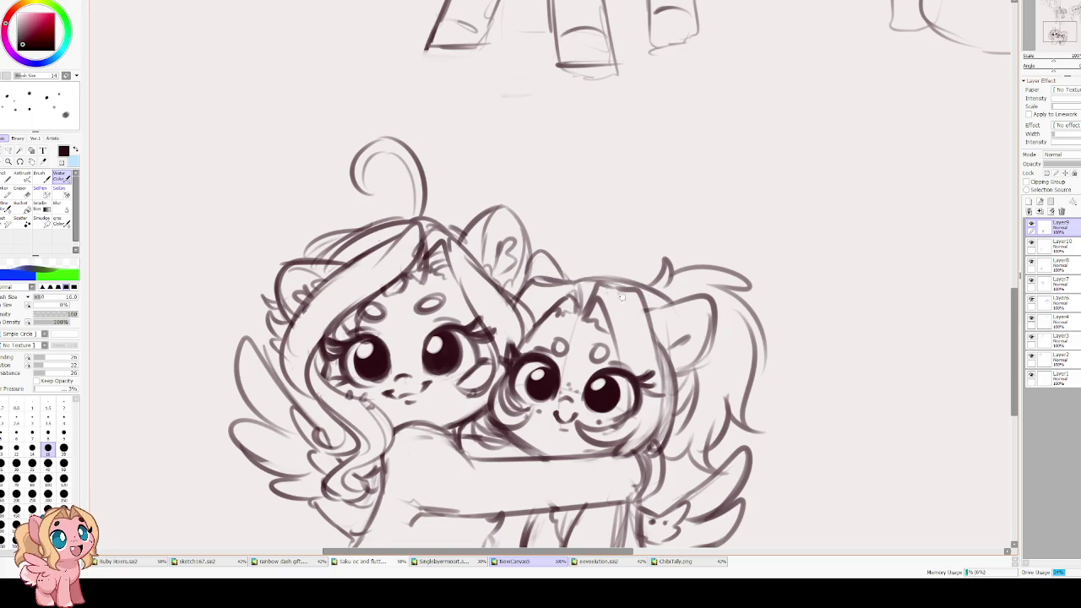
scroll(574, 290, "down", 1)
scroll(574, 292, "down", 3)
key("e")
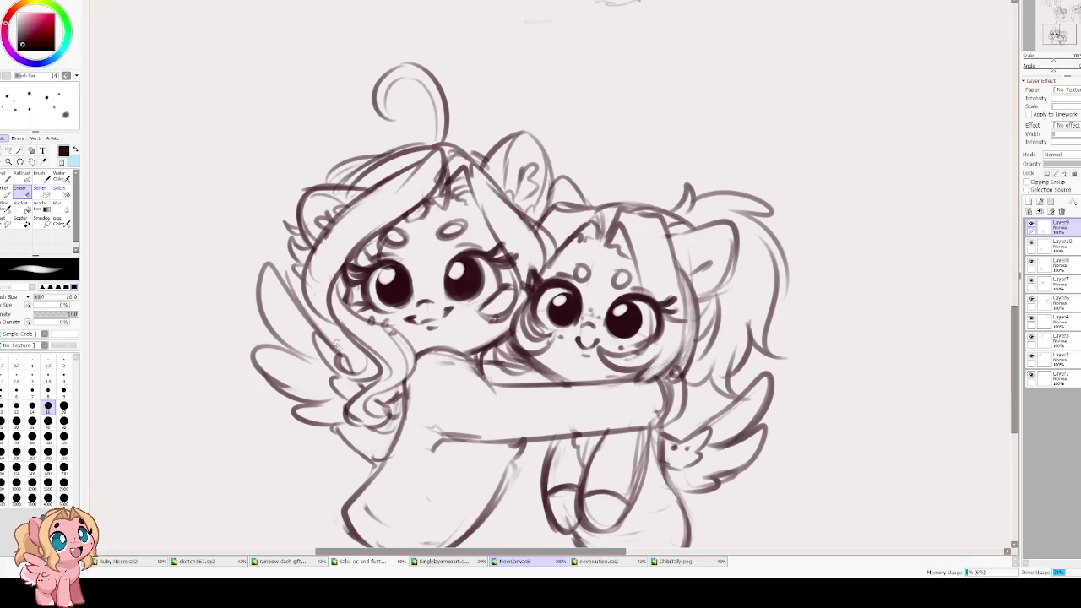
- Merge the hugging ponies' sketch layers down twice into a single layer
scroll(452, 313, "up", 2)
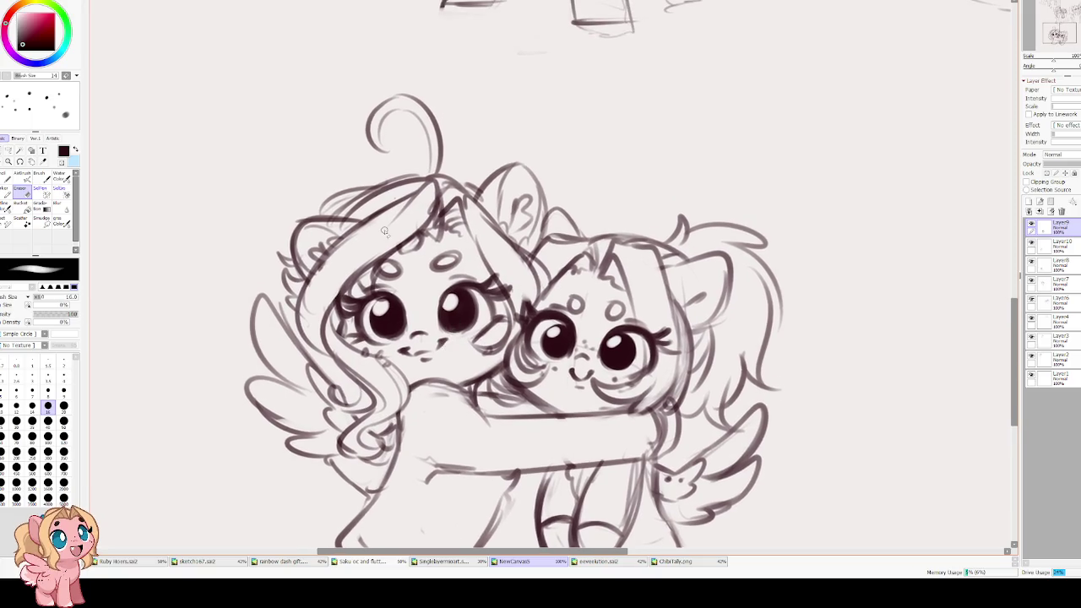
scroll(384, 230, "down", 5)
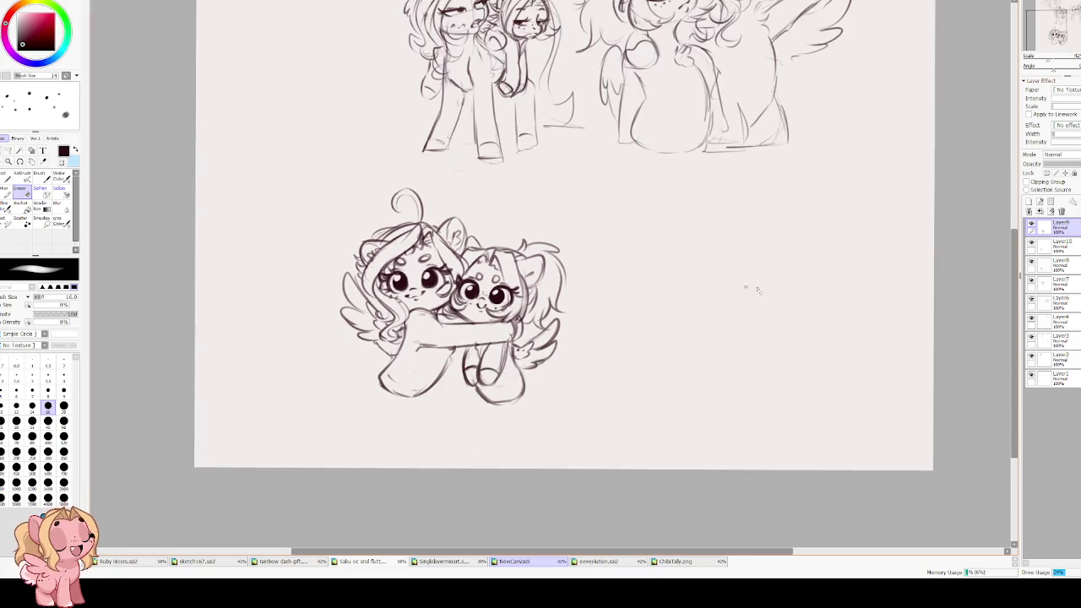
left_click(1040, 211)
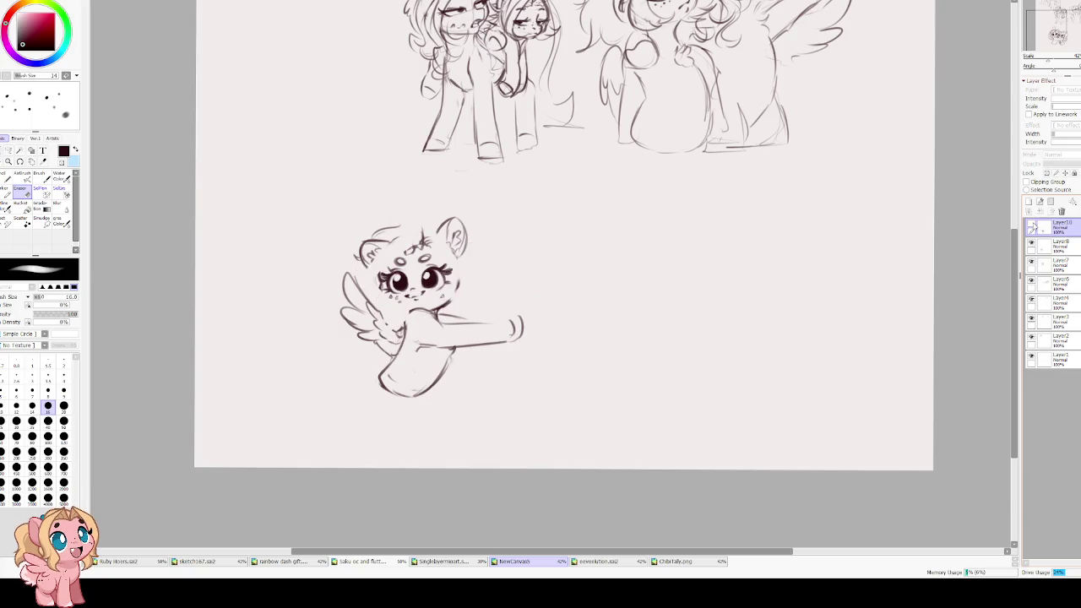
left_click(1039, 212)
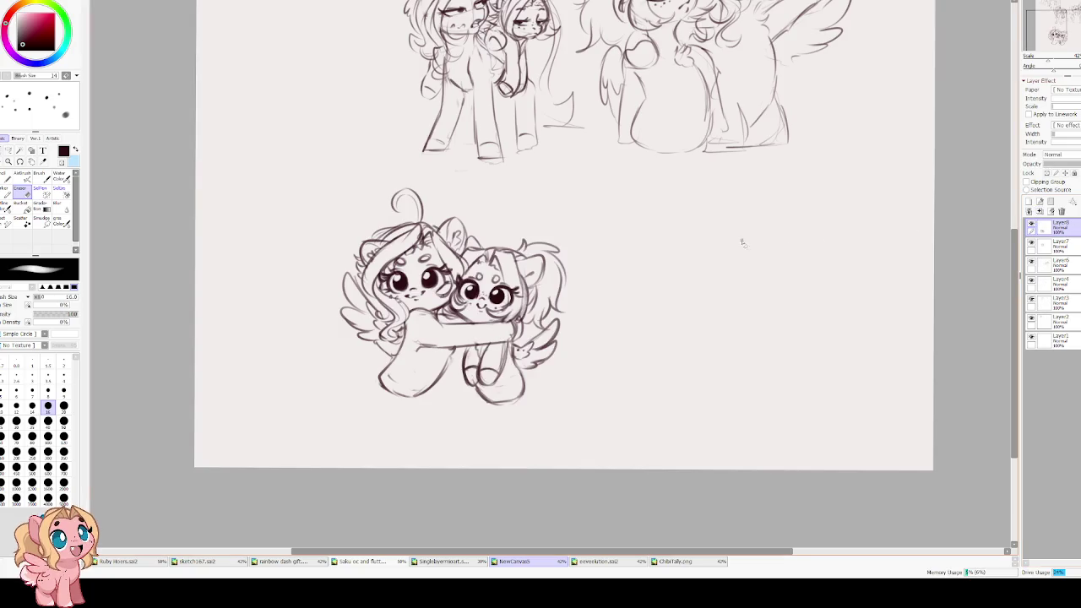
scroll(532, 217, "up", 1)
scroll(532, 218, "up", 1)
- Darken the left pony's torso curve, chest and foreleg lines with Water Color strokes
key("v")
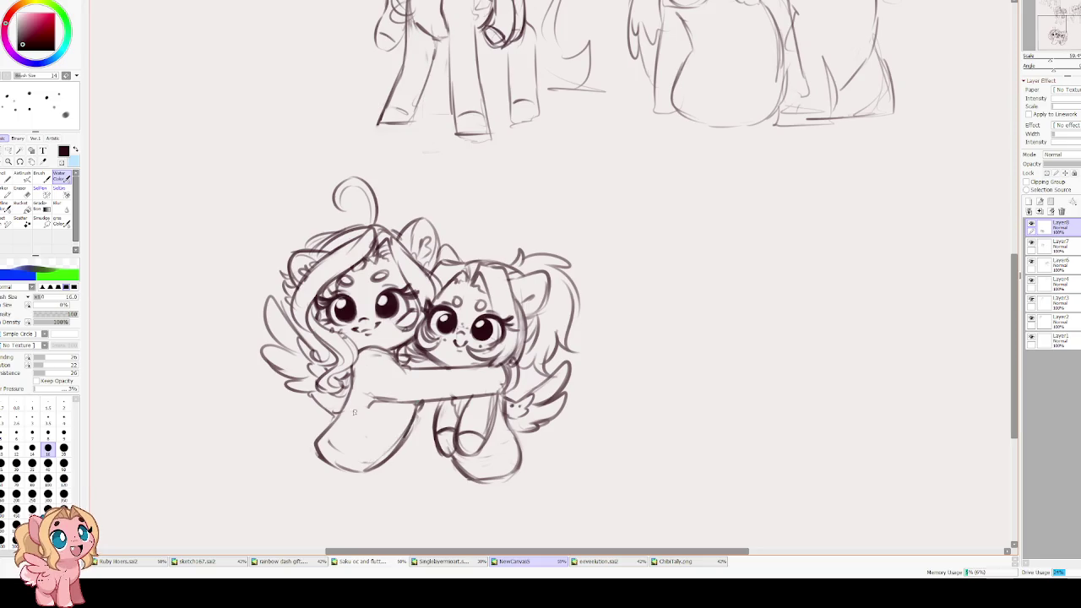
left_click_drag(372, 400, 364, 415)
left_click_drag(351, 371, 325, 443)
mouse_move(318, 400)
left_mouse_down()
mouse_move(344, 410)
mouse_move(353, 397)
mouse_move(338, 419)
mouse_move(355, 407)
left_mouse_up()
key("e")
scroll(328, 378, "up", 1)
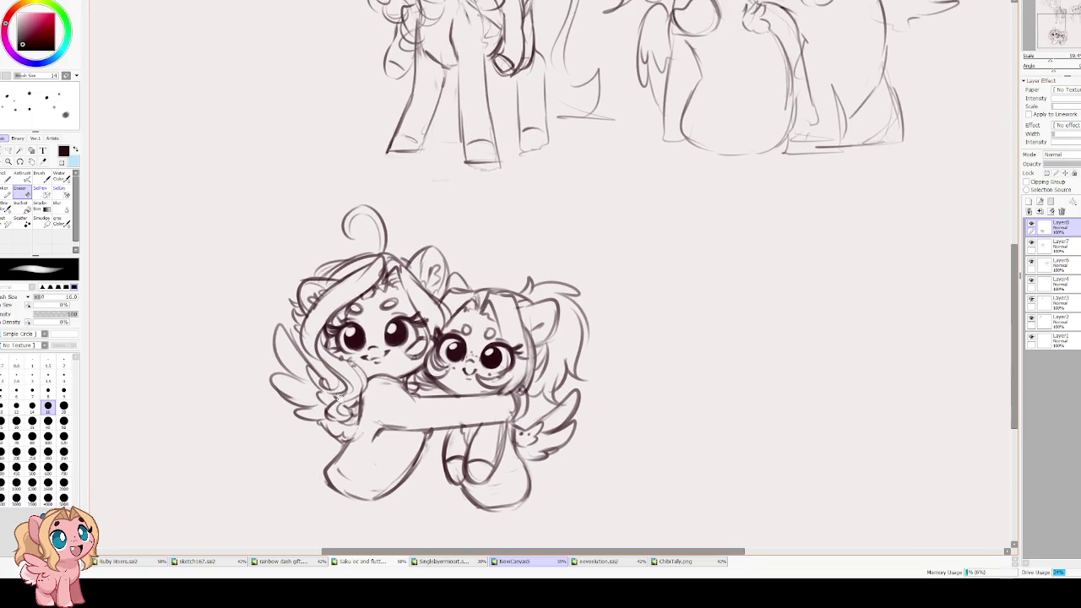
- Clean the left pony's cheek with a size-35 Eraser and add a size-16 Water Color stroke near its eye
scroll(359, 275, "up", 1)
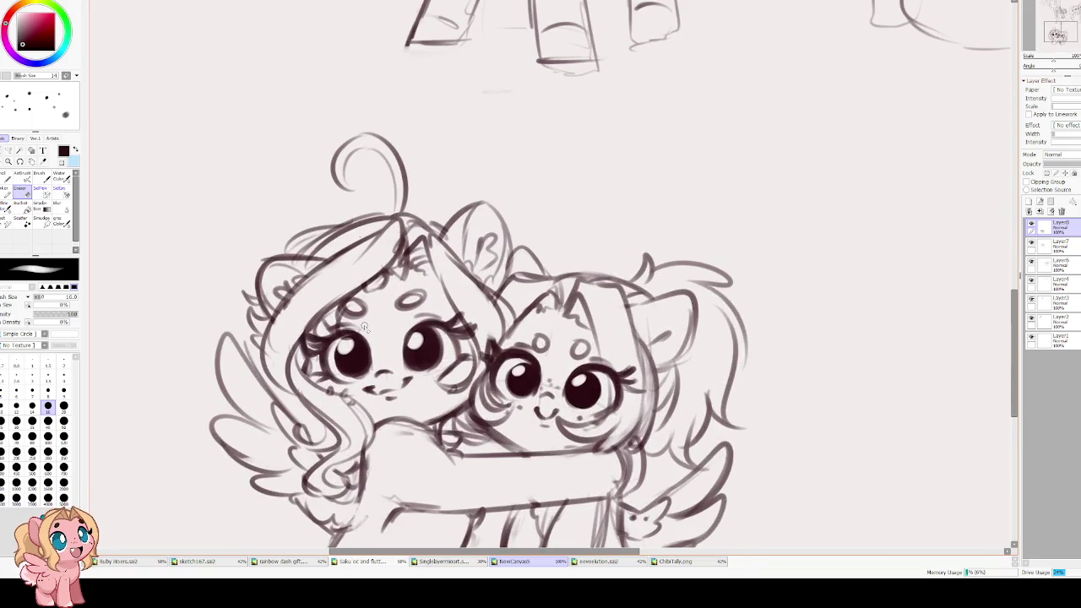
key("bracketright")
key("bracketright")
key("bracketright")
key("bracketright")
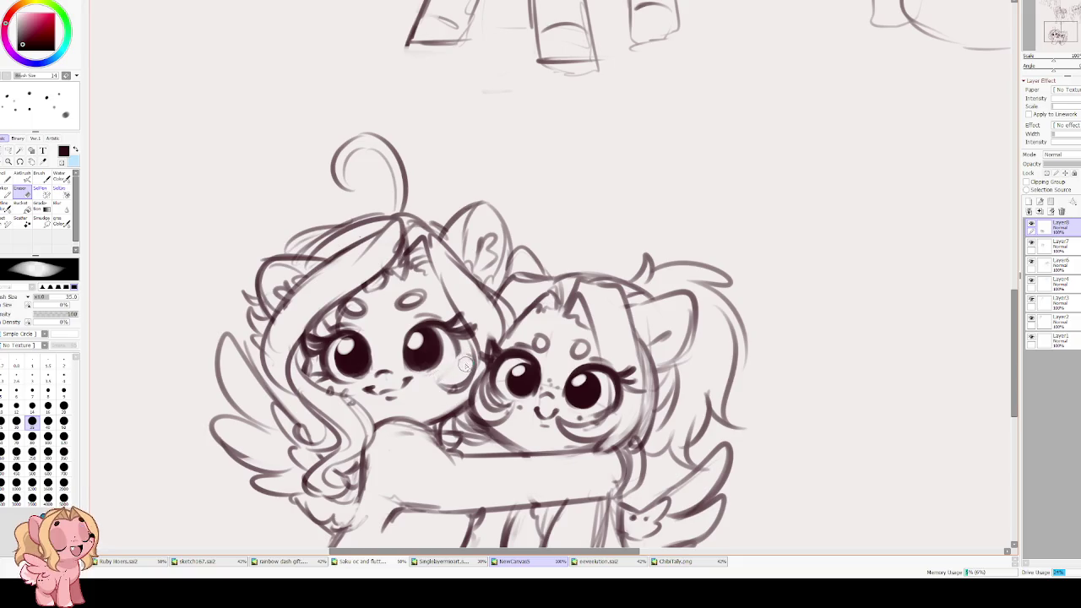
key("c")
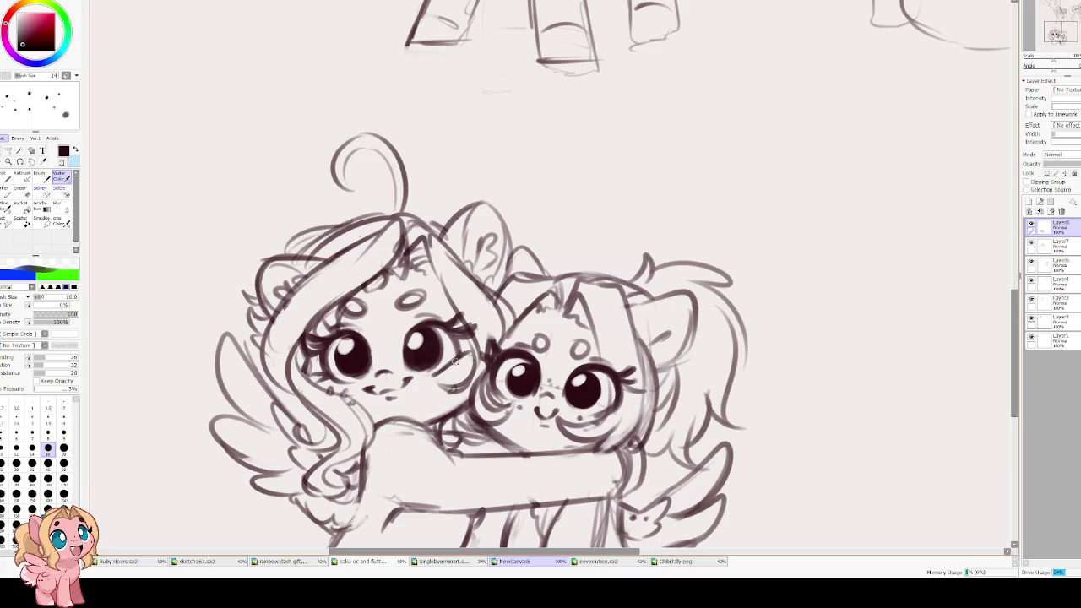
left_click_drag(451, 331, 456, 348)
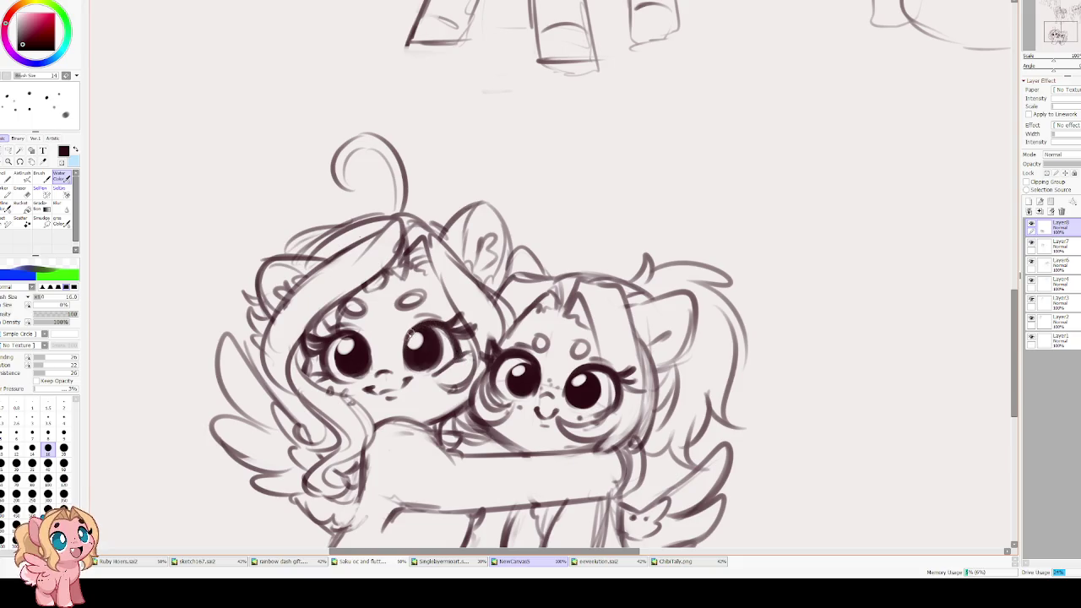
scroll(456, 219, "up", 1)
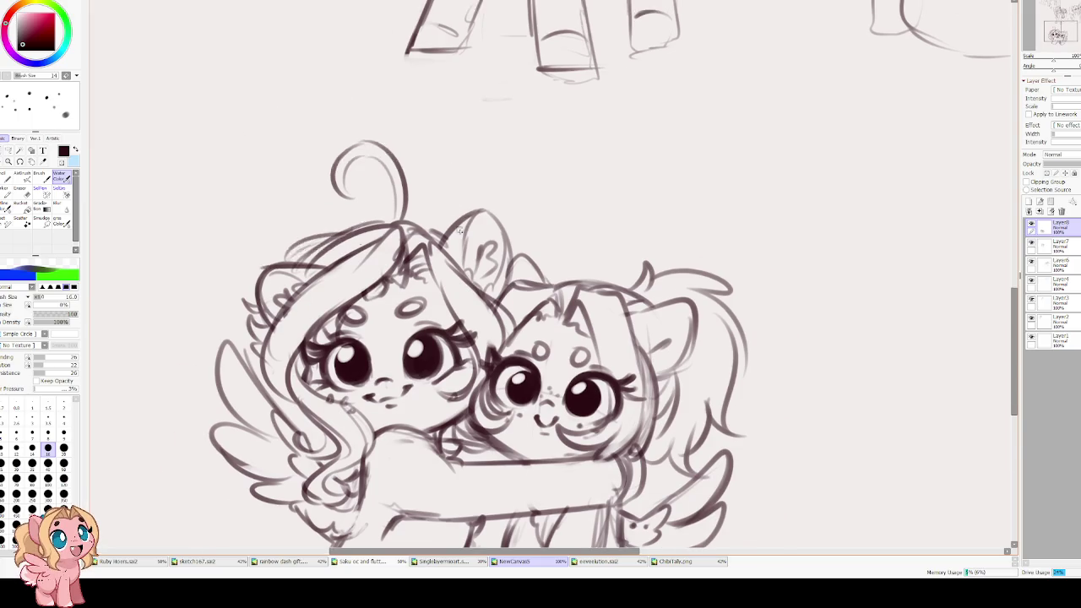
scroll(457, 220, "down", 2)
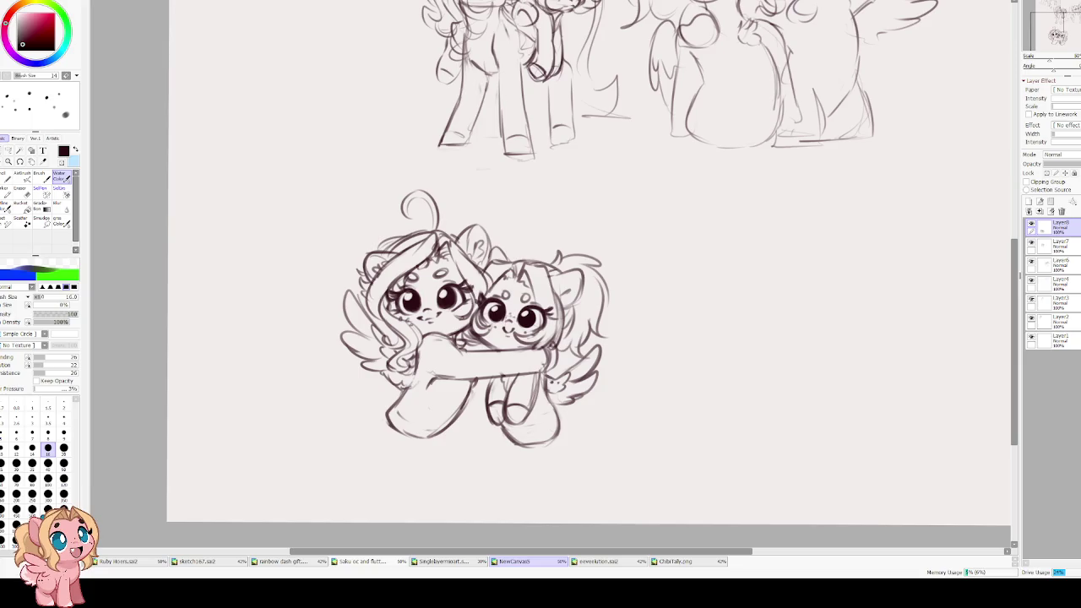
scroll(412, 313, "down", 3)
scroll(455, 361, "up", 1)
scroll(501, 340, "up", 1)
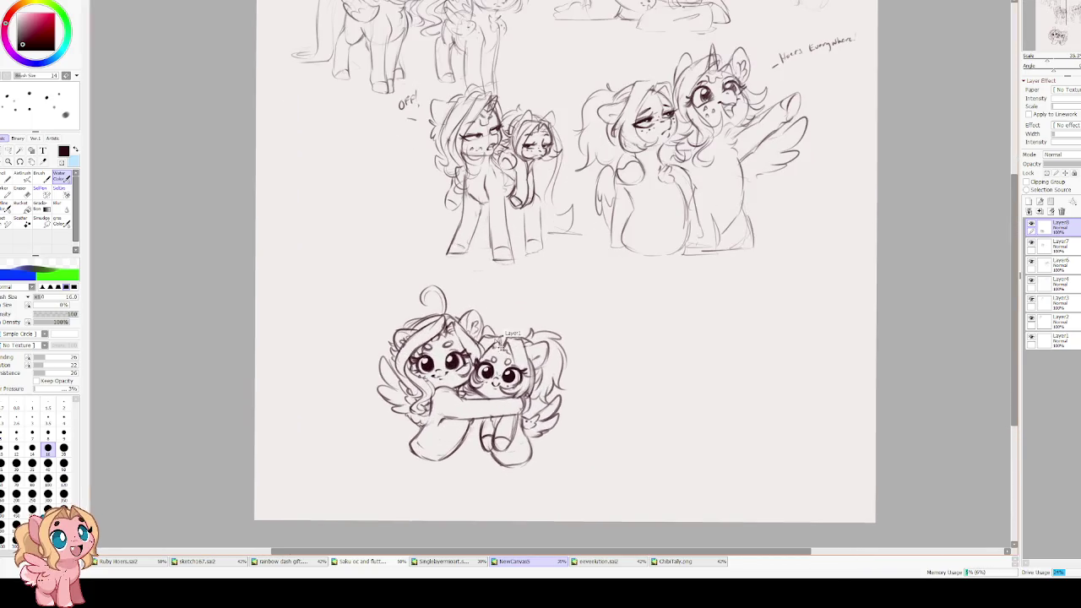
- Free-transform the hugging pony pair, enlarging it and moving it into the lower-right space
key("ctrl+t")
left_click_drag(569, 285, 602, 248)
mouse_move(510, 343)
left_mouse_down()
mouse_move(384, 154)
mouse_move(743, 330)
left_mouse_up()
scroll(747, 331, "up", 1)
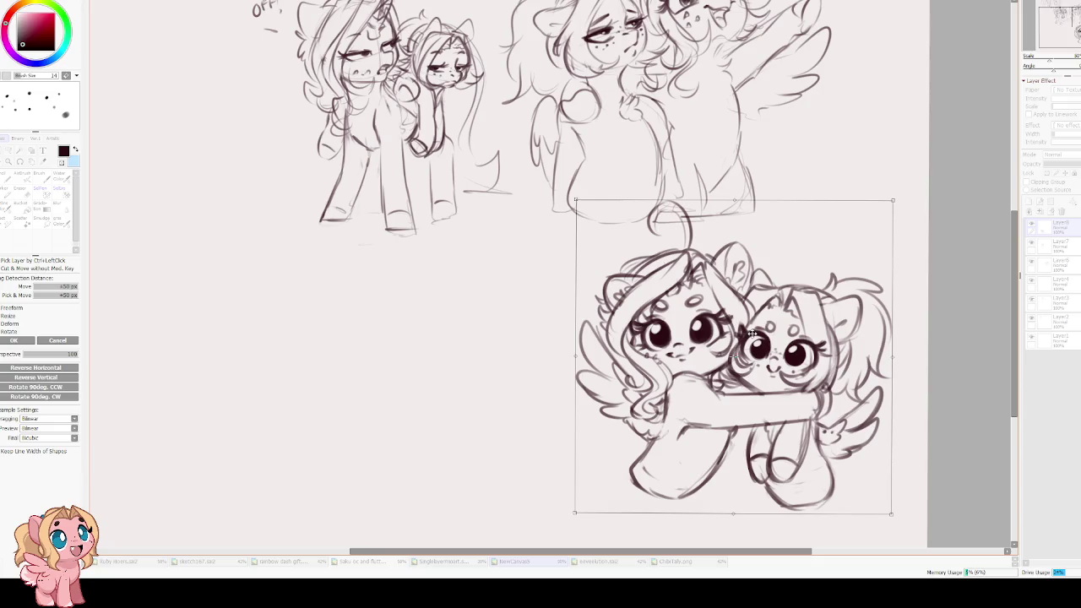
key("Return")
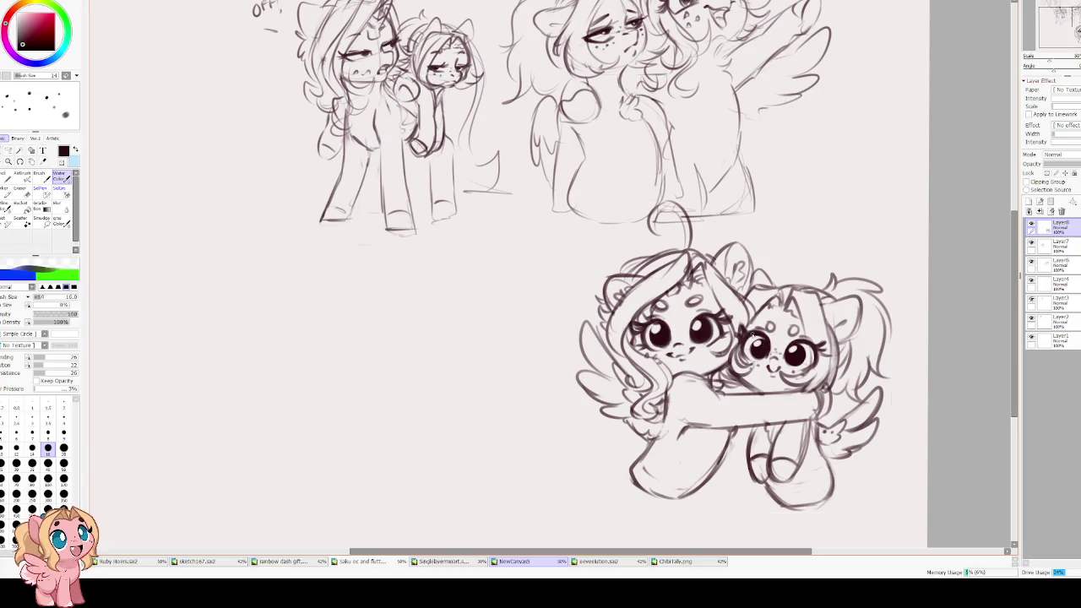
scroll(659, 354, "up", 2)
scroll(571, 381, "up", 2)
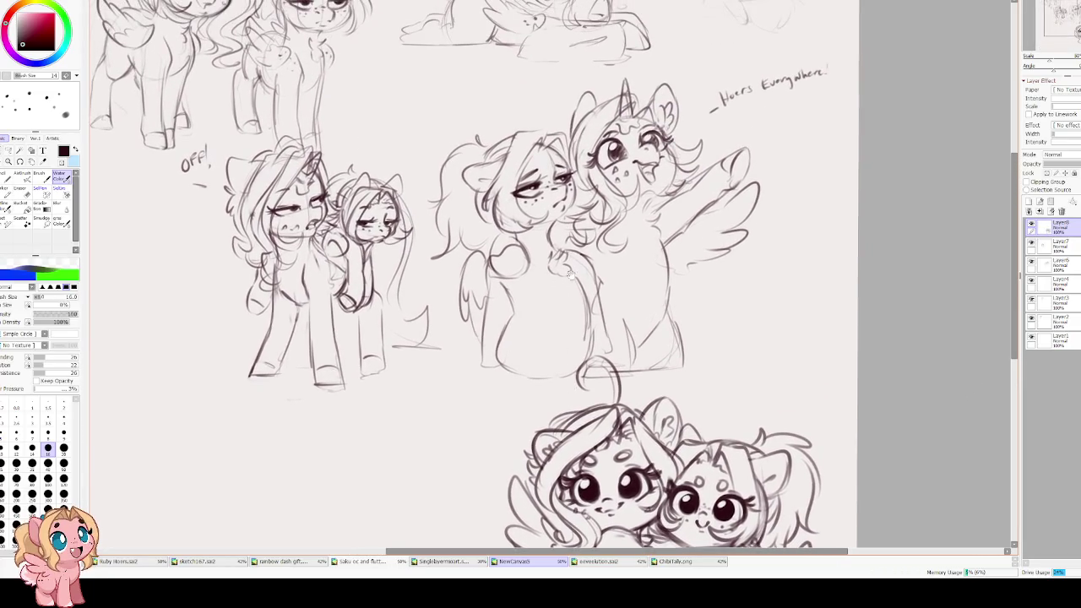
scroll(570, 279, "up", 2)
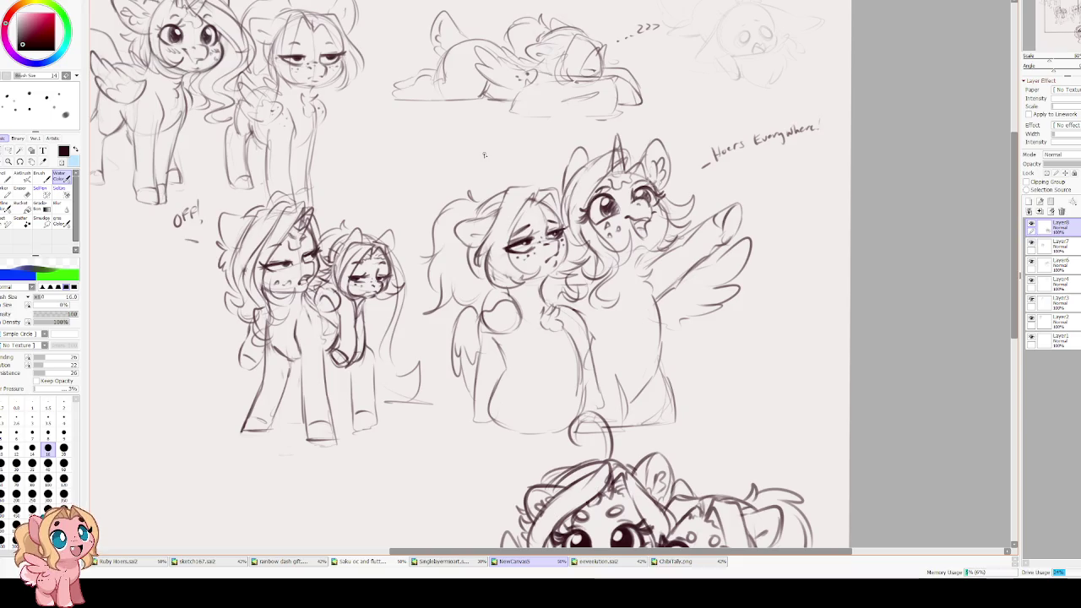
scroll(393, 237, "down", 2)
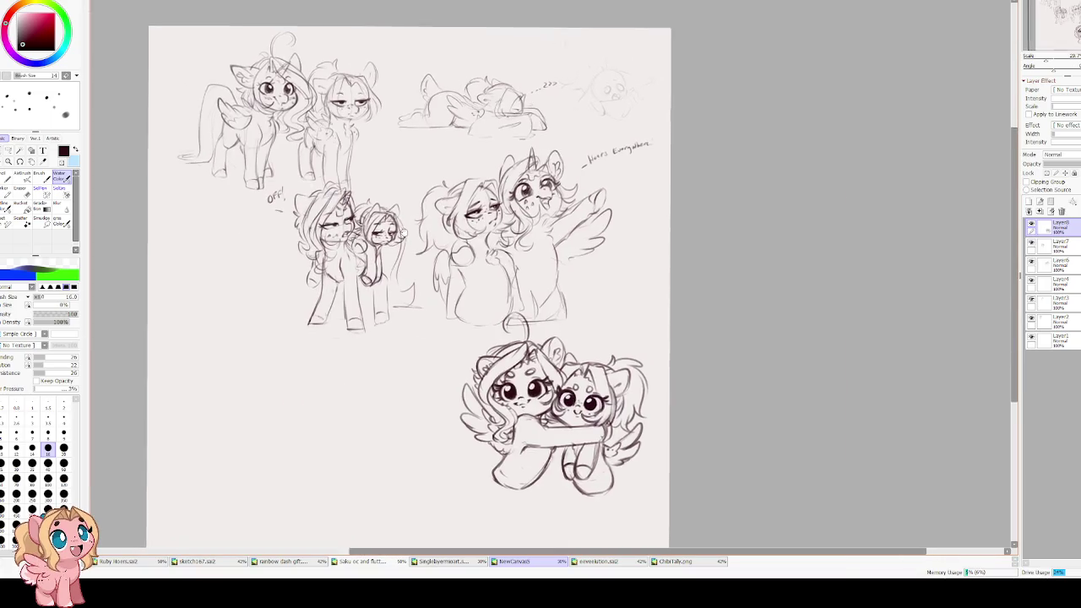
scroll(394, 237, "up", 1)
scroll(552, 226, "up", 2)
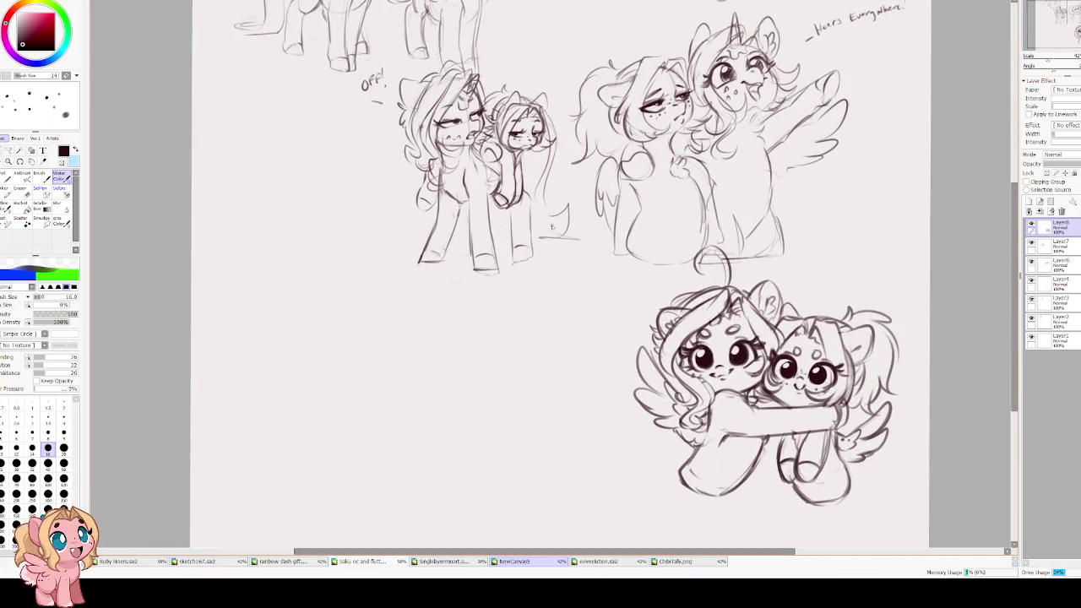
scroll(551, 227, "down", 2)
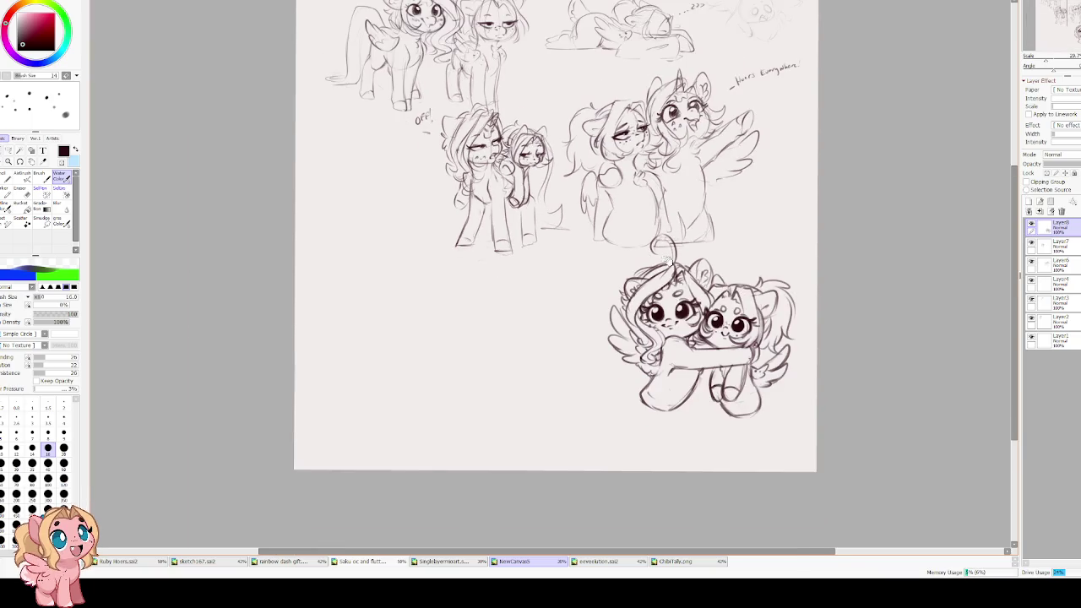
scroll(667, 263, "up", 1)
scroll(565, 218, "up", 1)
scroll(565, 218, "up", 1)
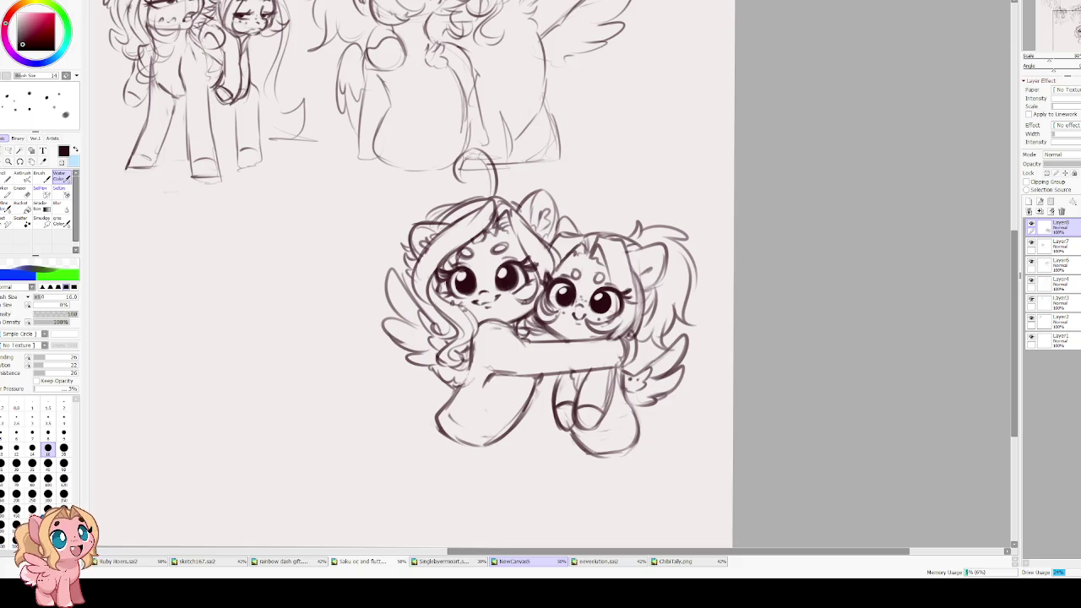
scroll(540, 304, "down", 2)
- Add a new layer and sketch a round head circle with a size-25 brush
scroll(592, 339, "up", 3)
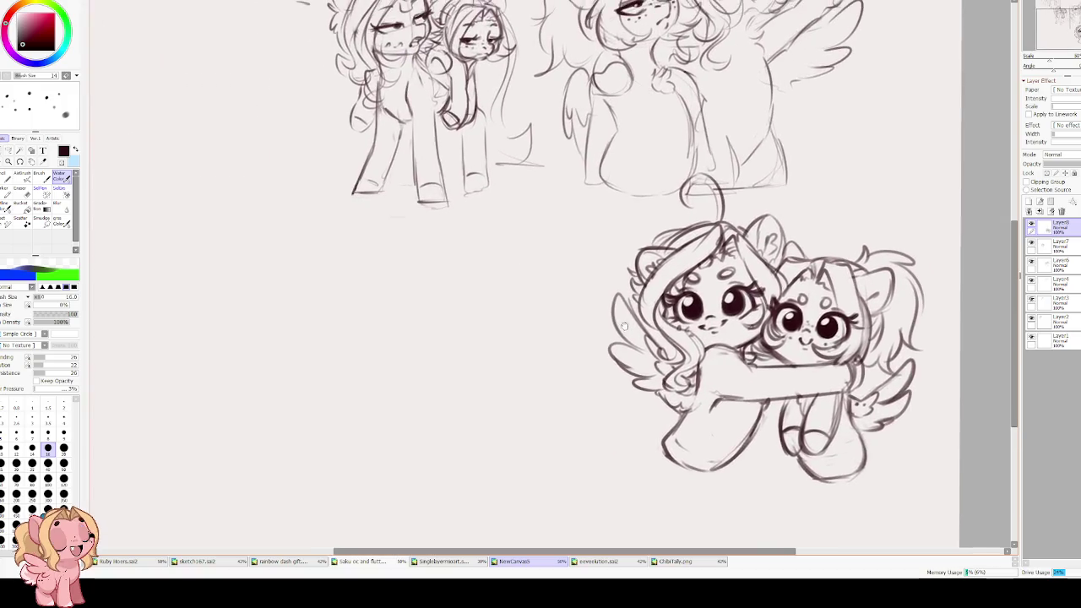
left_click(1029, 203)
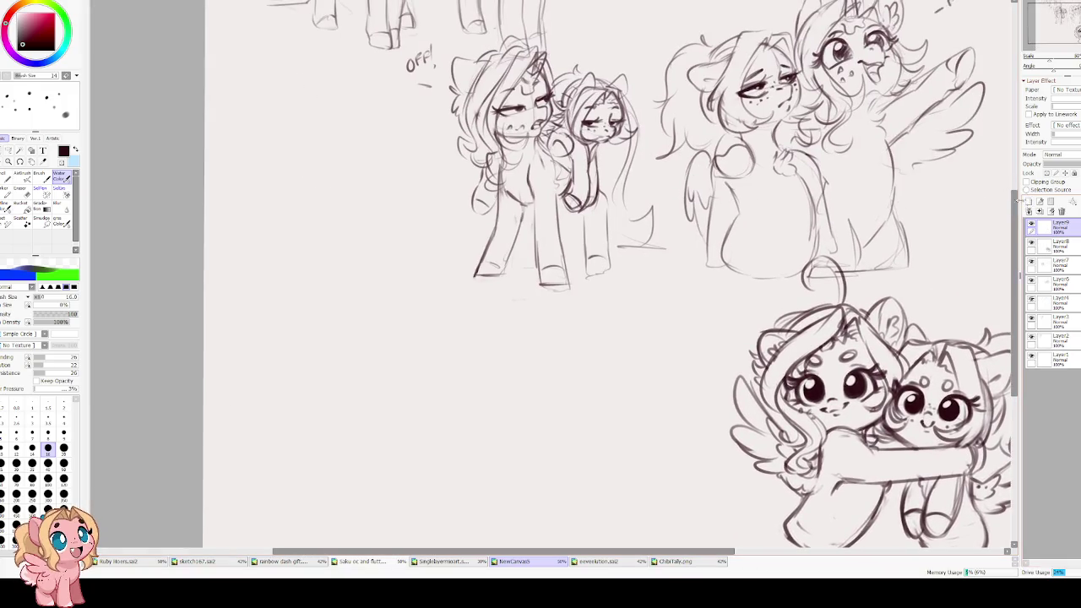
key("bracketright")
key("bracketright")
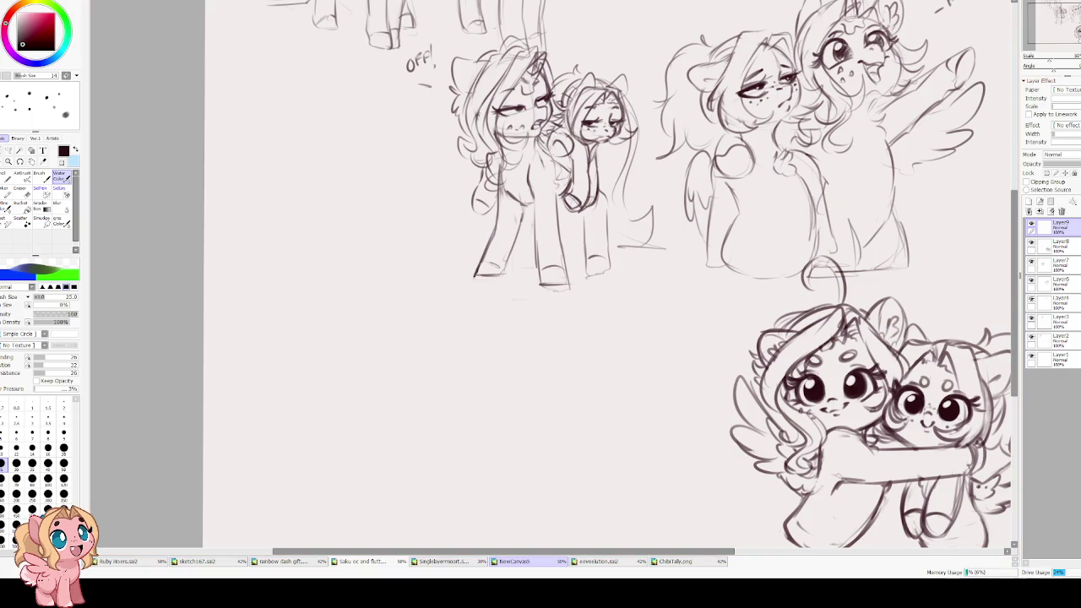
left_click_drag(387, 168, 422, 97)
left_click_drag(451, 268, 440, 287)
key("ctrl+z")
mouse_move(409, 238)
left_mouse_down()
mouse_move(388, 229)
mouse_move(355, 332)
left_mouse_up()
key("bracketright")
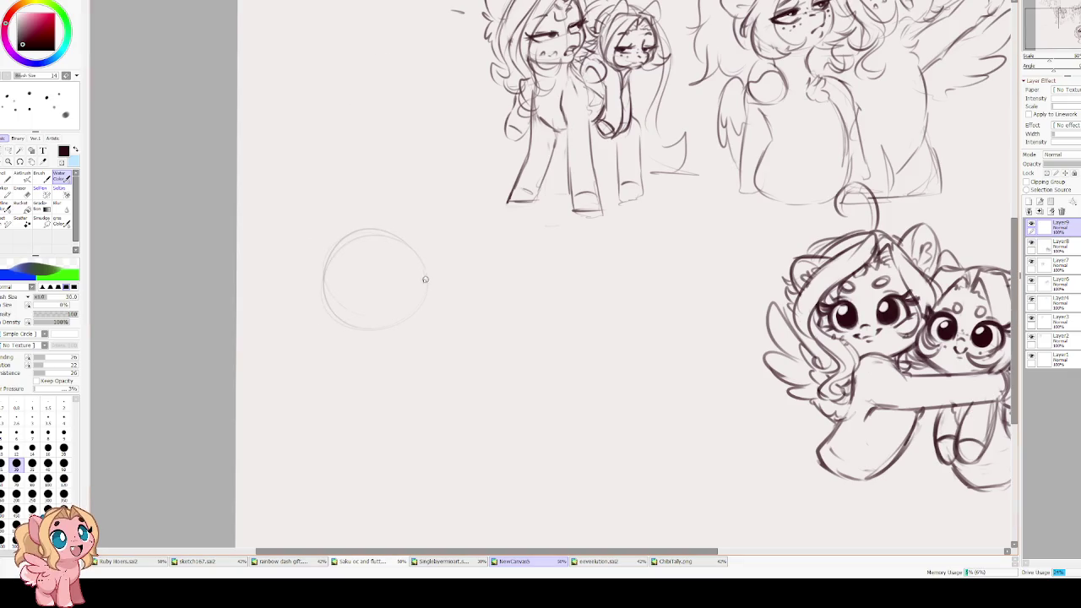
- Move the head circle right and down, then draw horizontal and vertical guidelines across it
key("ctrl+t")
left_click_drag(376, 277, 421, 293)
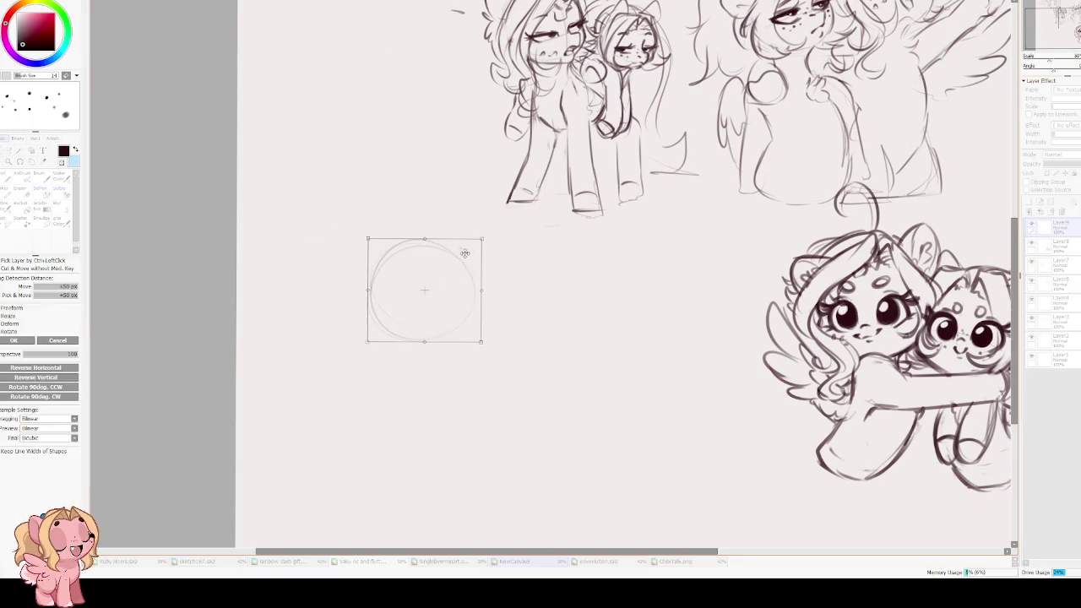
key("Return")
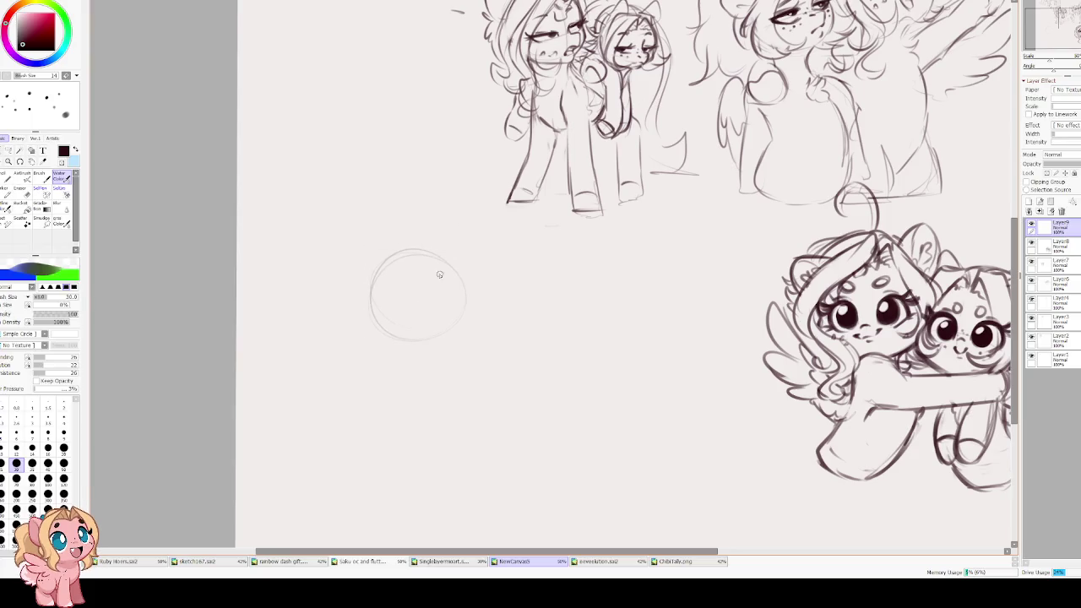
left_click_drag(375, 302, 454, 291)
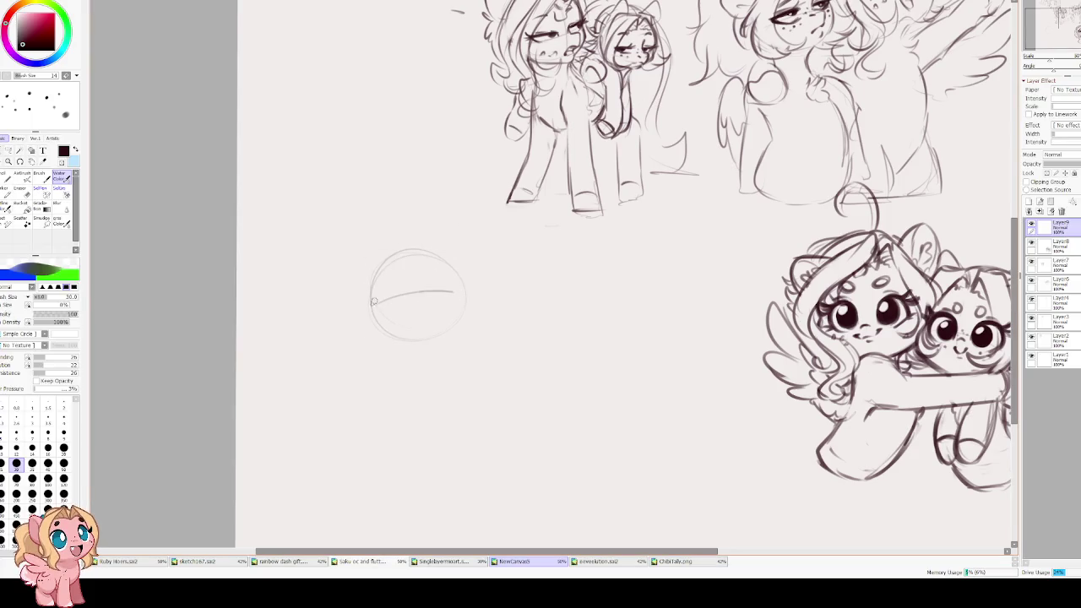
left_click_drag(408, 257, 414, 324)
- Redraw the circle's left side as a longer arc with the brush at size 20
scroll(404, 262, "up", 2)
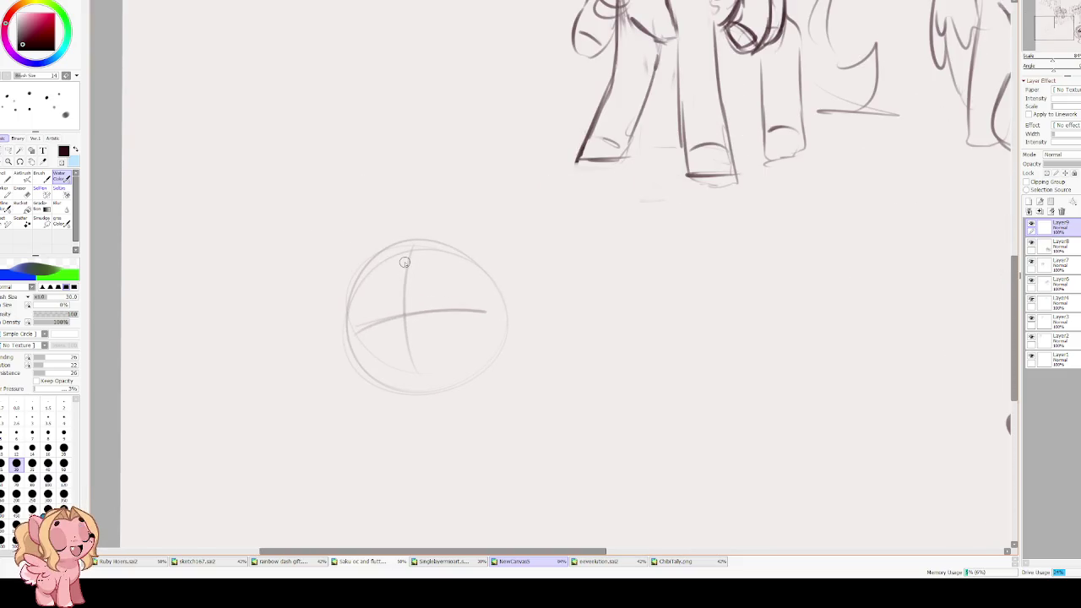
key("bracketleft")
left_click_drag(411, 243, 365, 274)
key("ctrl+z")
left_click_drag(406, 245, 348, 336)
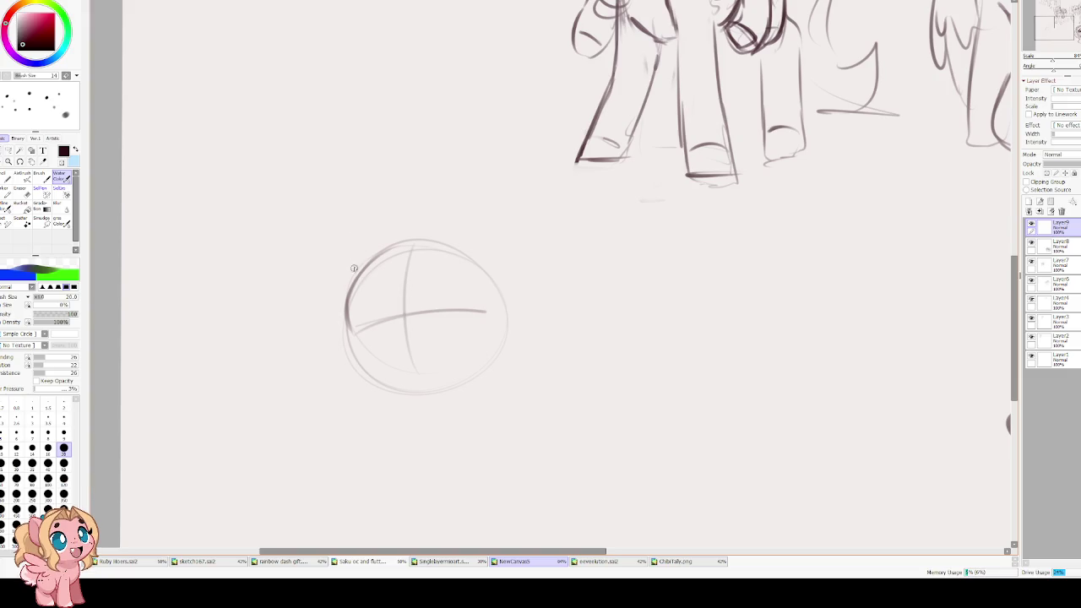
- Retrace the head circle's left and upper-right edges darker, undoing false starts
mouse_move(356, 280)
left_mouse_down()
mouse_move(351, 339)
mouse_move(478, 365)
left_mouse_up()
mouse_move(391, 243)
left_mouse_down()
mouse_move(494, 304)
mouse_move(503, 331)
left_mouse_up()
key("ctrl+z")
key("ctrl+z")
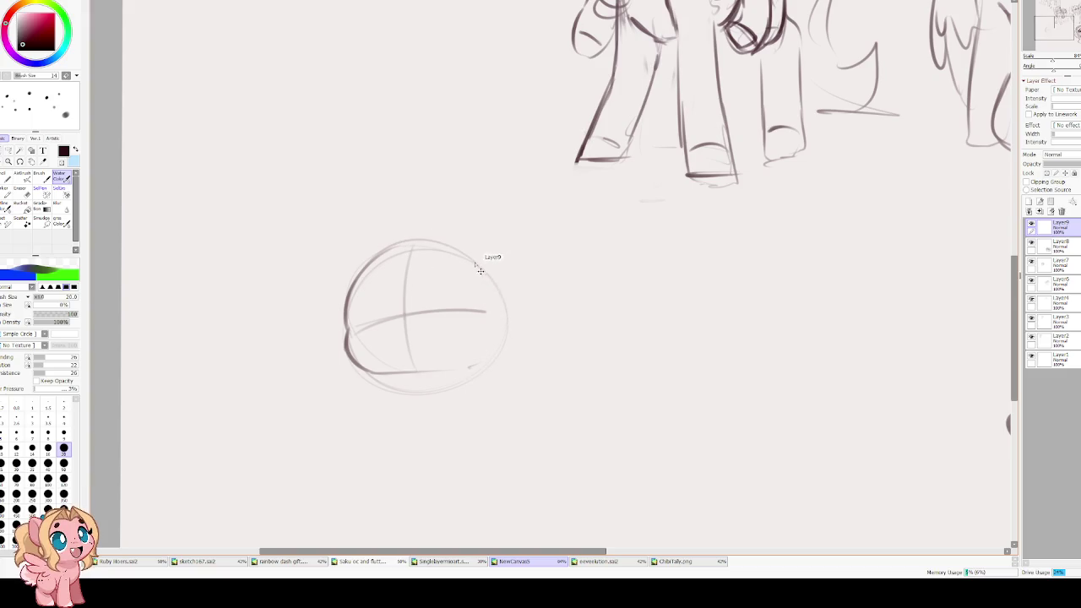
key("ctrl+z")
key("ctrl+z")
mouse_move(414, 243)
left_mouse_down()
mouse_move(351, 304)
mouse_move(371, 372)
left_mouse_up()
left_click_drag(421, 241, 500, 331)
key("ctrl+z")
- Sketch trial closed eyes, then undo and erase them along with the horizontal guideline
mouse_move(385, 338)
left_mouse_down()
mouse_move(415, 322)
mouse_move(397, 350)
mouse_move(419, 346)
left_mouse_up()
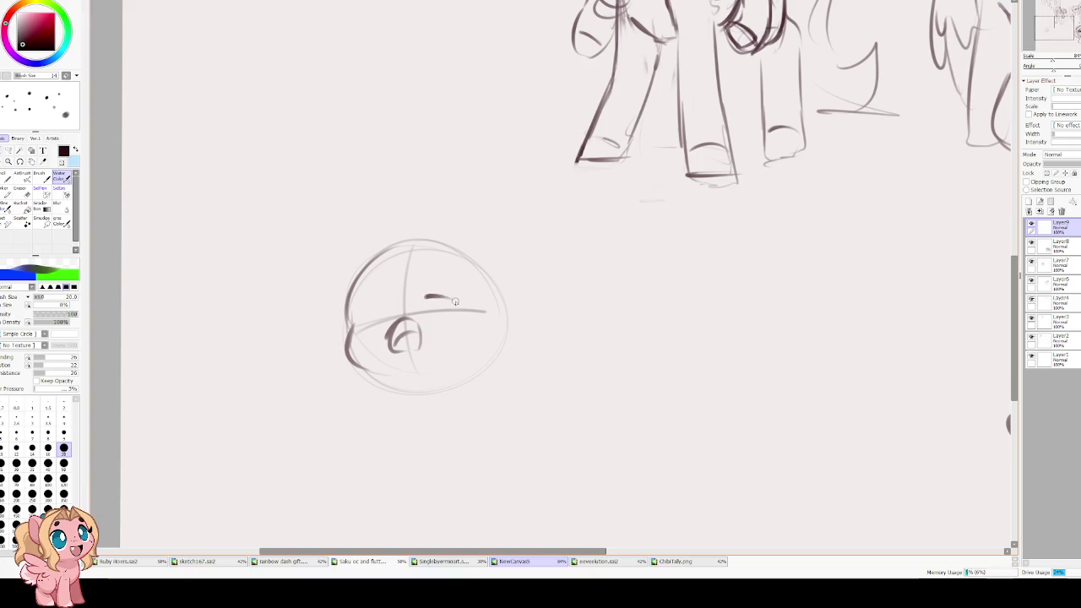
mouse_move(422, 300)
left_mouse_down()
mouse_move(452, 300)
mouse_move(444, 296)
left_mouse_up()
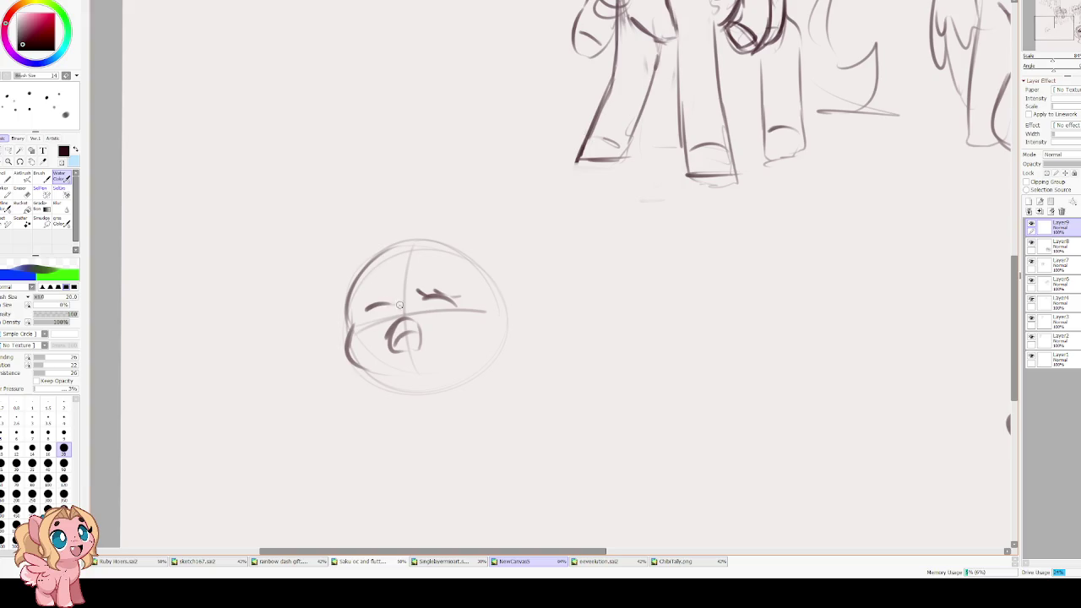
mouse_move(372, 299)
left_mouse_down()
mouse_move(394, 300)
mouse_move(359, 302)
left_mouse_up()
key("ctrl+z")
key("ctrl+z")
key("ctrl+z")
key("ctrl+z")
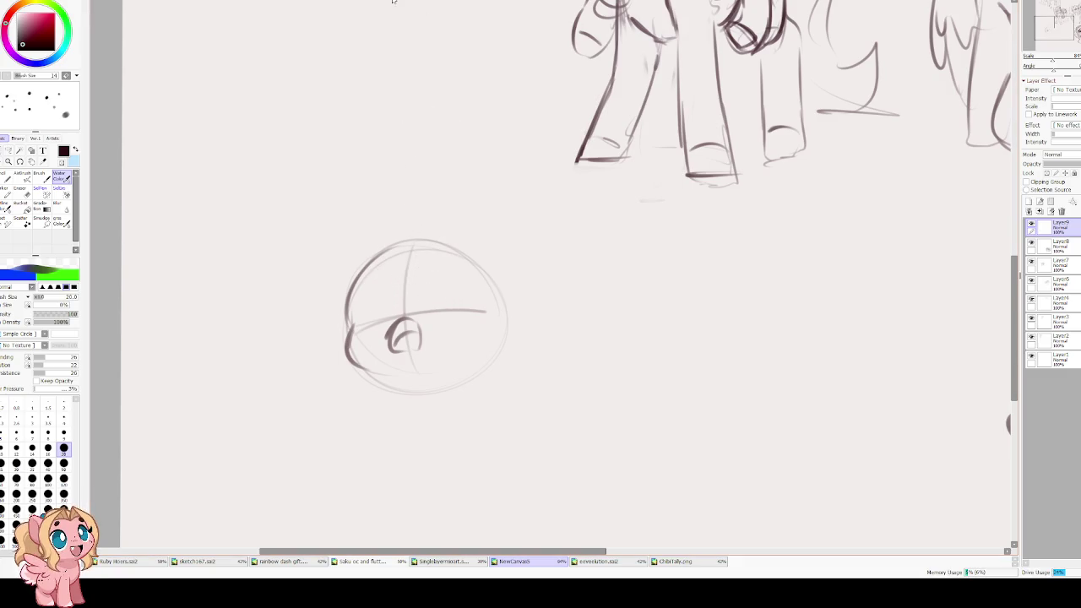
key("e")
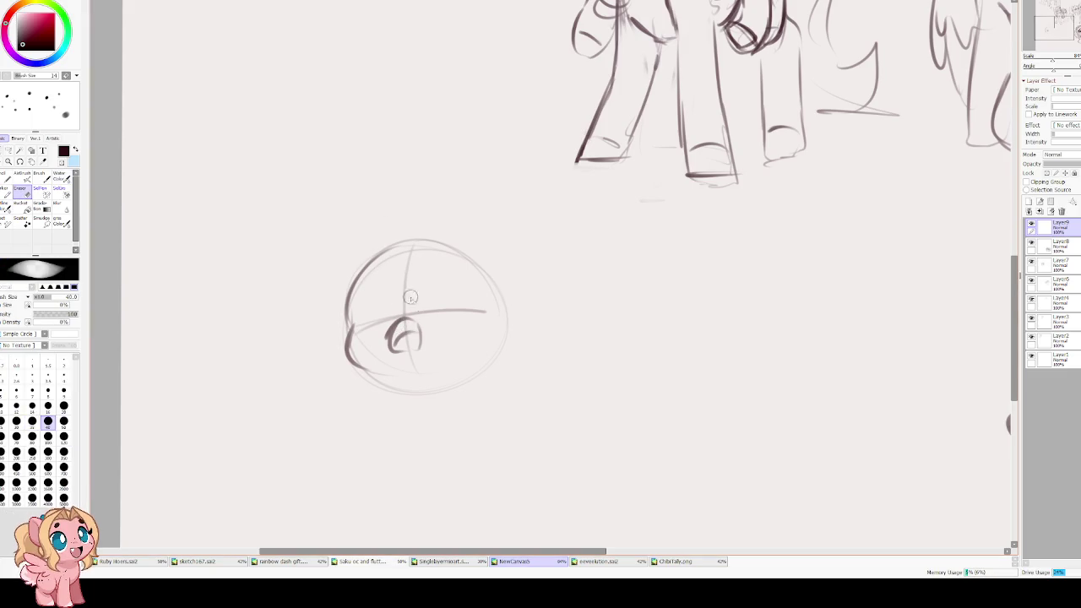
mouse_move(410, 323)
left_mouse_down()
mouse_move(393, 342)
mouse_move(485, 310)
left_mouse_up()
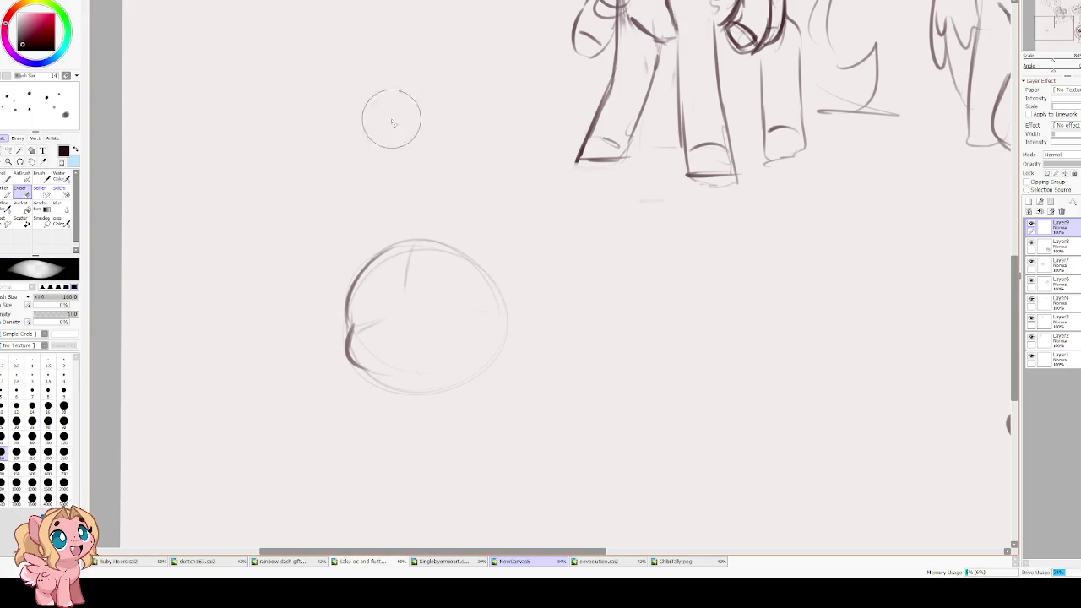
- Draw a small oval mouth, '<'-shaped closed eyes and arched brows on the head
key("b")
mouse_move(397, 313)
left_mouse_down()
mouse_move(394, 329)
mouse_move(421, 338)
mouse_move(390, 345)
mouse_move(414, 321)
mouse_move(415, 358)
left_mouse_up()
key("ctrl+z")
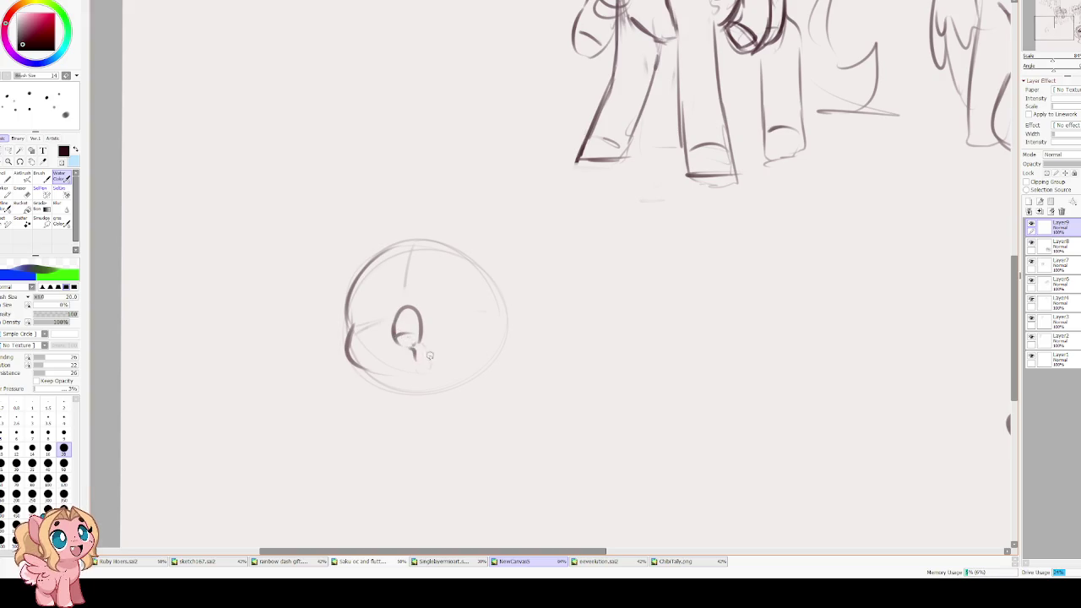
left_click_drag(420, 294, 466, 301)
key("ctrl+z")
mouse_move(366, 302)
left_mouse_down()
mouse_move(393, 296)
mouse_move(364, 291)
mouse_move(366, 303)
left_mouse_up()
left_click_drag(429, 286, 446, 297)
left_click_drag(378, 279, 447, 265)
key("ctrl+z")
mouse_move(382, 254)
left_mouse_down()
mouse_move(349, 308)
mouse_move(364, 364)
mouse_move(348, 312)
mouse_move(343, 342)
mouse_move(369, 364)
left_mouse_up()
- Redraw the head's lower-left cheek and edge, trying and undoing a body sketch
key("e")
key("c")
key("ctrl+z")
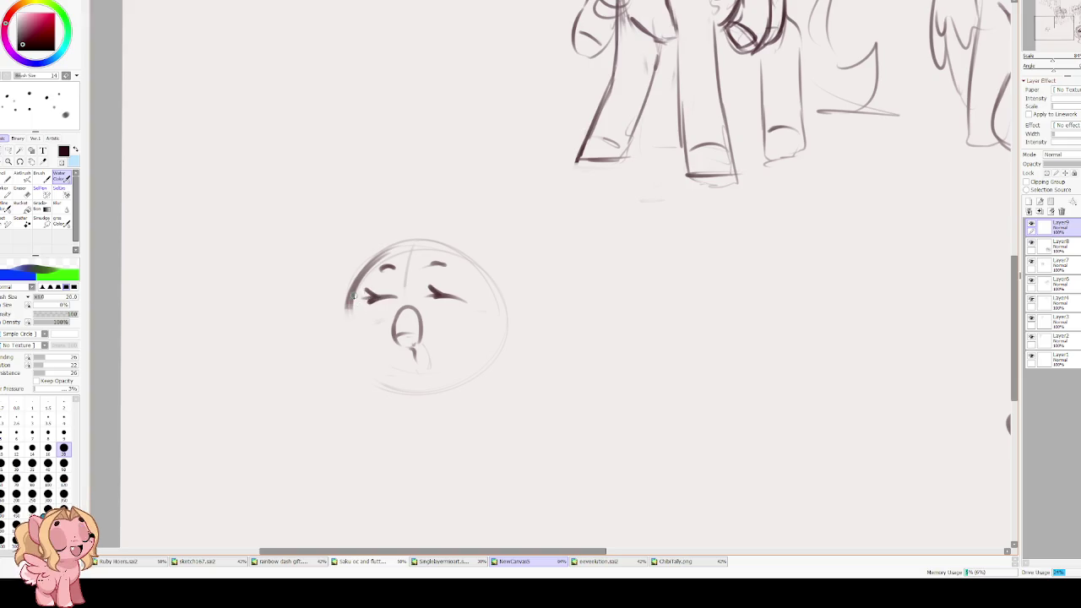
mouse_move(349, 292)
left_mouse_down()
mouse_move(346, 327)
mouse_move(399, 371)
left_mouse_up()
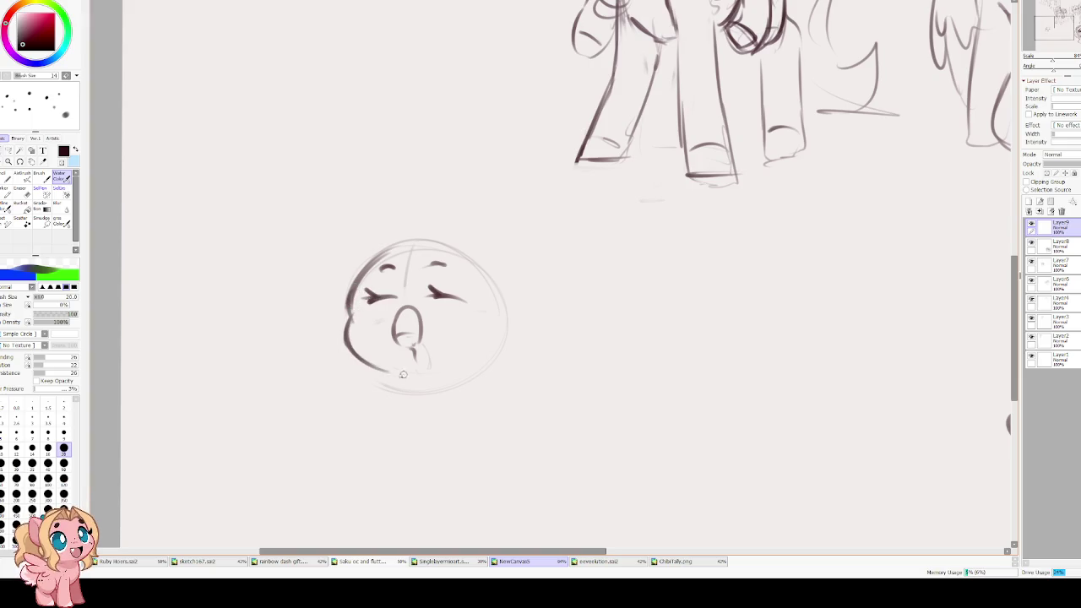
mouse_move(380, 253)
left_mouse_down()
mouse_move(469, 264)
mouse_move(493, 337)
mouse_move(449, 375)
left_mouse_up()
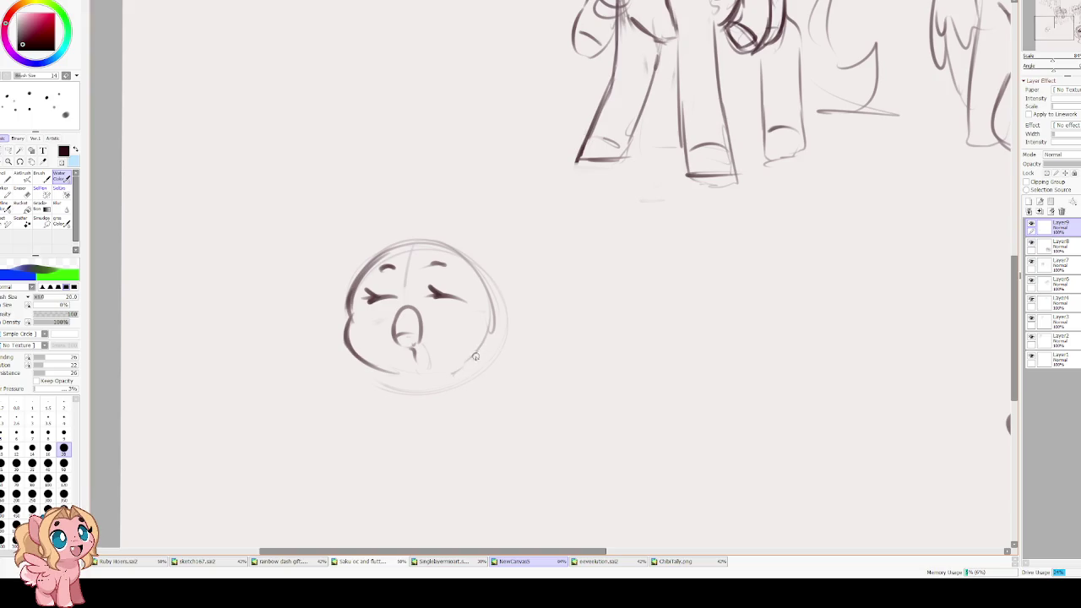
mouse_move(485, 300)
left_mouse_down()
mouse_move(528, 338)
mouse_move(488, 380)
mouse_move(419, 399)
mouse_move(461, 413)
left_mouse_up()
key("ctrl+z")
mouse_move(394, 362)
left_mouse_down()
mouse_move(376, 414)
mouse_move(416, 414)
left_mouse_up()
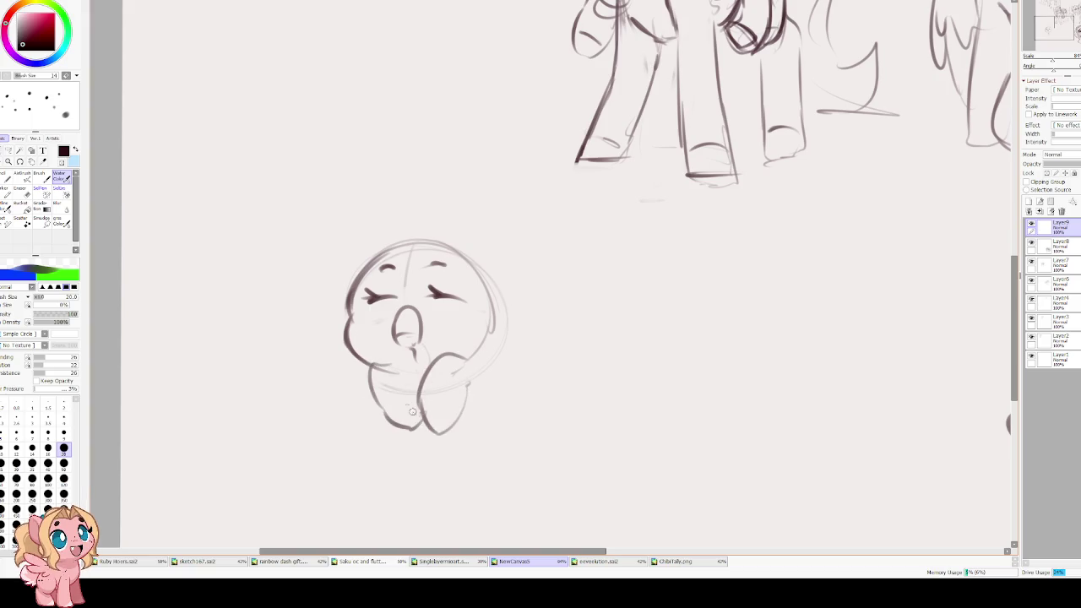
key("ctrl+z")
key("ctrl+z")
key("ctrl+z")
key("ctrl+z")
key("ctrl+z")
- Retrace the head's right outline and draw left and right round ears on top
left_click_drag(342, 236, 372, 181)
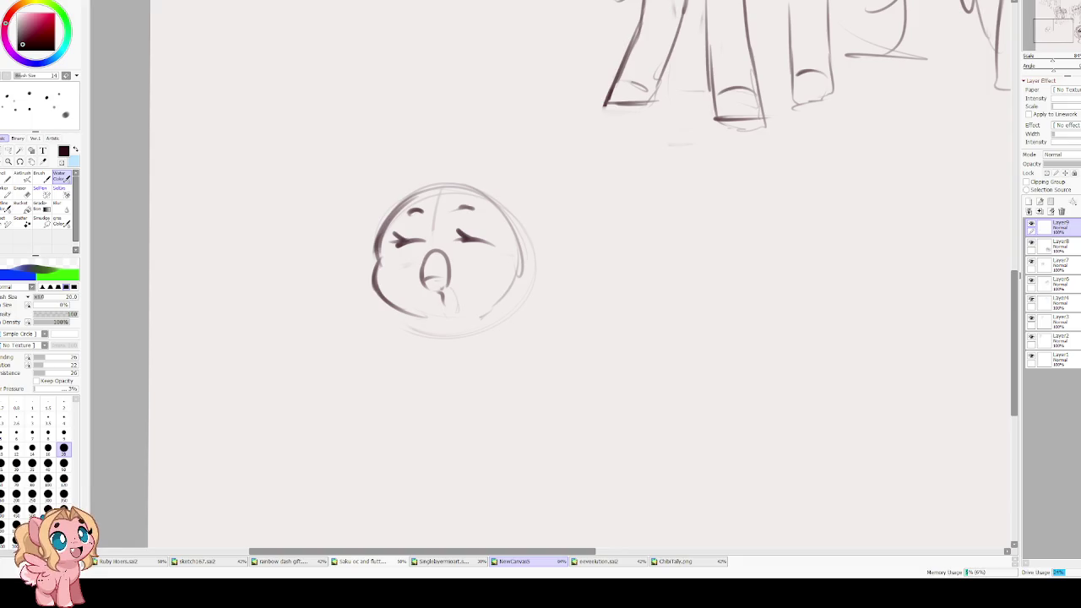
left_click_drag(504, 275, 505, 248)
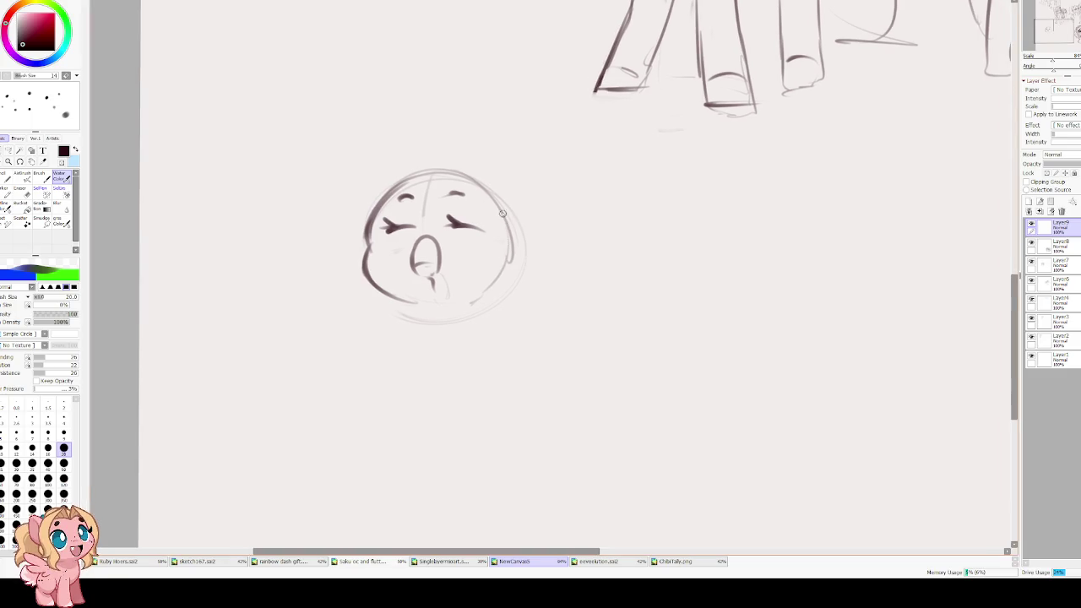
left_click_drag(508, 209, 465, 300)
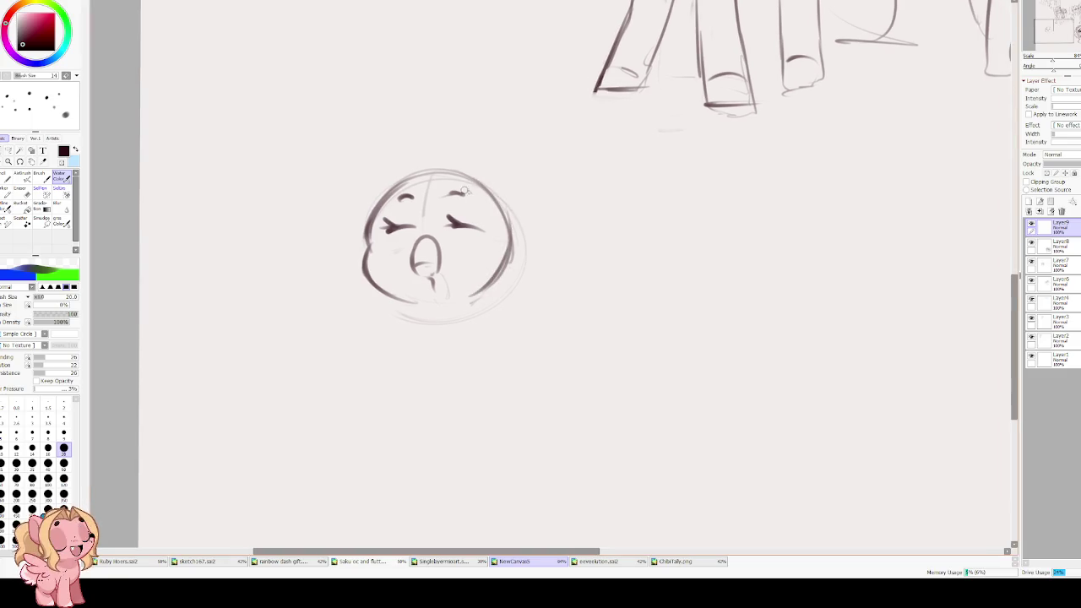
left_click_drag(397, 180, 337, 239)
key("ctrl+z")
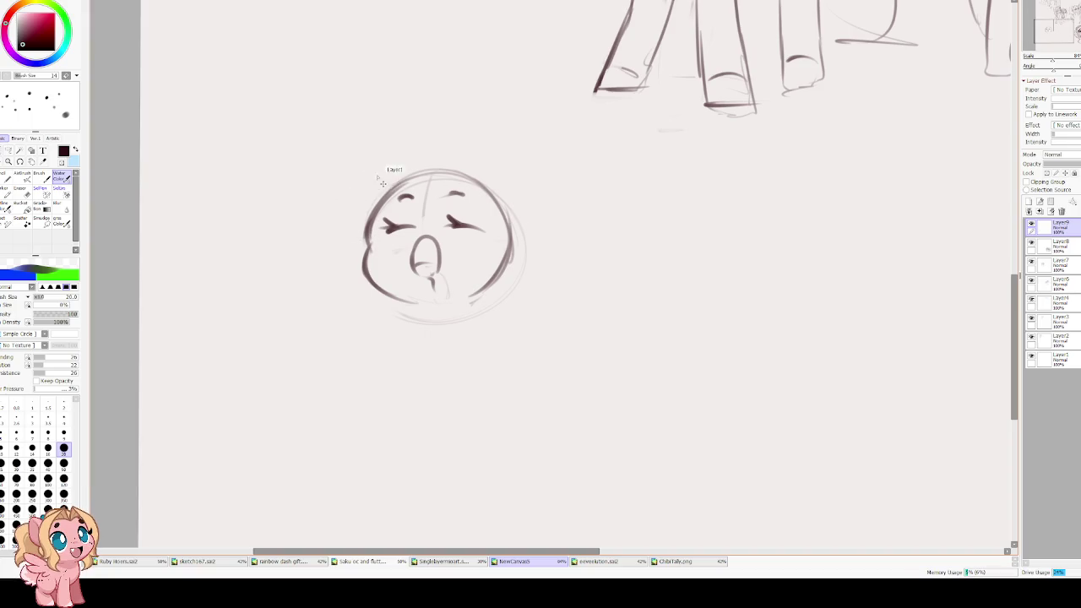
left_click_drag(374, 186, 370, 233)
left_click_drag(477, 180, 520, 207)
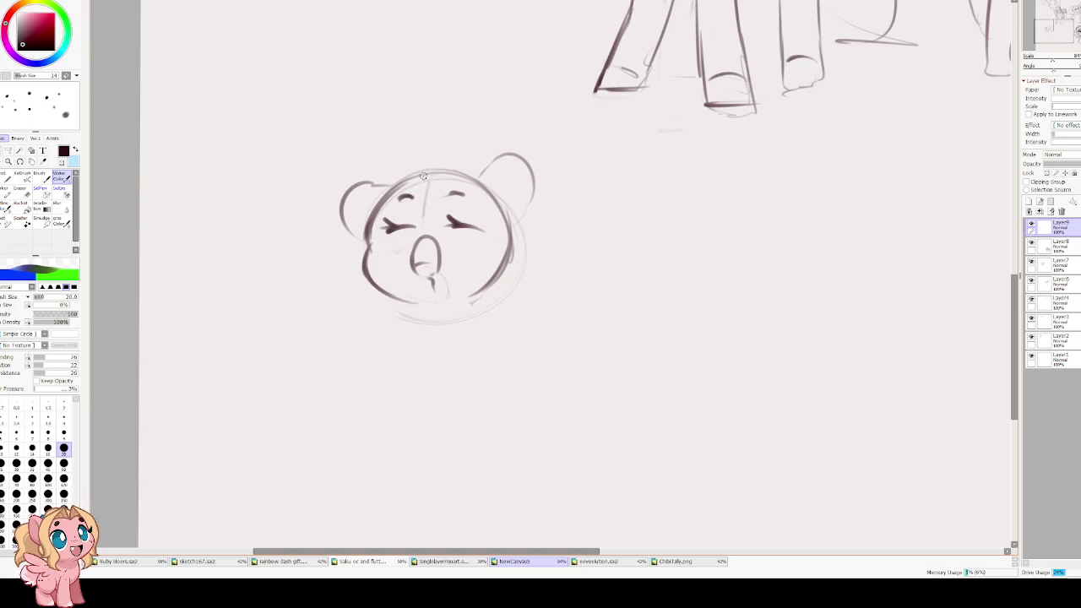
- Sketch trial hair strokes over the head's top and left side, undoing several
left_click_drag(418, 173, 377, 253)
key("ctrl+z")
left_click_drag(435, 172, 390, 253)
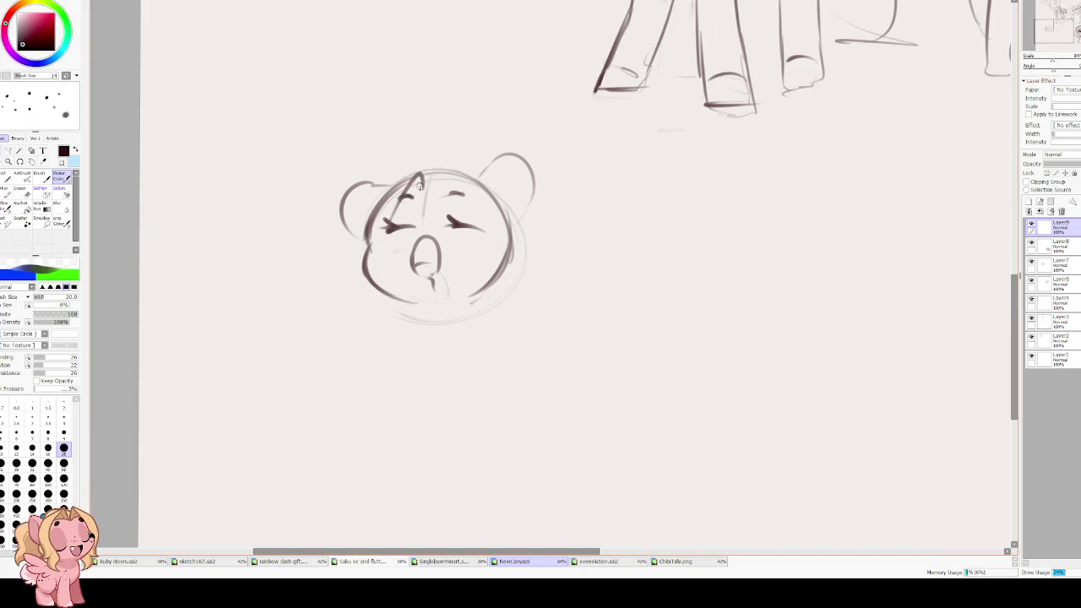
mouse_move(427, 158)
left_mouse_down()
mouse_move(375, 167)
mouse_move(363, 221)
mouse_move(334, 262)
mouse_move(359, 297)
left_mouse_up()
left_click_drag(385, 245, 386, 256)
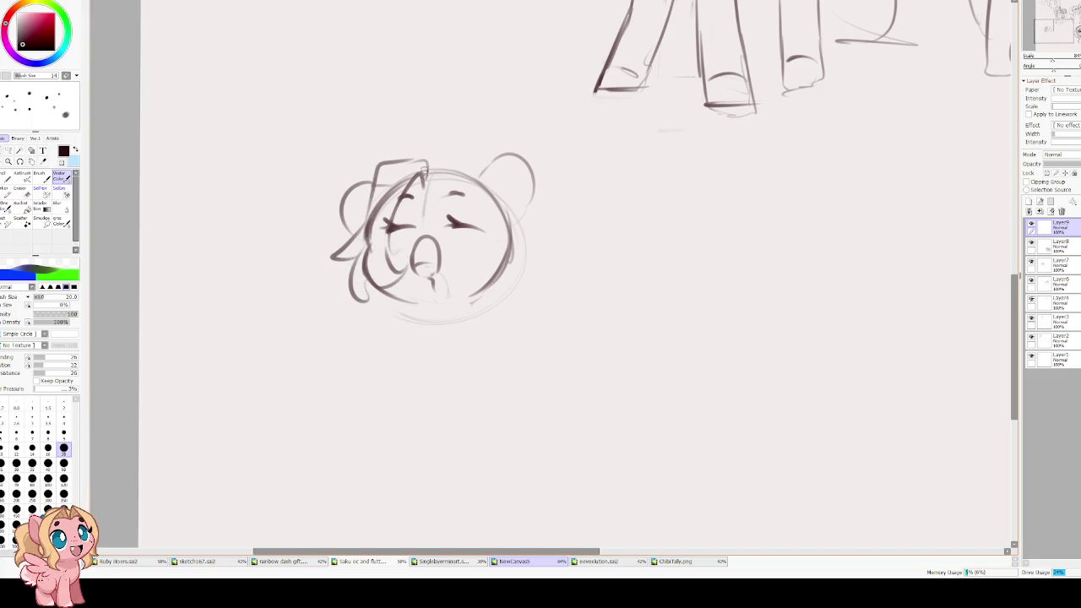
key("ctrl+z")
key("ctrl+z")
key("ctrl+z")
key("ctrl+z")
key("ctrl+z")
mouse_move(408, 179)
left_mouse_down()
mouse_move(426, 157)
mouse_move(430, 172)
mouse_move(428, 145)
mouse_move(392, 151)
mouse_move(364, 211)
mouse_move(413, 254)
left_mouse_up()
key("ctrl+z")
key("ctrl+z")
key("ctrl+z")
key("ctrl+z")
- Sketch another set of hair strands and side curls, then undo them all
left_click_drag(421, 188, 431, 167)
mouse_move(426, 174)
left_mouse_down()
mouse_move(387, 218)
mouse_move(402, 199)
left_mouse_up()
left_click_drag(397, 201, 390, 254)
mouse_move(431, 175)
left_mouse_down()
mouse_move(381, 165)
mouse_move(359, 244)
mouse_move(331, 235)
mouse_move(363, 269)
mouse_move(379, 249)
mouse_move(407, 256)
left_mouse_up()
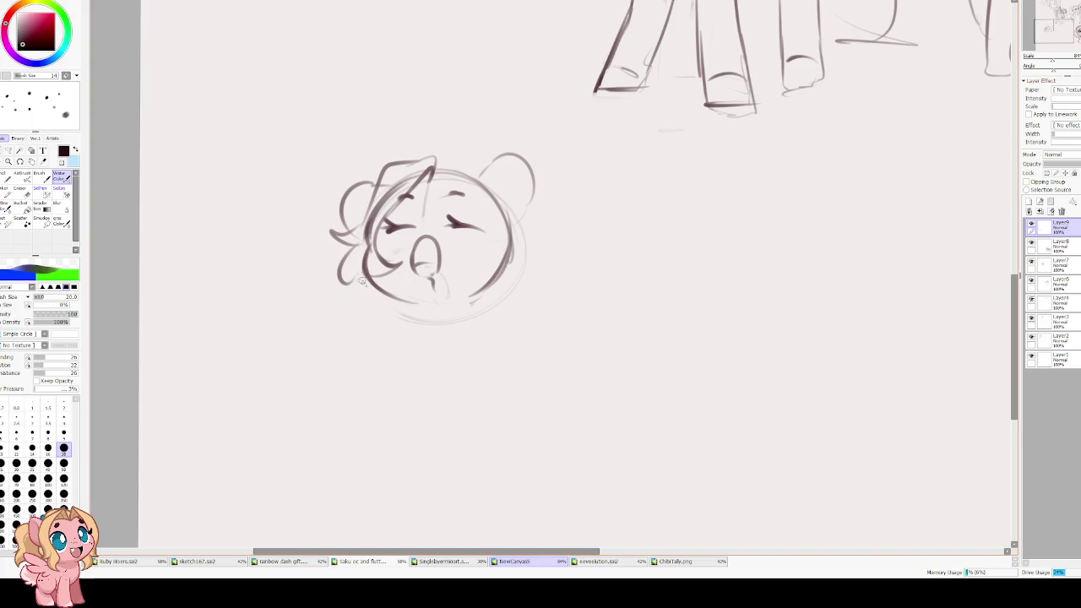
key("ctrl+z")
key("ctrl+z")
key("ctrl+z")
key("ctrl+z")
left_click_drag(406, 212, 424, 243)
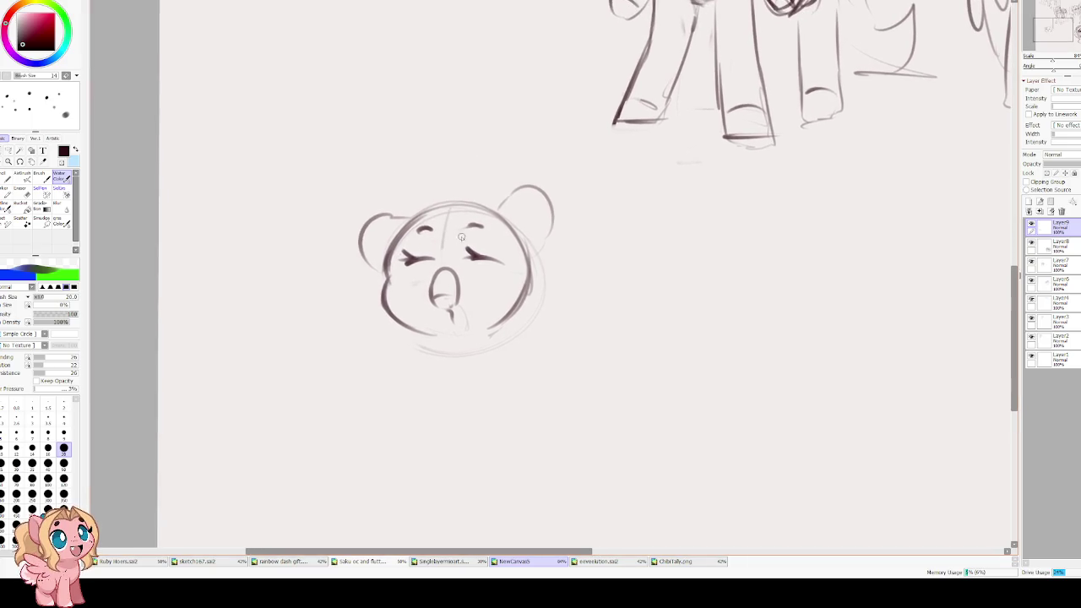
- Sketch the chin curve, neck and left body curve under the chibi head, redoing a bad stroke
left_click_drag(454, 333, 503, 326)
left_click_drag(437, 353, 446, 421)
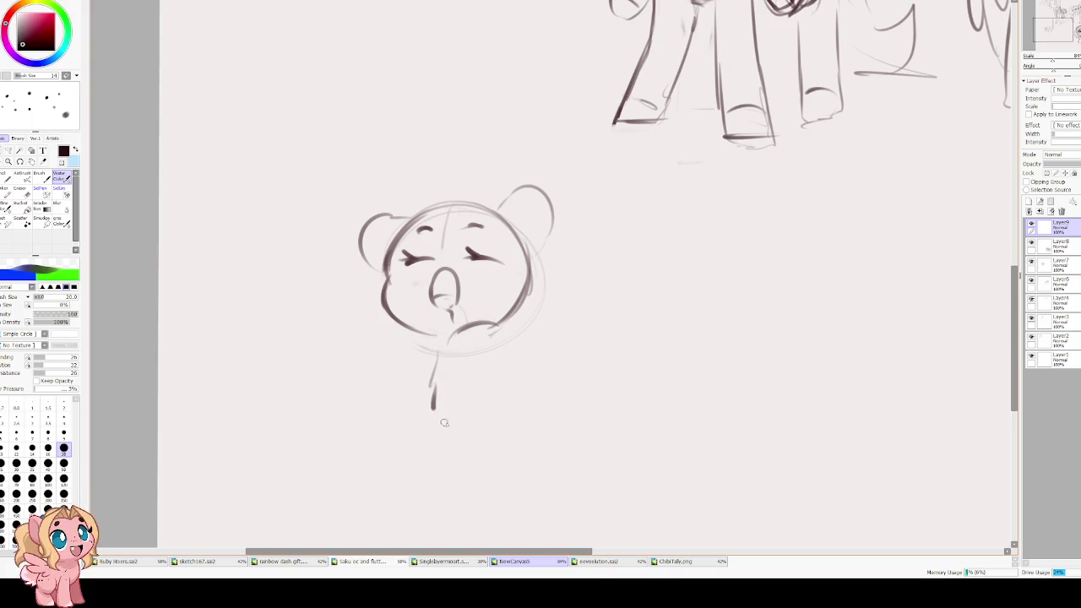
mouse_move(494, 360)
left_mouse_down()
mouse_move(469, 410)
mouse_move(436, 352)
left_mouse_up()
left_click_drag(422, 291, 420, 365)
key("ctrl+z")
left_click_drag(422, 285, 452, 361)
left_click_drag(448, 319, 451, 353)
- Rough in the body arches, tucked front legs and back leg, undoing misplaced strokes
mouse_move(522, 309)
left_mouse_down()
mouse_move(482, 284)
mouse_move(532, 336)
mouse_move(465, 371)
left_mouse_up()
key("ctrl+z")
key("ctrl+z")
mouse_move(473, 303)
left_mouse_down()
mouse_move(522, 331)
mouse_move(460, 353)
left_mouse_up()
left_click_drag(466, 358, 499, 384)
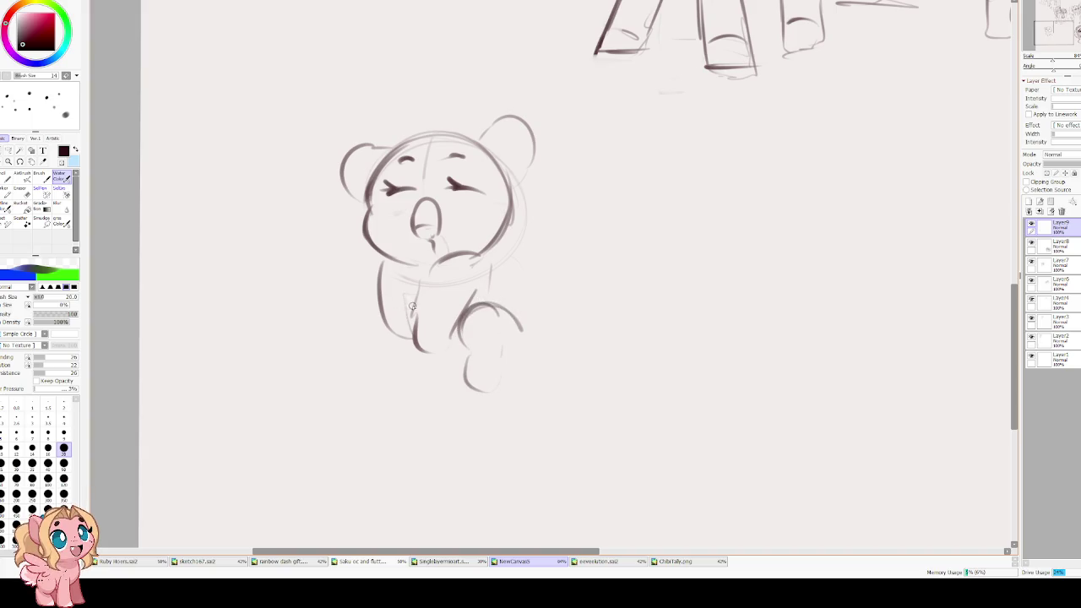
key("ctrl+z")
key("ctrl+z")
key("ctrl+z")
left_click_drag(477, 288, 454, 333)
mouse_move(414, 346)
left_mouse_down()
mouse_move(452, 331)
mouse_move(448, 404)
left_mouse_up()
mouse_move(376, 348)
left_mouse_down()
mouse_move(415, 321)
mouse_move(422, 404)
left_mouse_up()
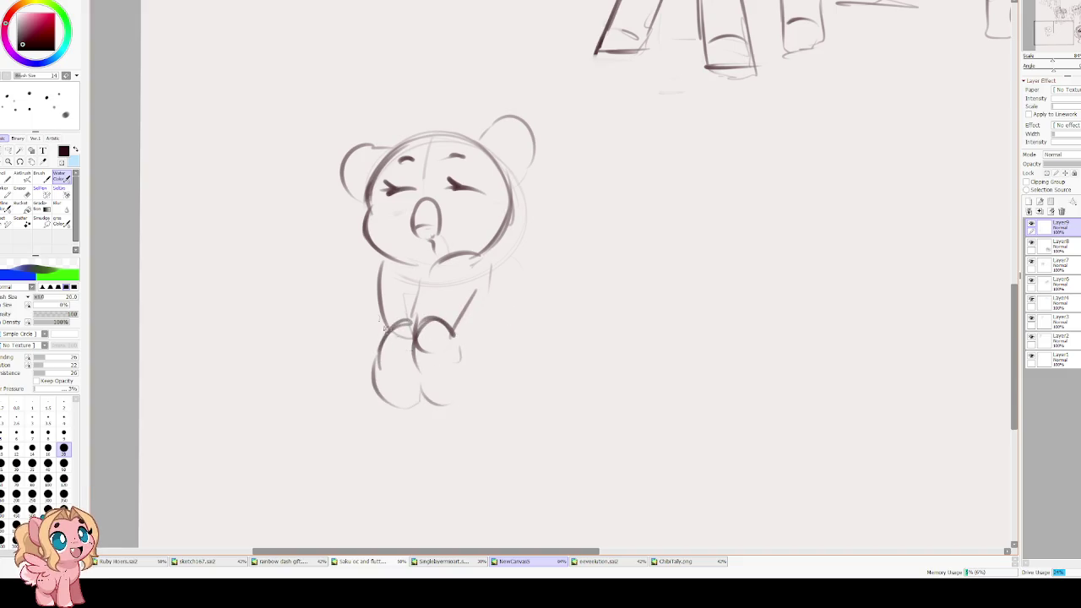
left_click_drag(369, 254, 350, 382)
mouse_move(477, 391)
left_mouse_down()
mouse_move(505, 347)
mouse_move(506, 259)
left_mouse_up()
- Add a foot below the body, firm up the collar and neck, and accent the lower body
scroll(388, 194, "down", 1)
mouse_move(415, 378)
left_mouse_down()
mouse_move(404, 435)
mouse_move(468, 375)
left_mouse_up()
left_click_drag(456, 418, 477, 370)
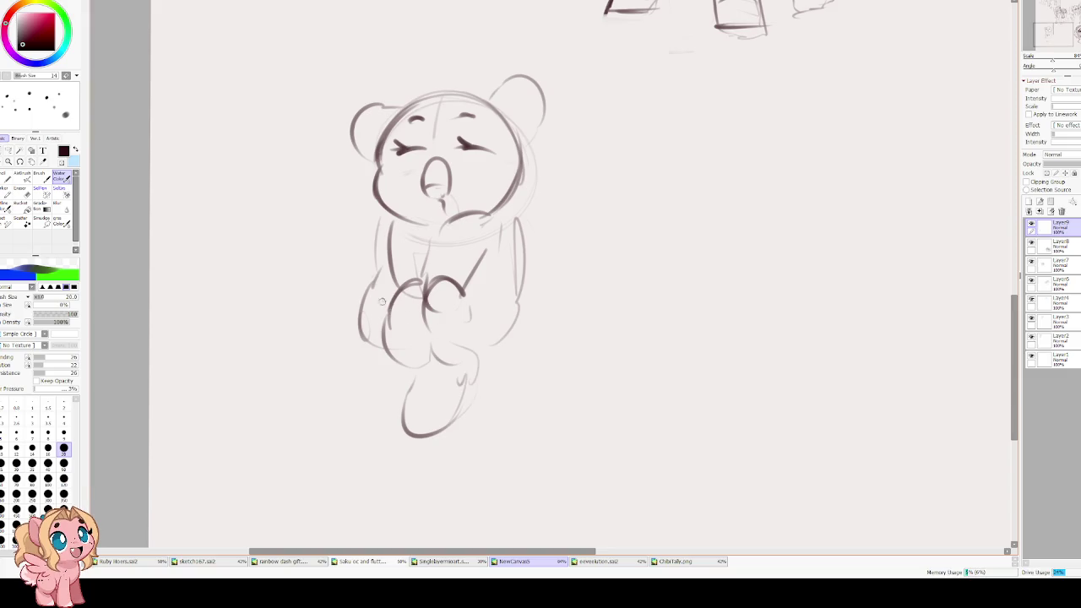
scroll(421, 210, "up", 2)
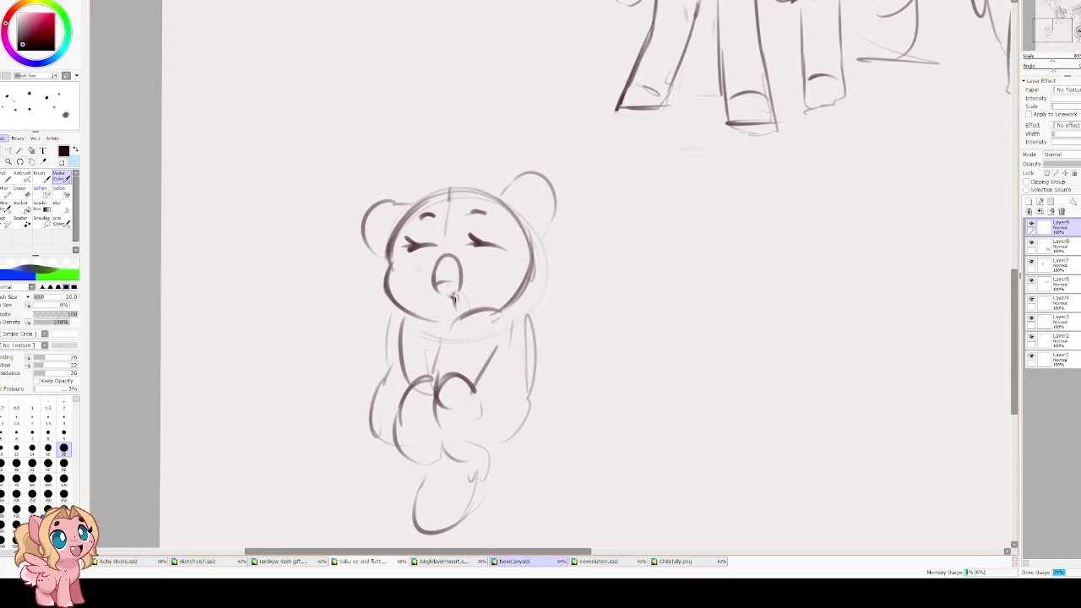
left_click_drag(466, 321, 503, 336)
left_click_drag(414, 311, 396, 350)
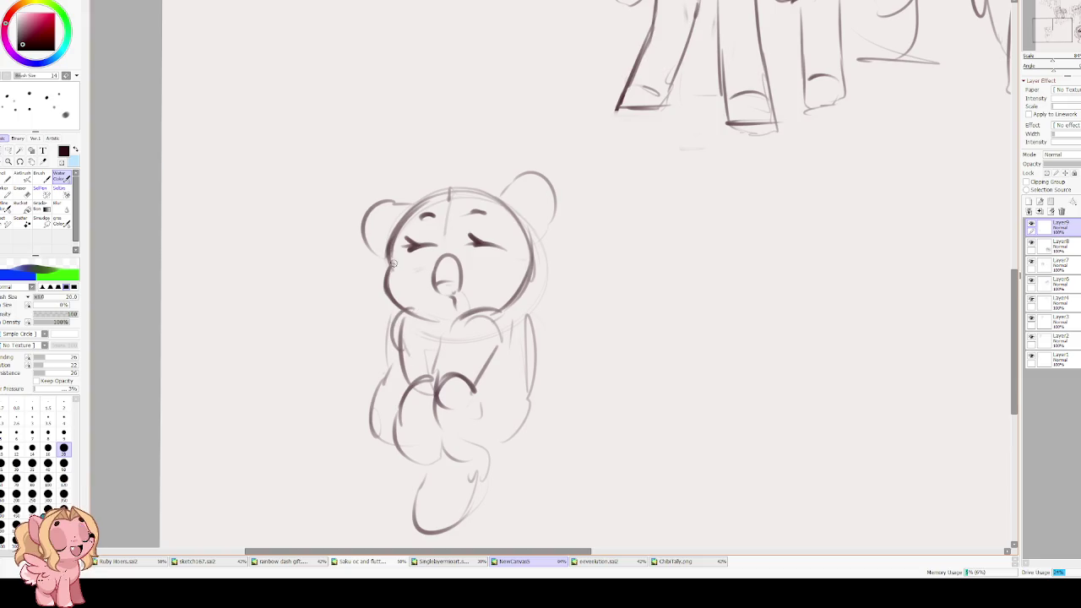
scroll(334, 138, "down", 4)
scroll(365, 239, "up", 2)
scroll(365, 239, "up", 1)
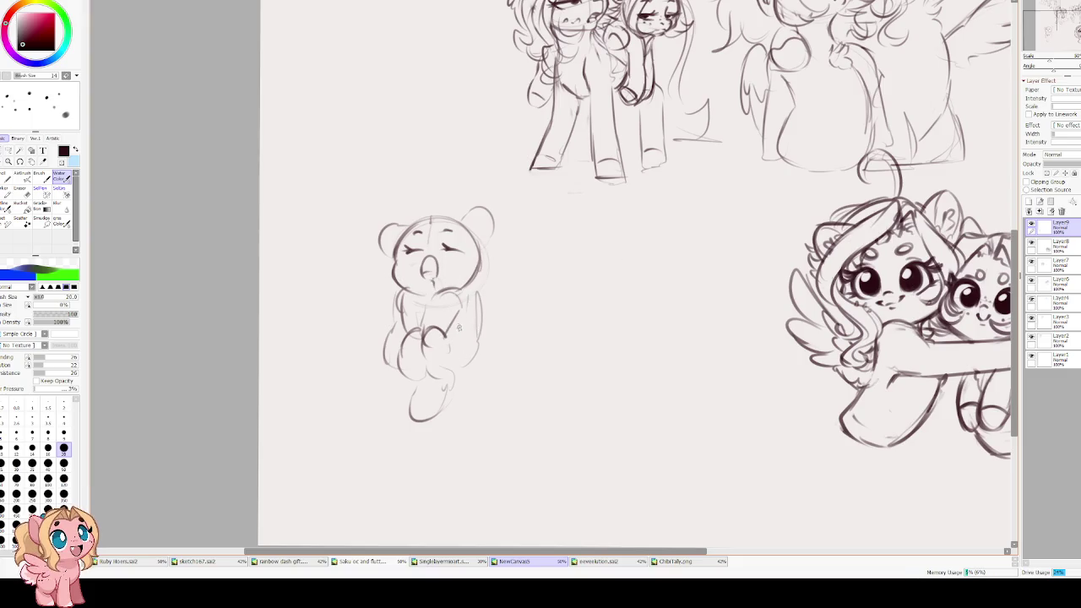
mouse_move(473, 321)
left_mouse_down()
mouse_move(469, 362)
mouse_move(457, 359)
left_mouse_up()
left_click_drag(406, 326, 394, 362)
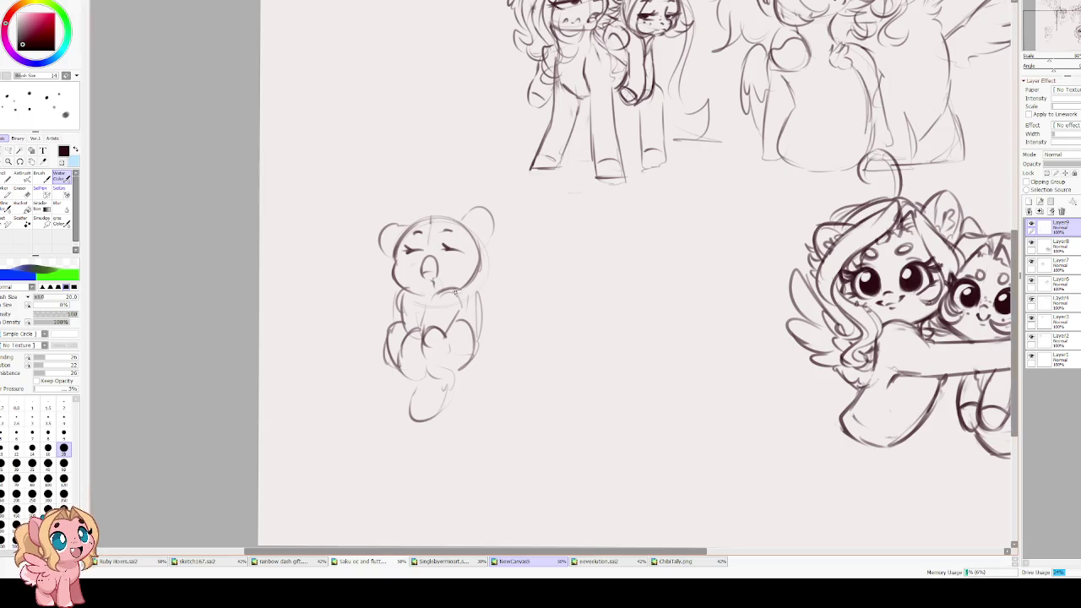
- Darken the chest and right body lines, then draw mane strands, bangs and an ear
mouse_move(449, 292)
left_mouse_down()
mouse_move(463, 305)
mouse_move(433, 319)
left_mouse_up()
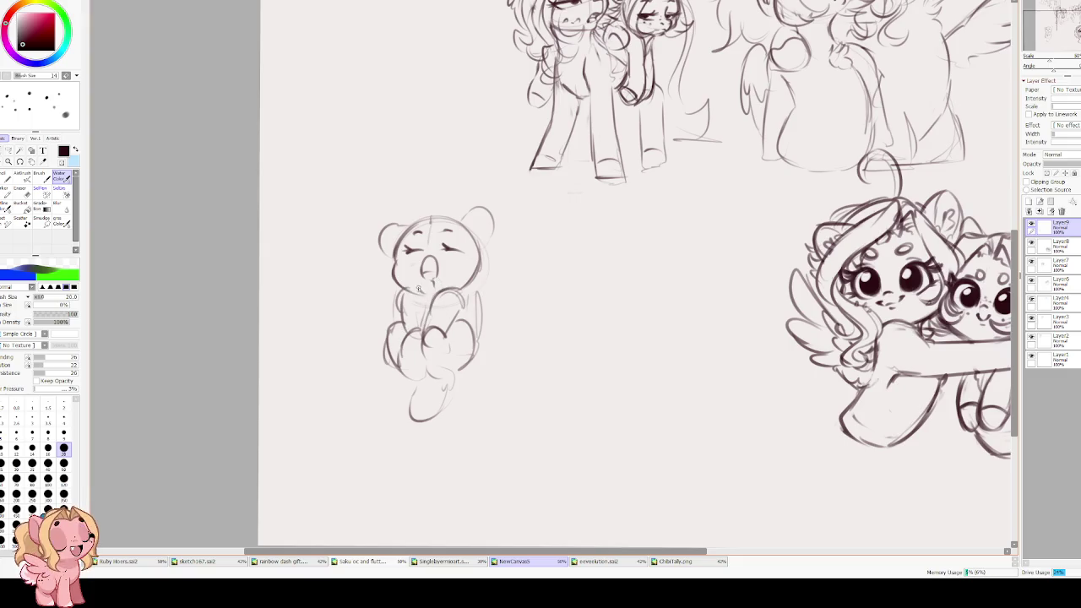
left_click_drag(474, 314, 472, 292)
left_click_drag(413, 226, 389, 251)
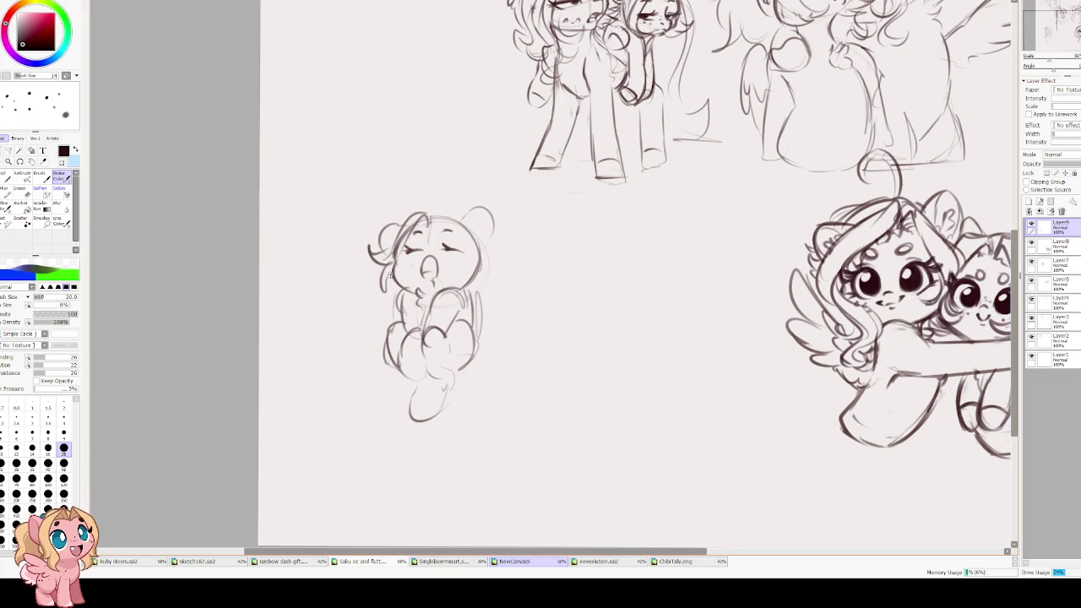
left_click_drag(429, 214, 404, 225)
mouse_move(429, 221)
left_mouse_down()
mouse_move(416, 206)
mouse_move(391, 245)
mouse_move(380, 234)
mouse_move(383, 268)
mouse_move(365, 290)
mouse_move(398, 286)
mouse_move(390, 269)
left_mouse_up()
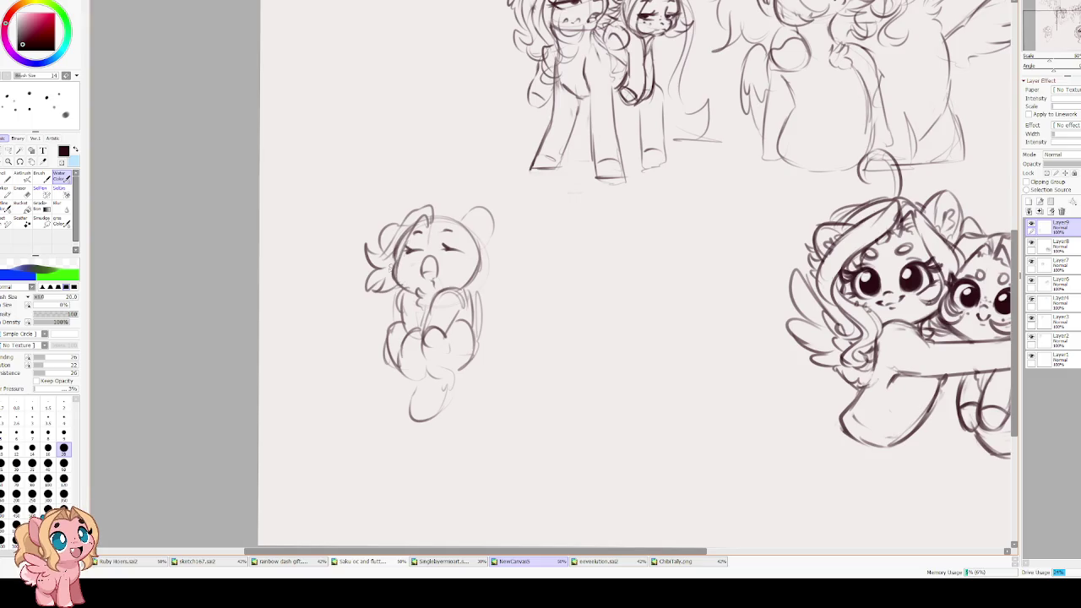
mouse_move(432, 216)
left_mouse_down()
mouse_move(463, 250)
mouse_move(446, 271)
mouse_move(478, 255)
mouse_move(475, 293)
mouse_move(505, 279)
mouse_move(437, 204)
mouse_move(470, 218)
mouse_move(482, 272)
left_mouse_up()
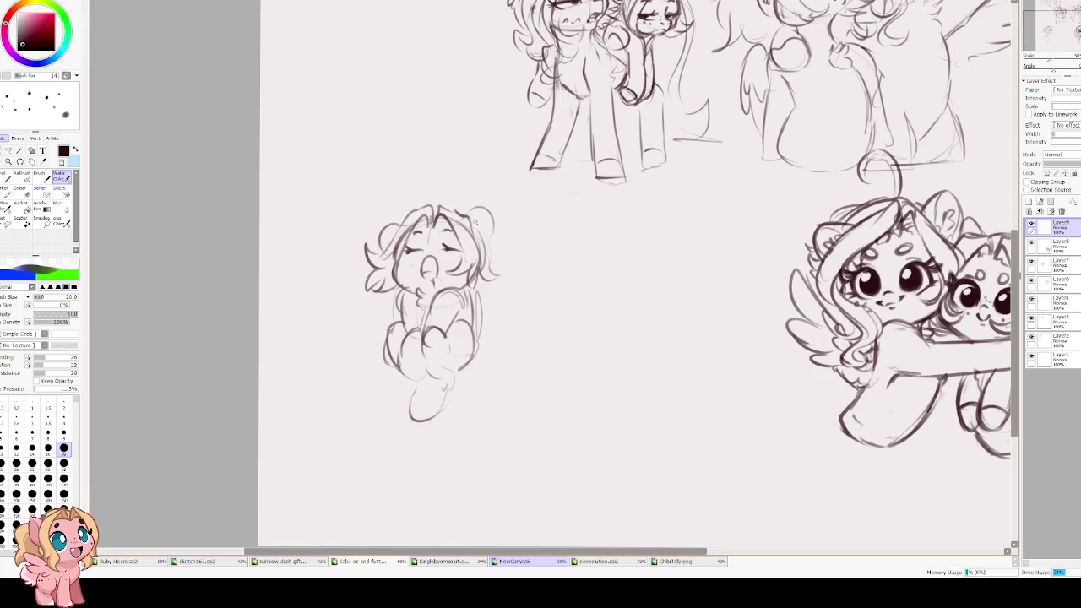
left_click_drag(469, 209, 488, 248)
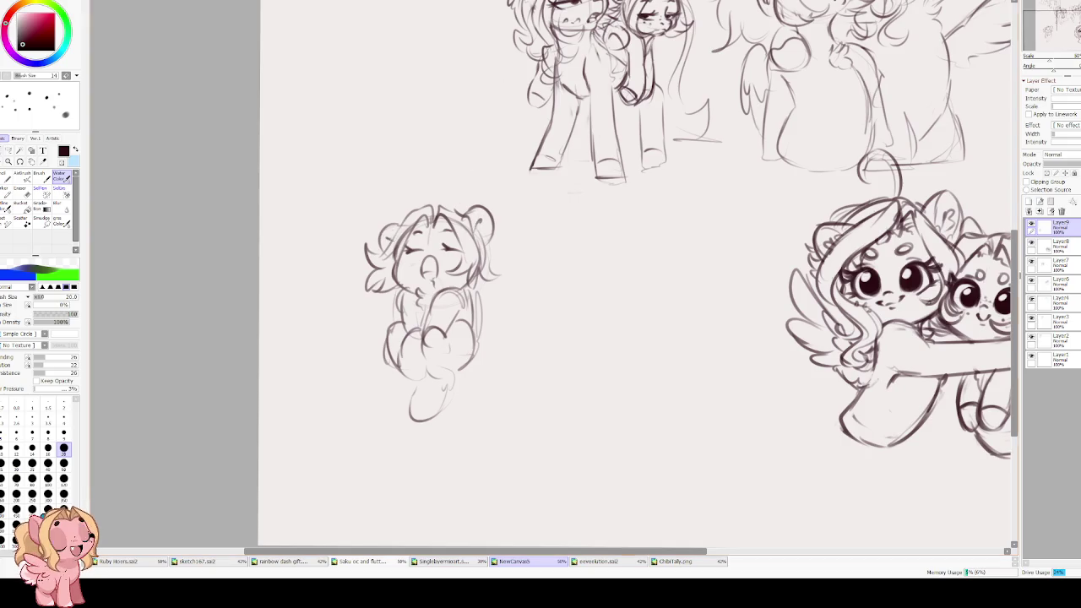
- Add dark muzzle marks, trace the leg outline and line the body's right side
left_click_drag(422, 269, 436, 279)
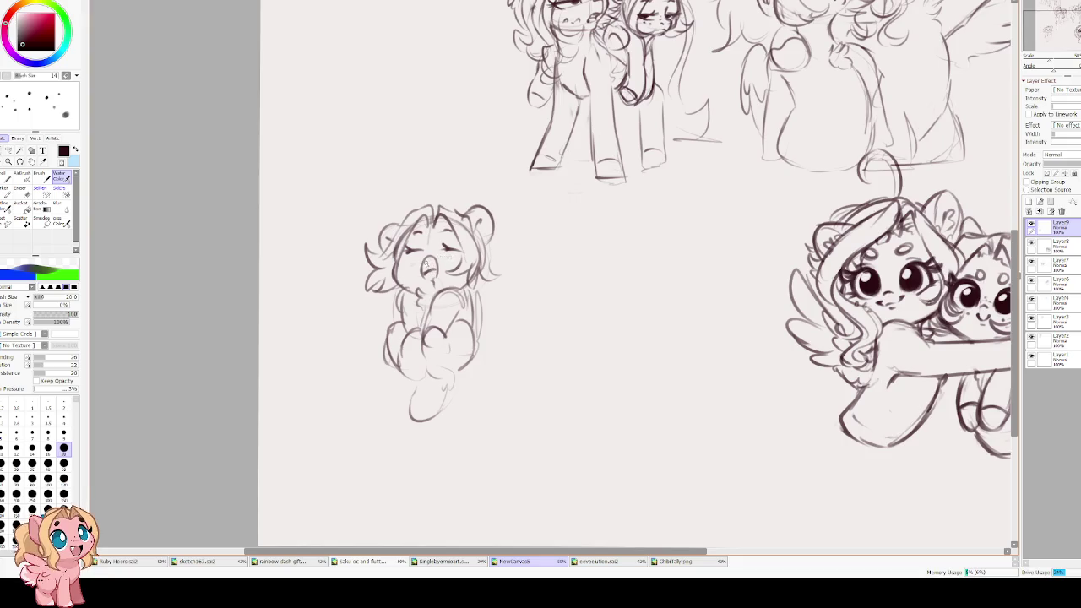
left_click_drag(427, 266, 429, 270)
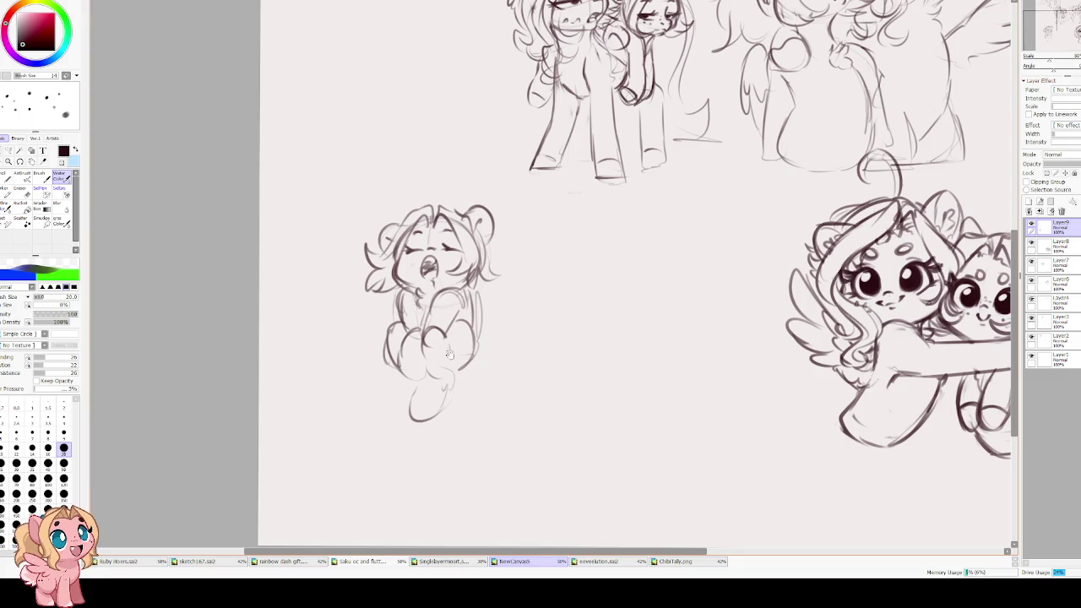
left_click_drag(411, 388, 447, 385)
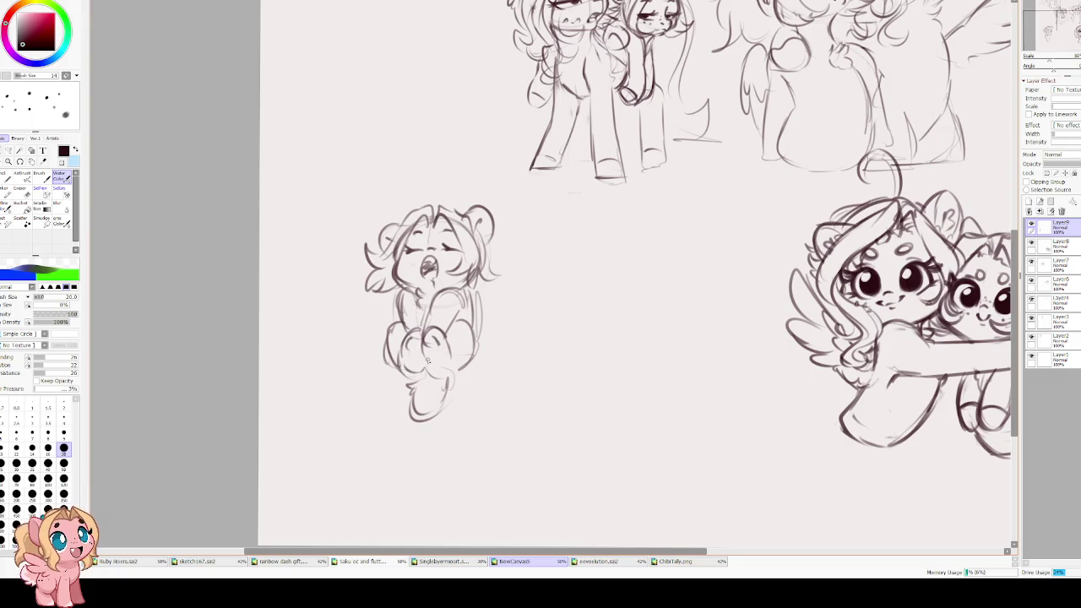
left_click_drag(469, 286, 473, 323)
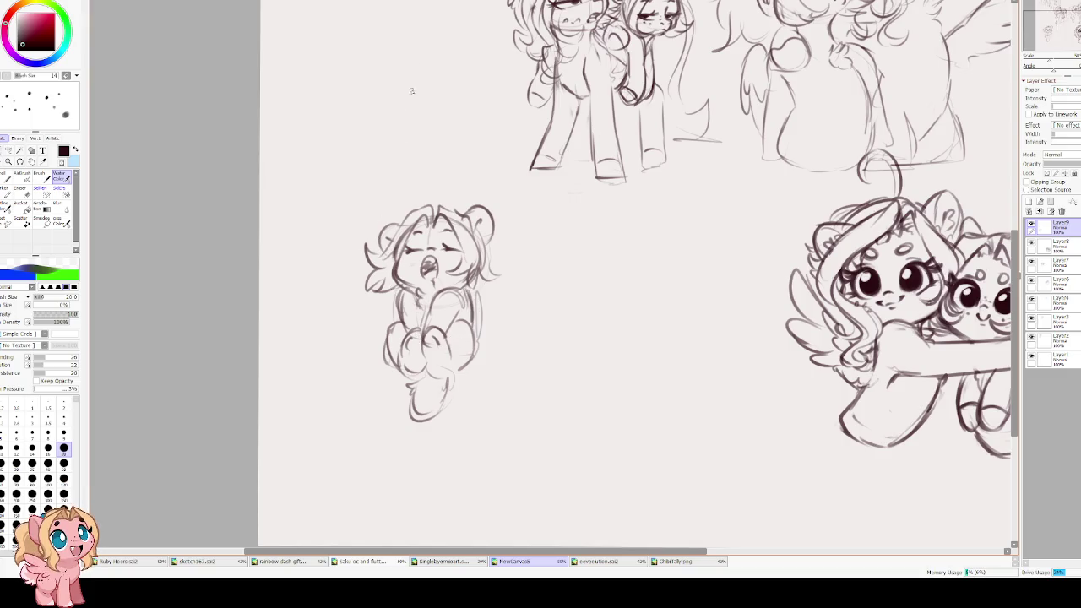
- Rotate the small chibi sketch clockwise and shrink it slightly with Ctrl+T
key("ctrl+t")
left_click_drag(528, 278, 560, 323)
mouse_move(400, 188)
left_mouse_down()
mouse_move(402, 203)
mouse_move(400, 186)
left_mouse_up()
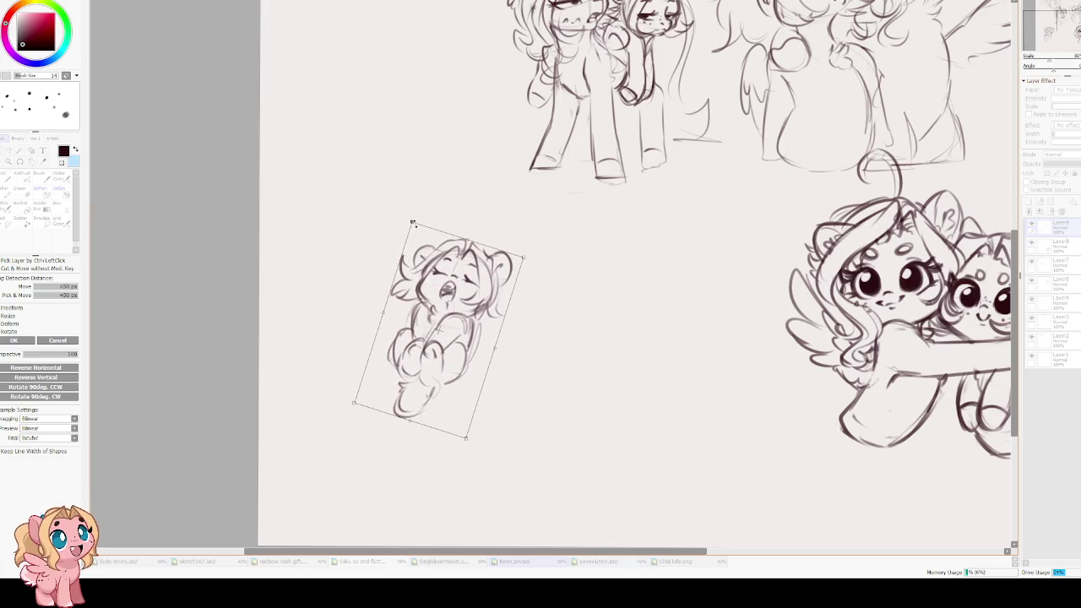
key("Return")
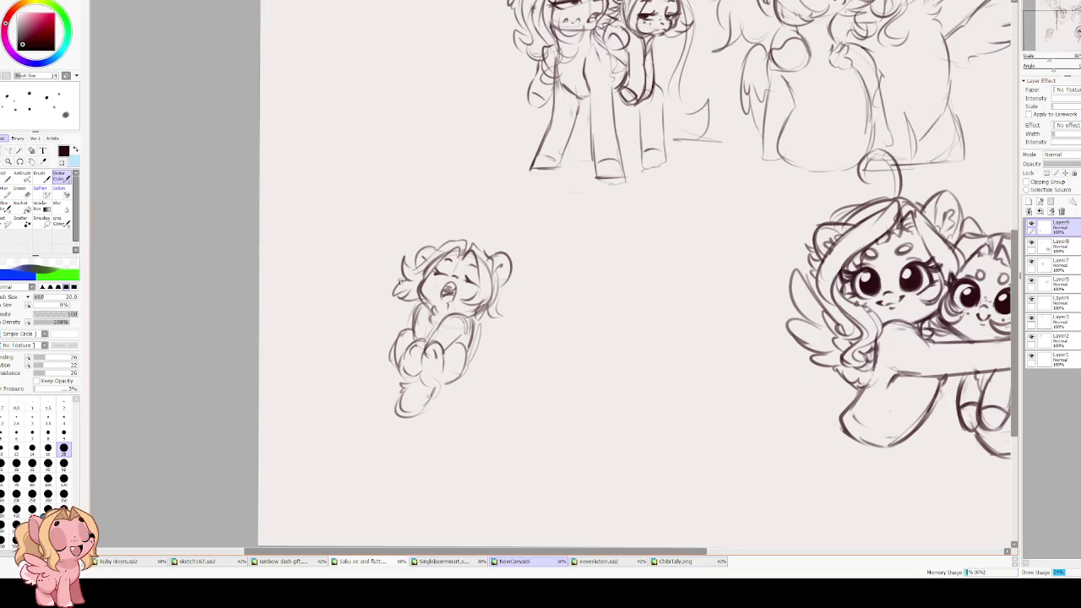
- Sketch feathered wings on both sides of the chibi and refine its closed eyes and mouth
left_click_drag(410, 310, 385, 313)
left_click_drag(505, 282, 542, 292)
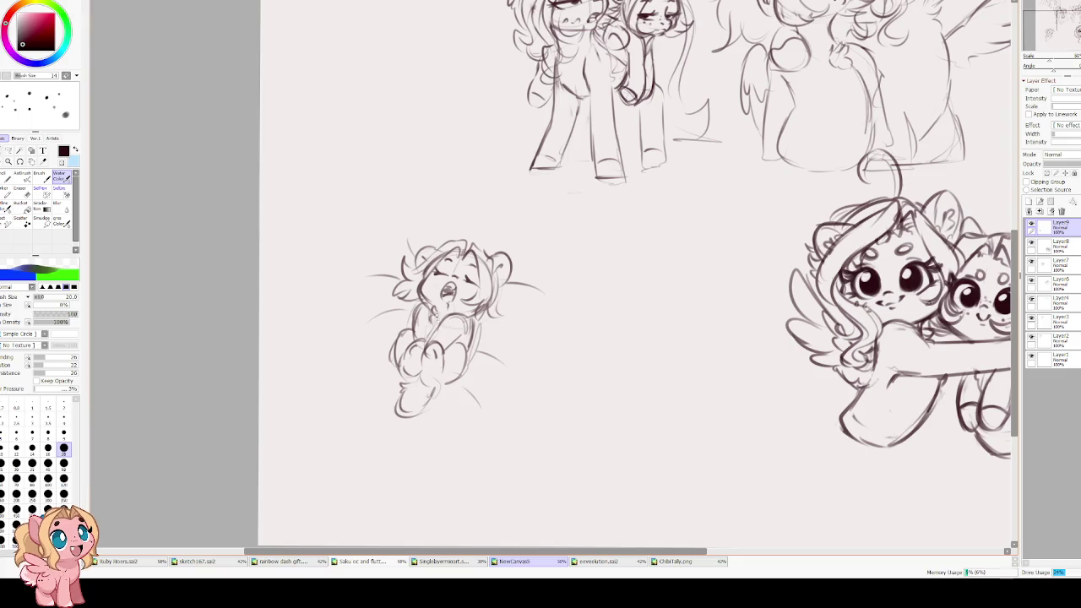
left_click_drag(426, 305, 413, 331)
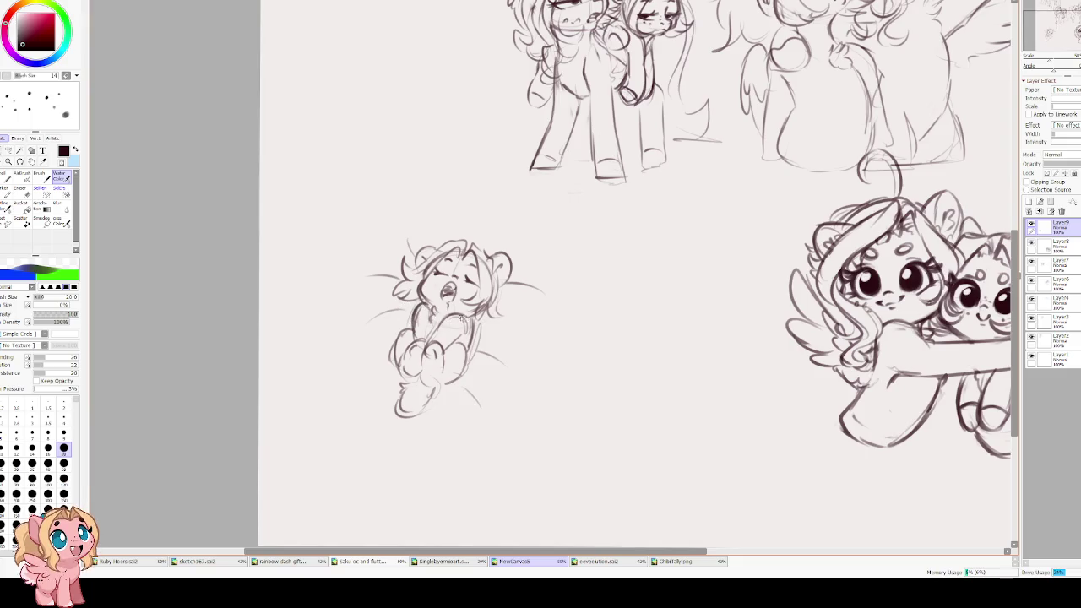
left_click_drag(375, 273, 398, 343)
left_click_drag(388, 292, 404, 309)
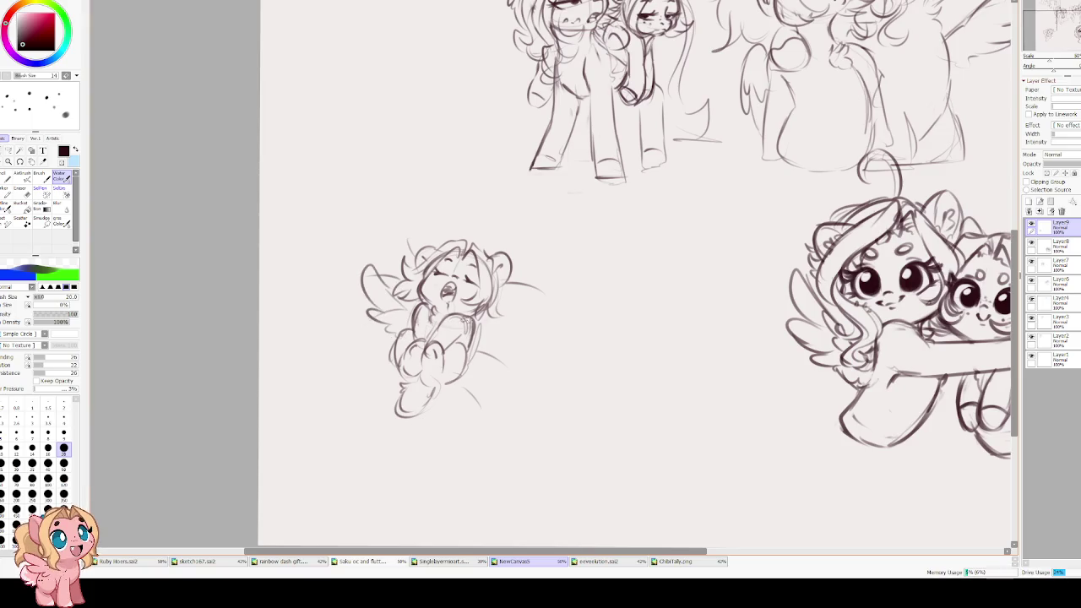
mouse_move(484, 318)
left_mouse_down()
mouse_move(564, 353)
mouse_move(482, 369)
left_mouse_up()
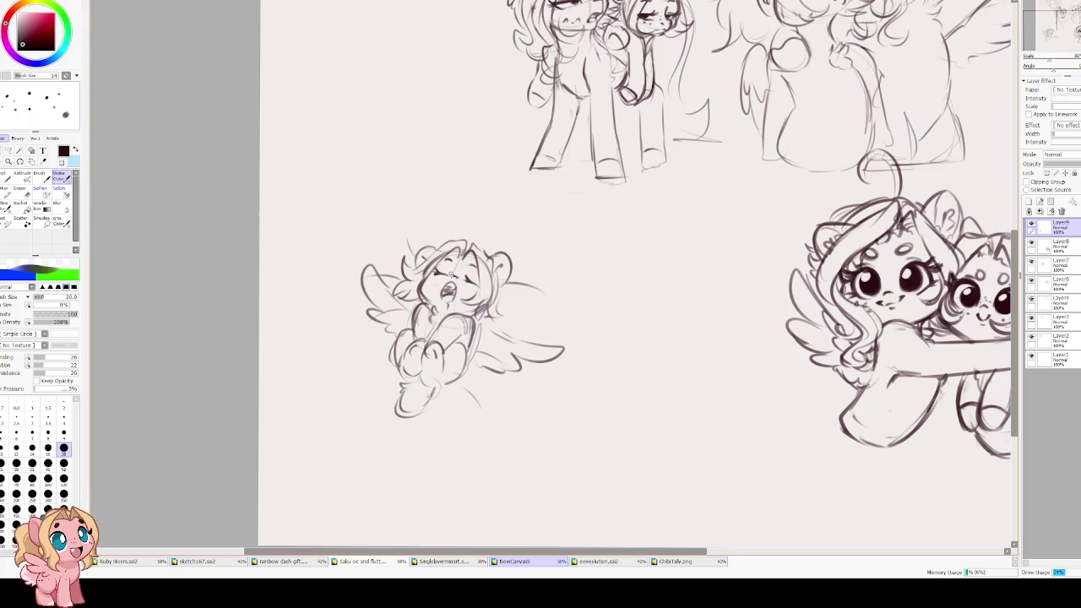
left_click_drag(421, 282, 469, 299)
- Scale the winged chibi sketch down slightly with a corner handle
scroll(445, 137, "down", 2)
scroll(476, 312, "up", 1)
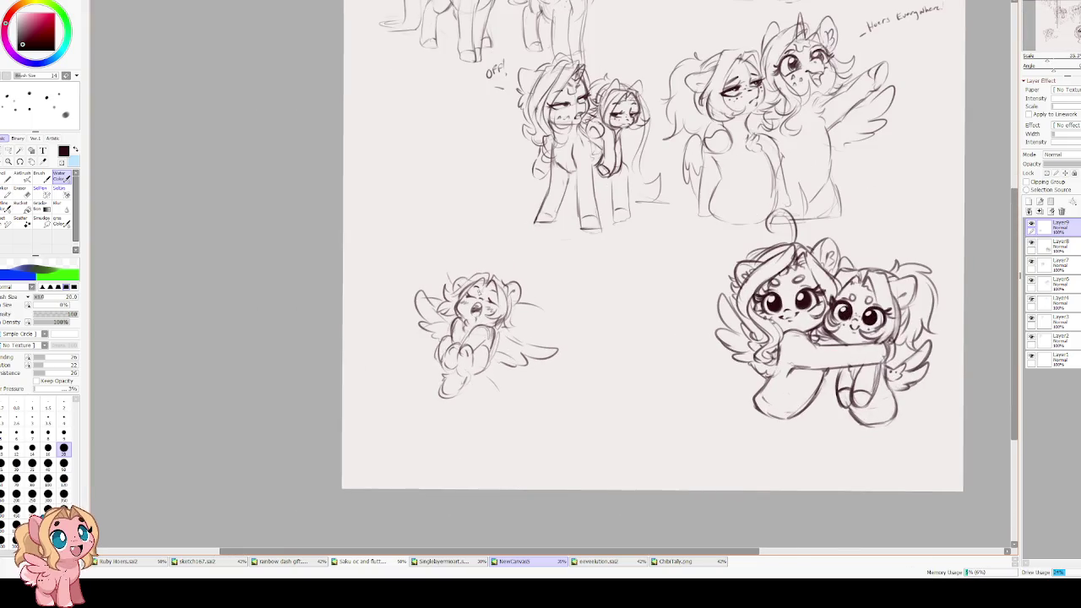
key("ctrl+t")
left_click_drag(558, 271, 550, 282)
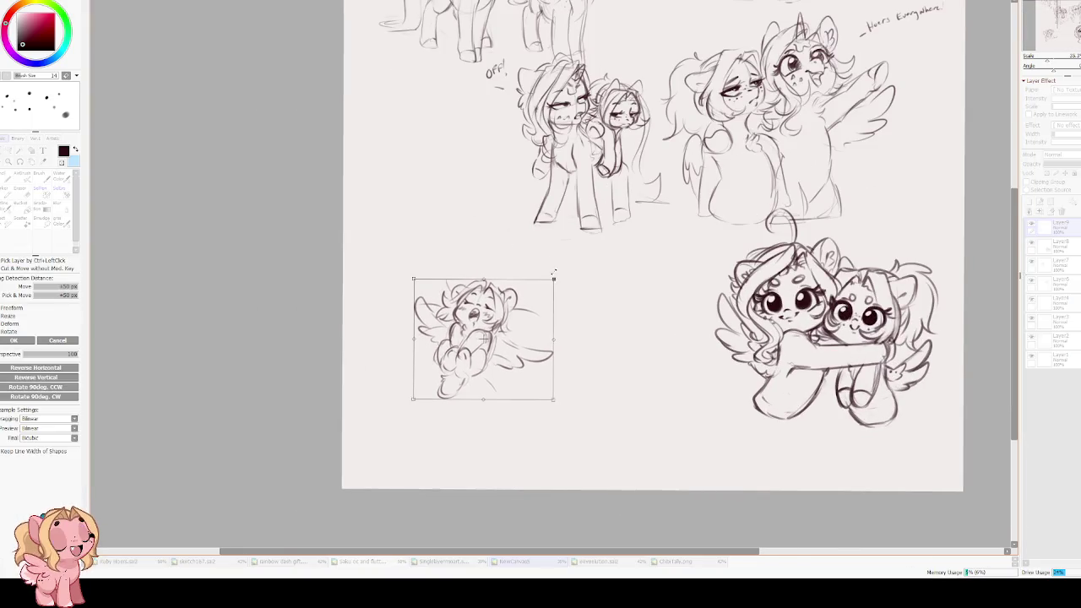
key("Return")
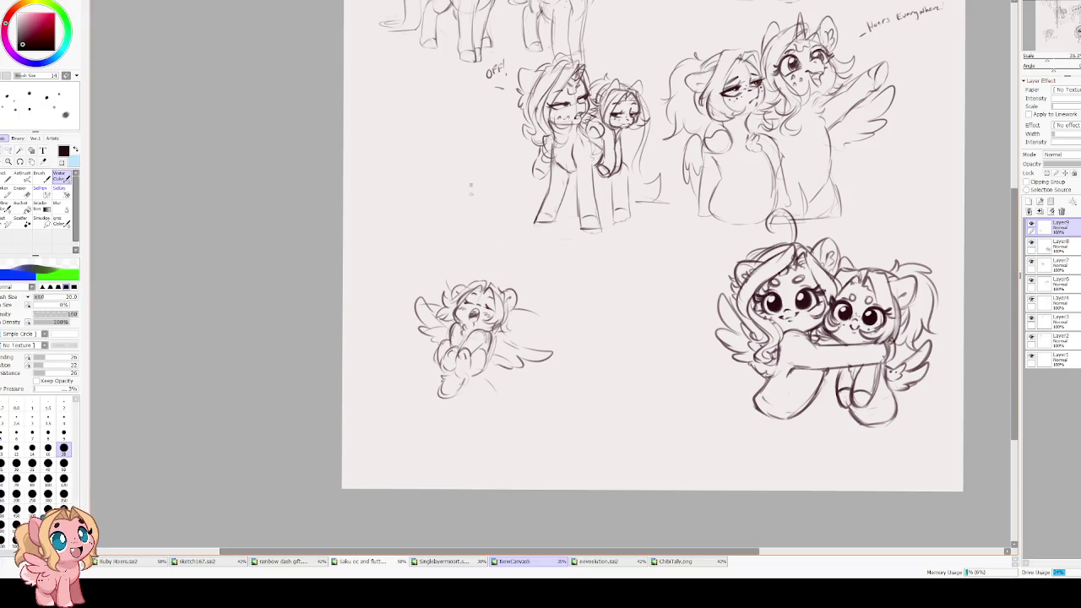
- Redraw hair strokes on the chibi's head, flip the canvas and erase part of the right curl
scroll(471, 174, "up", 2)
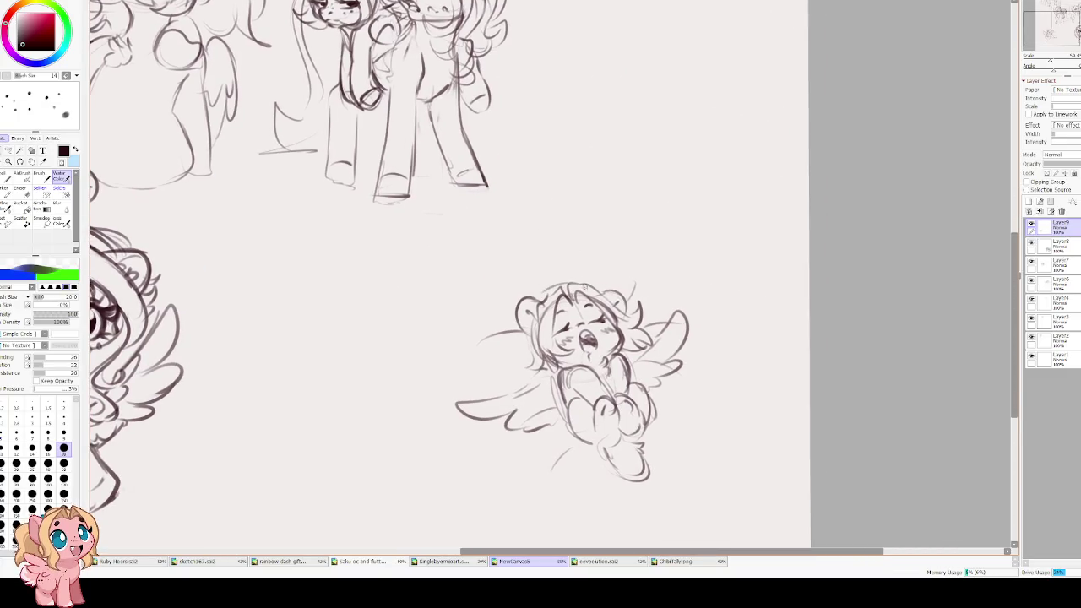
mouse_move(474, 292)
left_mouse_down()
mouse_move(485, 319)
mouse_move(456, 347)
left_mouse_up()
key("ctrl+z")
key("ctrl+z")
mouse_move(503, 292)
left_mouse_down()
mouse_move(469, 350)
mouse_move(506, 351)
left_mouse_up()
key("h")
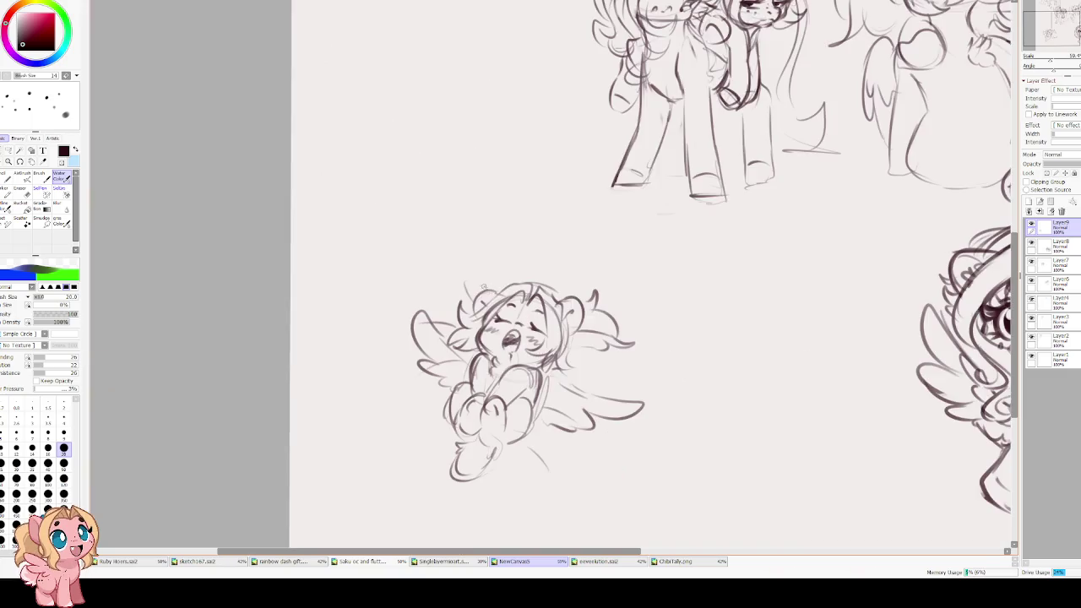
key("e")
left_click_drag(599, 314, 585, 336)
- Redraw the right hair curl, lighten stray strokes and sketch fuller hair on the right side
key("w")
mouse_move(601, 301)
left_mouse_down()
mouse_move(615, 331)
mouse_move(585, 345)
left_mouse_up()
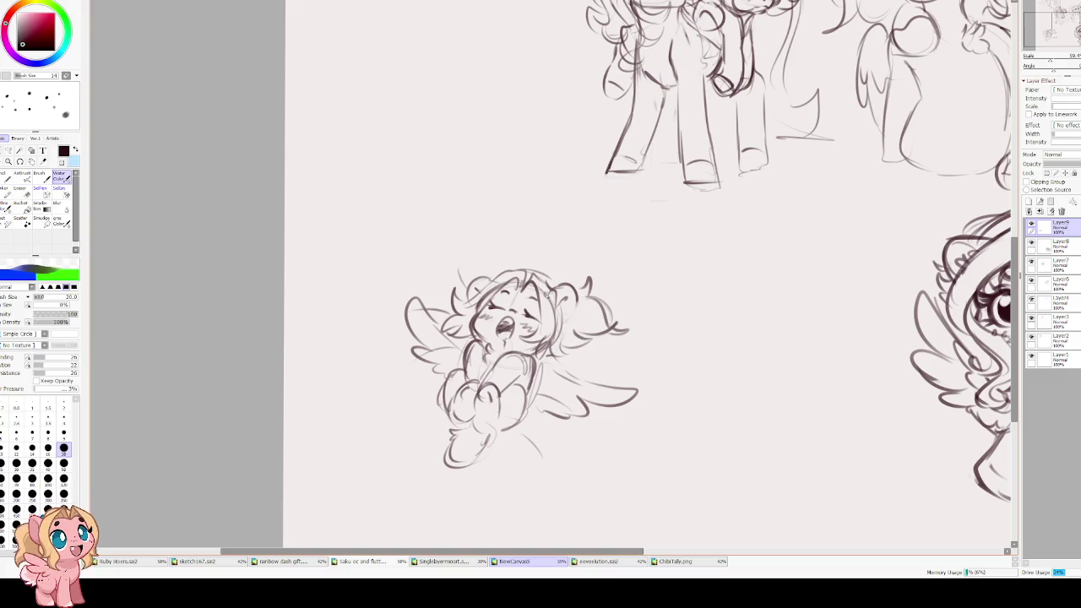
key("e")
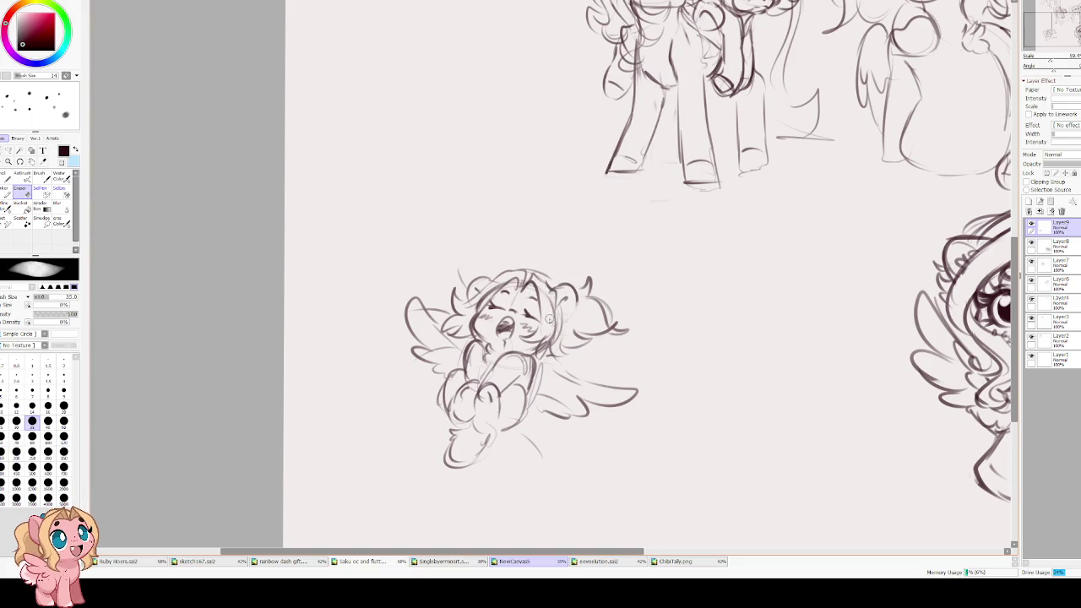
mouse_move(502, 281)
left_mouse_down()
mouse_move(475, 309)
mouse_move(456, 306)
mouse_move(475, 313)
left_mouse_up()
key("b")
mouse_move(546, 290)
left_mouse_down()
mouse_move(541, 334)
mouse_move(569, 329)
mouse_move(545, 336)
left_mouse_up()
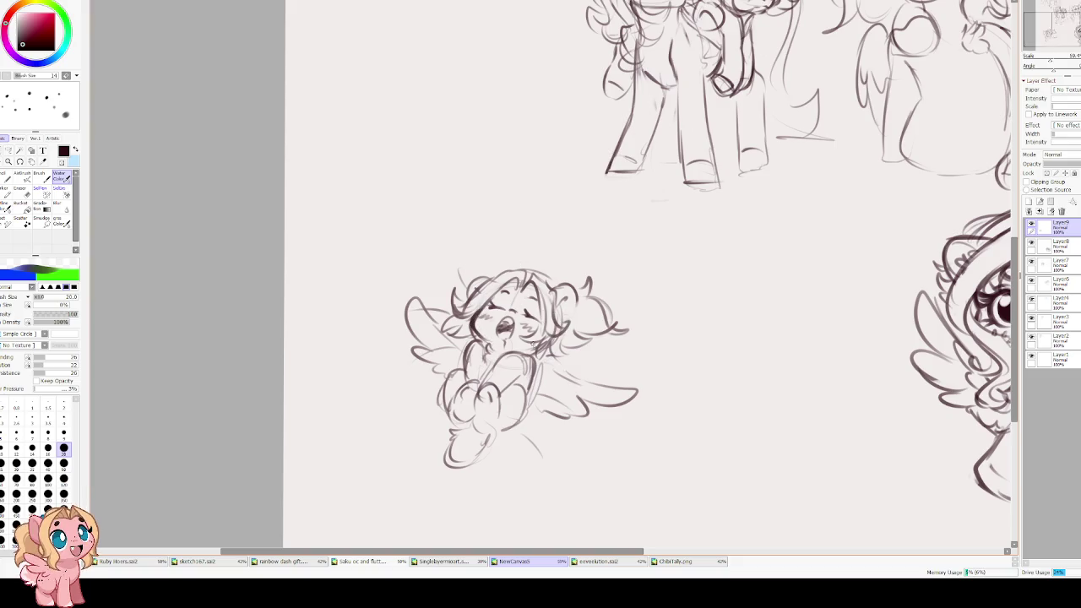
scroll(475, 319, "down", 1)
- Move the winged chibi sketch up-left beside the standing ponies, left of the OFF! label
scroll(475, 319, "down", 1)
scroll(474, 319, "down", 3)
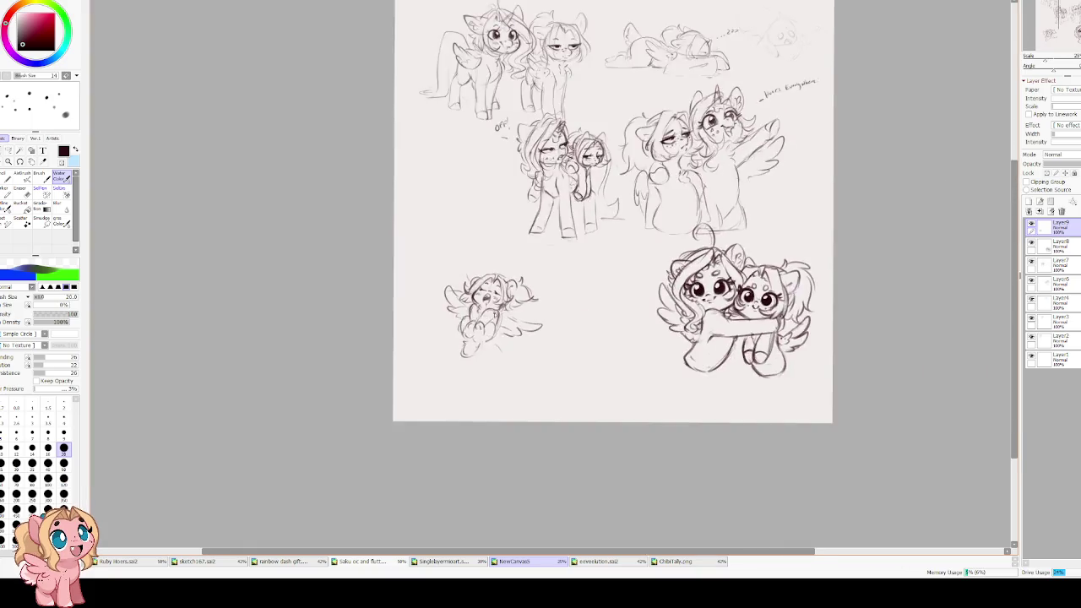
scroll(474, 319, "up", 1)
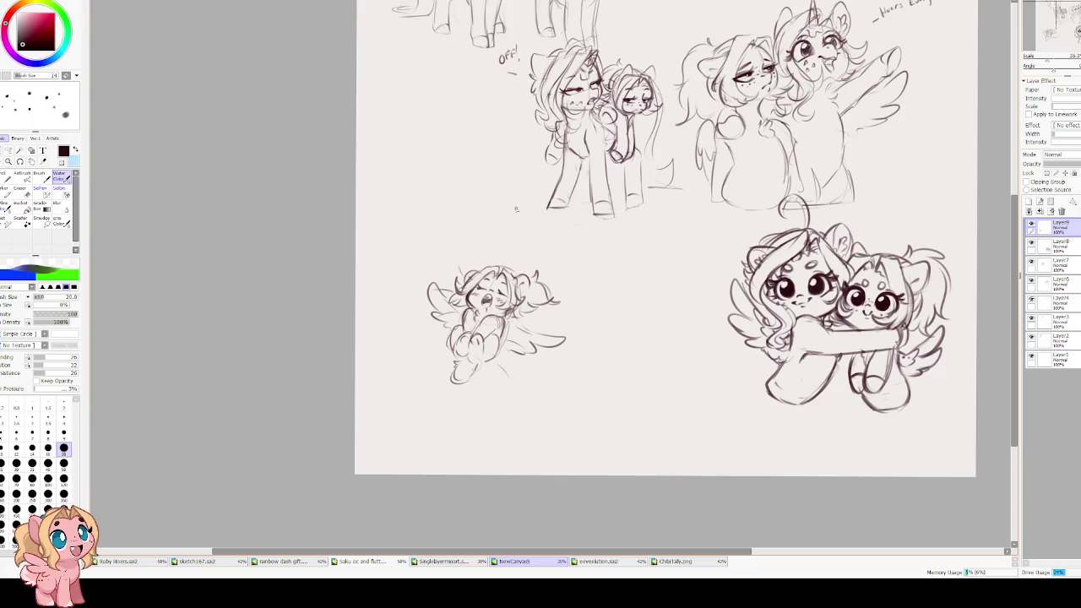
scroll(515, 208, "up", 1)
key("ctrl+t")
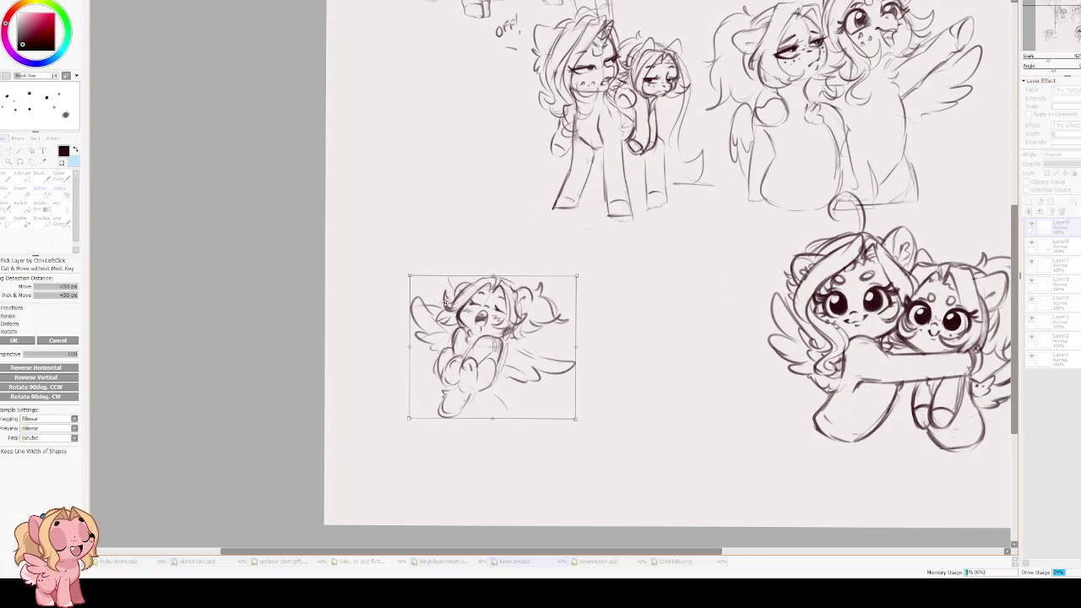
scroll(486, 299, "up", 3)
mouse_move(478, 429)
left_mouse_down()
mouse_move(422, 257)
mouse_move(425, 376)
mouse_move(263, 320)
mouse_move(229, 338)
mouse_move(262, 265)
left_mouse_up()
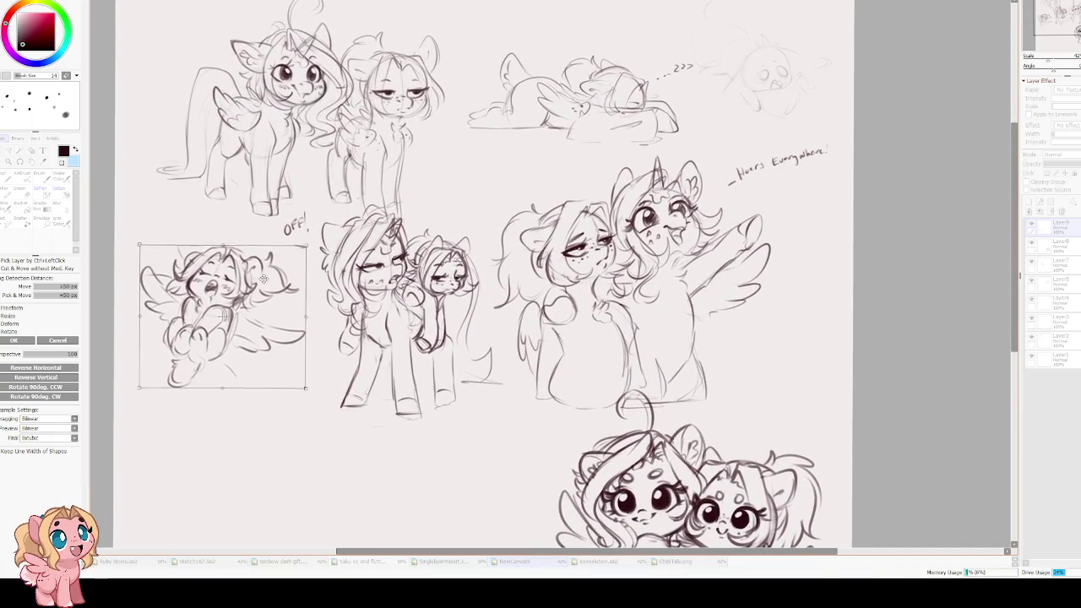
key("Return")
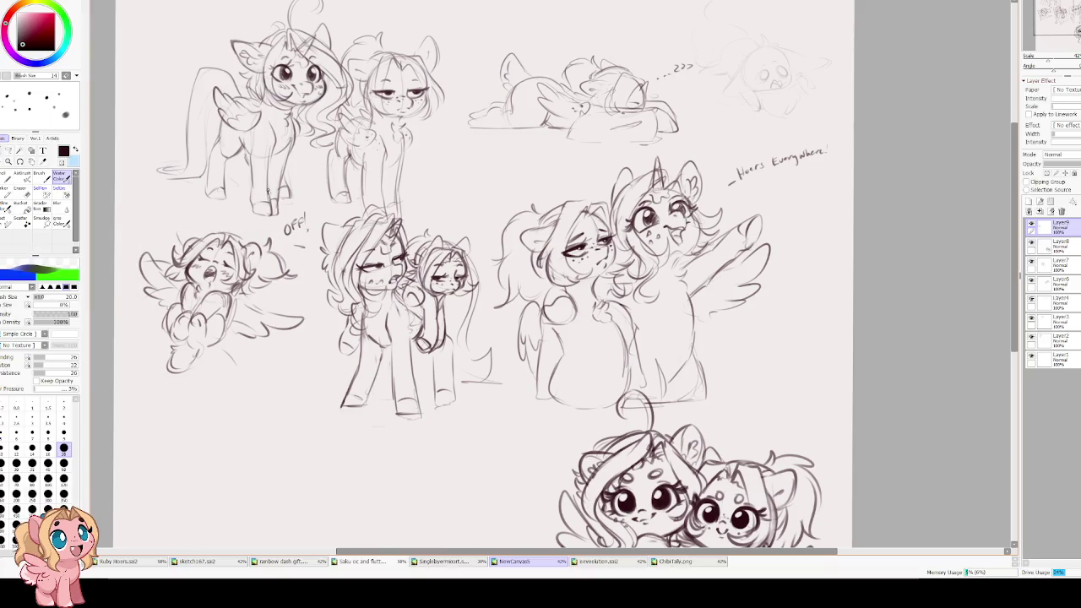
- Make Layer8 the working layer and look over the sketch page
scroll(427, 332, "down", 3)
scroll(428, 332, "up", 1)
scroll(428, 332, "up", 2)
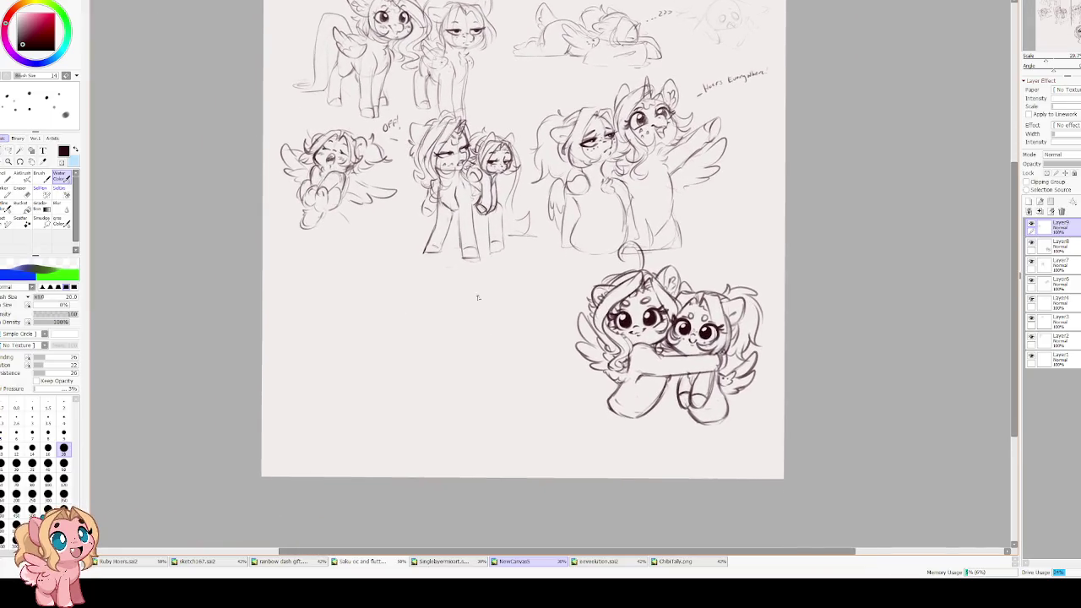
scroll(427, 332, "up", 2)
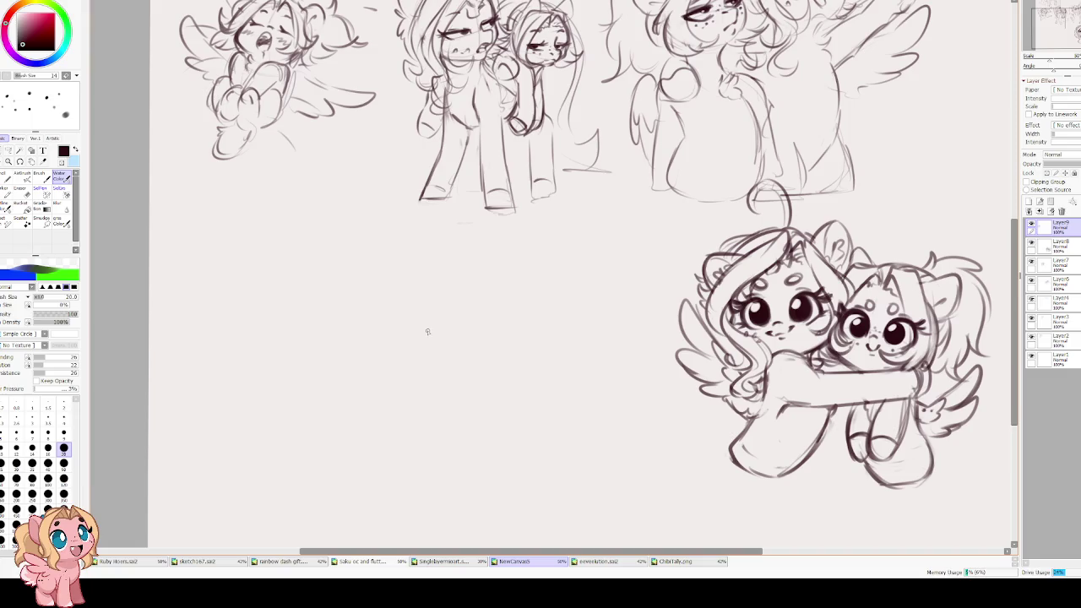
left_click(1073, 247)
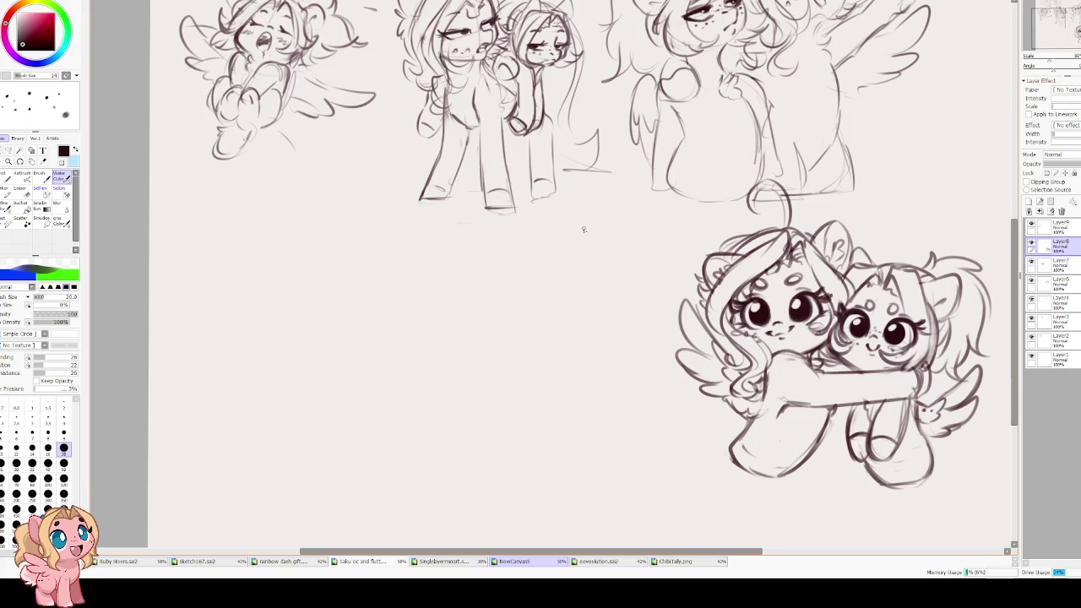
scroll(589, 231, "down", 5)
scroll(582, 228, "up", 2)
scroll(578, 226, "up", 2)
scroll(571, 223, "up", 1)
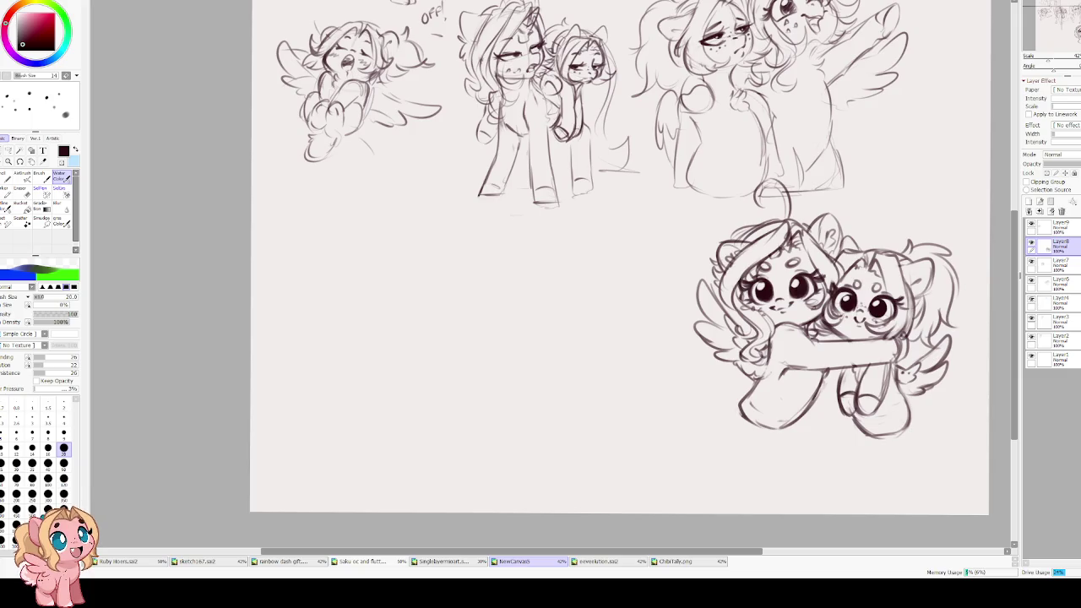
scroll(619, 253, "down", 1)
scroll(619, 253, "up", 1)
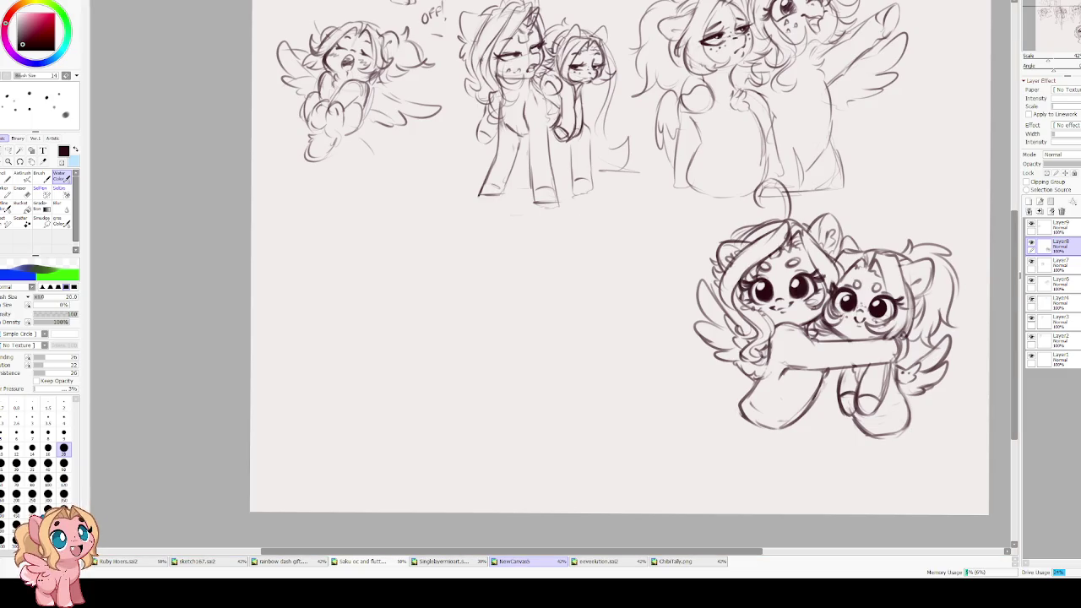
scroll(619, 254, "down", 1)
scroll(619, 253, "up", 1)
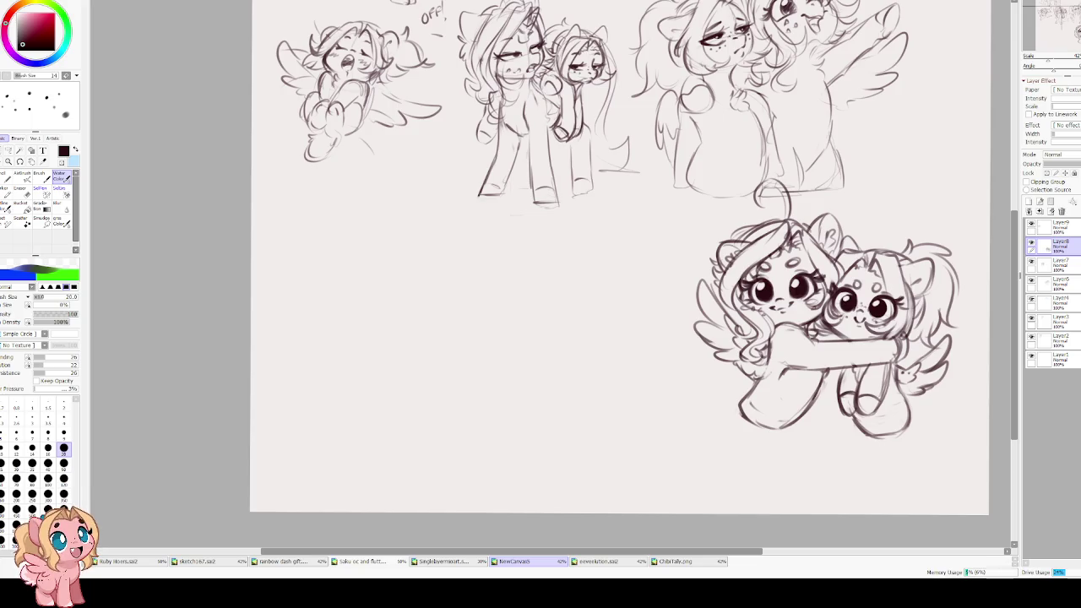
scroll(472, 213, "up", 2)
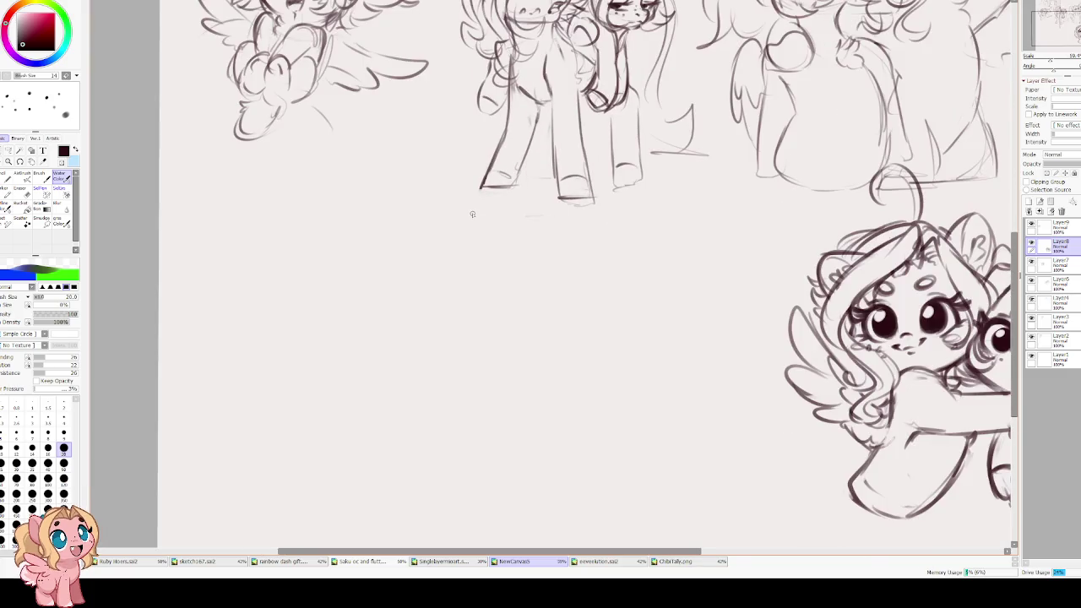
- Select the top layer and add new Layer10, moving to the blank page area
left_click(1075, 228)
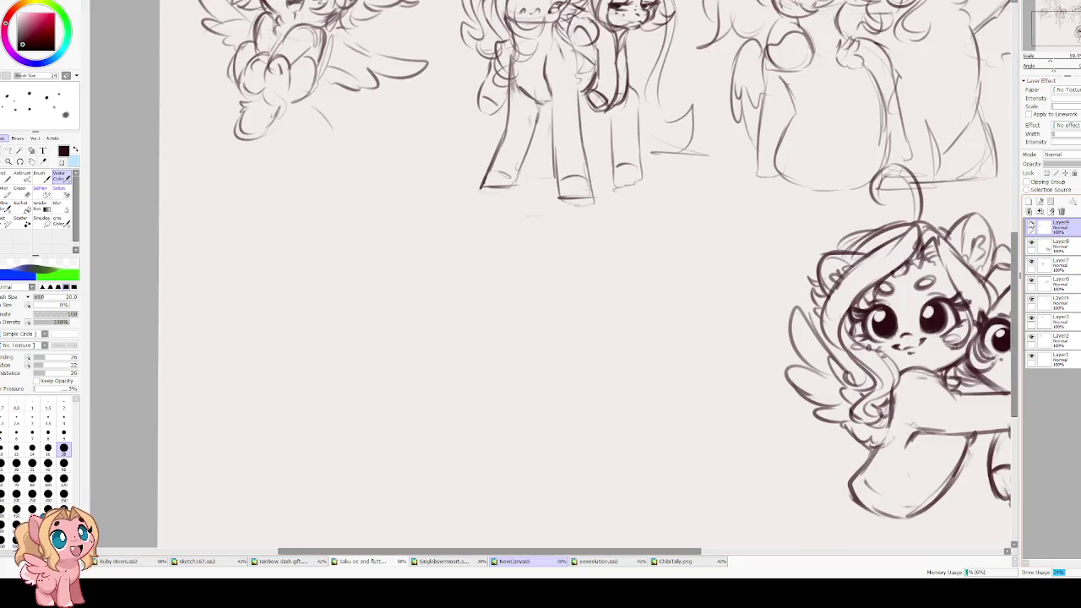
left_click(1029, 202)
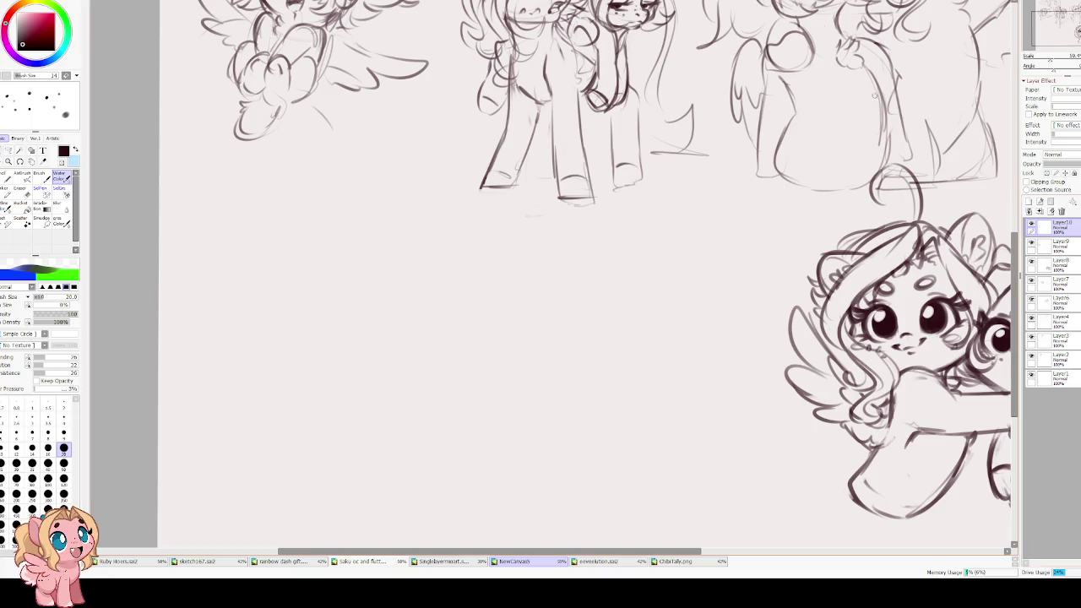
left_click_drag(492, 249, 506, 251)
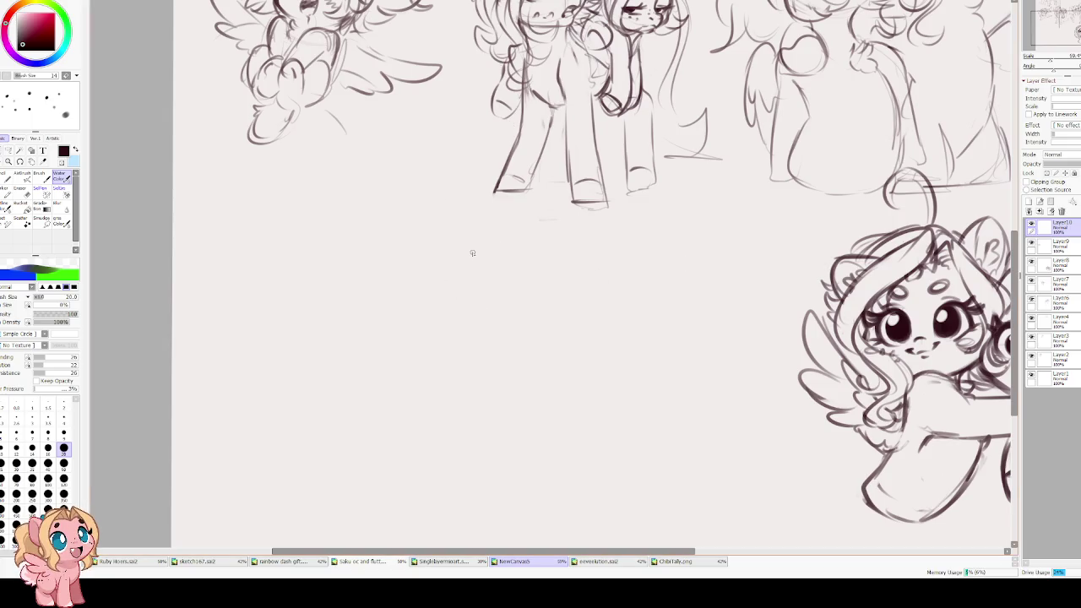
left_click_drag(459, 280, 495, 255)
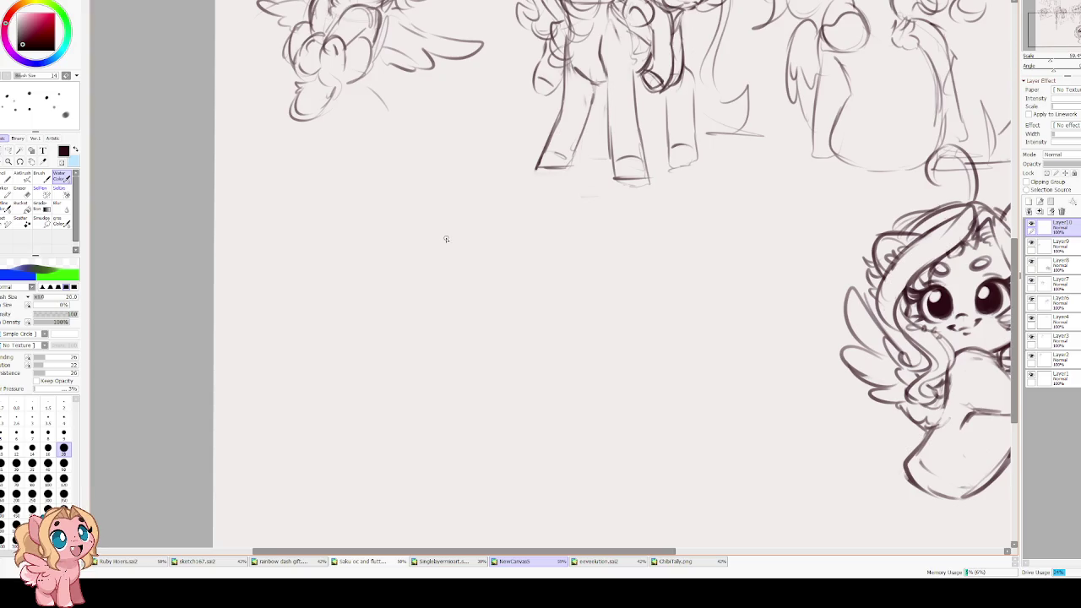
- Draw a head circle for the new pony with a slanted guideline across it
left_click_drag(428, 222, 420, 223)
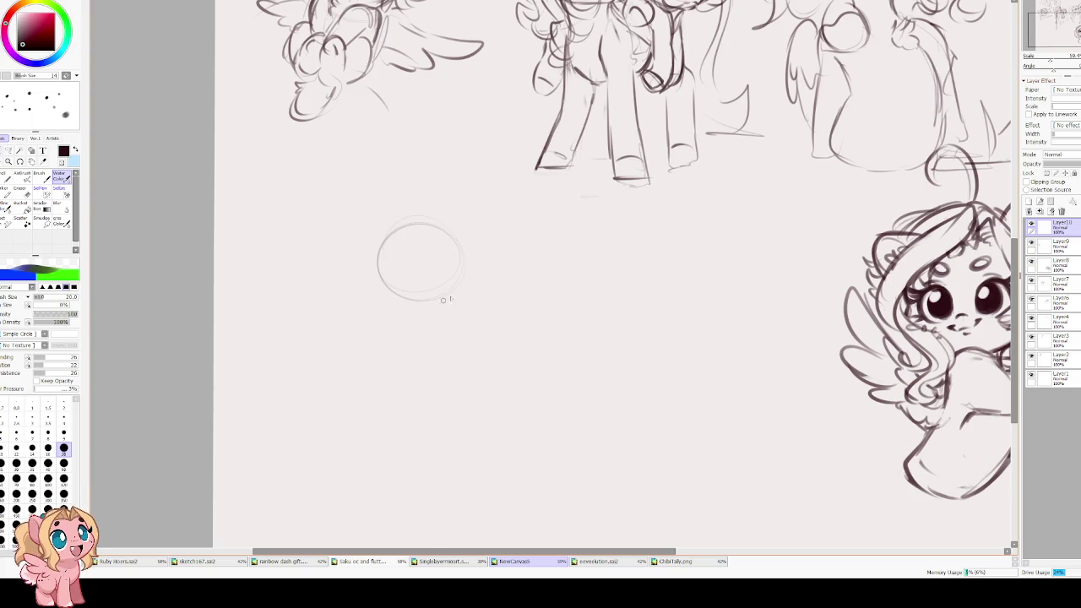
scroll(353, 221, "up", 2)
scroll(350, 234, "up", 2)
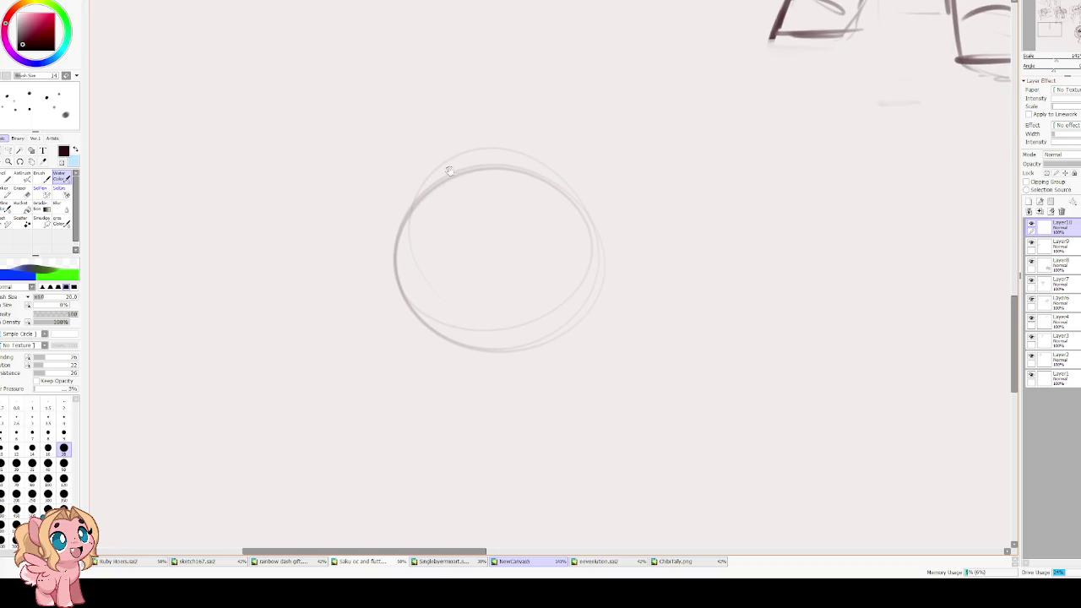
scroll(416, 207, "down", 2)
left_click_drag(540, 274, 412, 253)
- Trace a darker arc along the head circle's upper-left edge, retrying it several times
left_click_drag(430, 209, 406, 247)
key("ctrl+z")
left_click_drag(449, 207, 407, 250)
key("ctrl+z")
left_click_drag(456, 204, 403, 264)
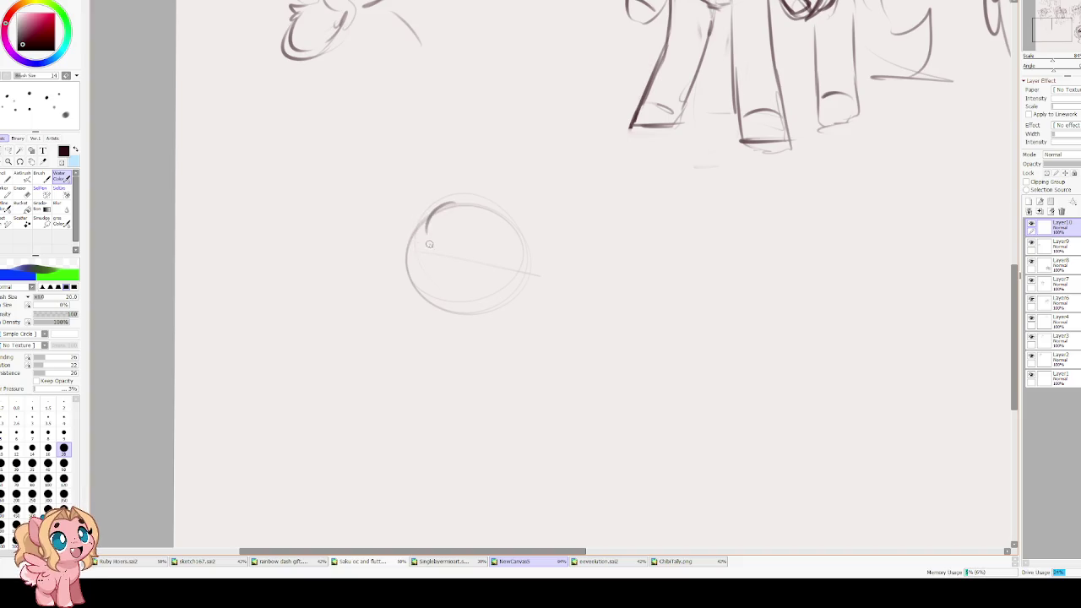
key("ctrl+z")
mouse_move(453, 211)
left_mouse_down()
mouse_move(404, 254)
mouse_move(394, 283)
left_mouse_up()
key("ctrl+z")
left_click_drag(456, 210, 416, 259)
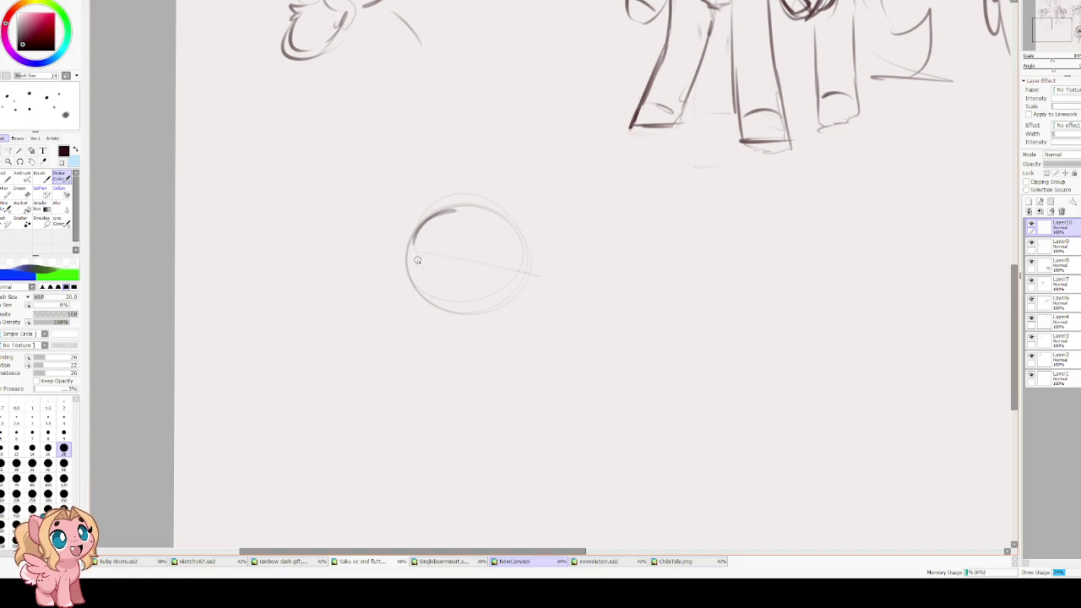